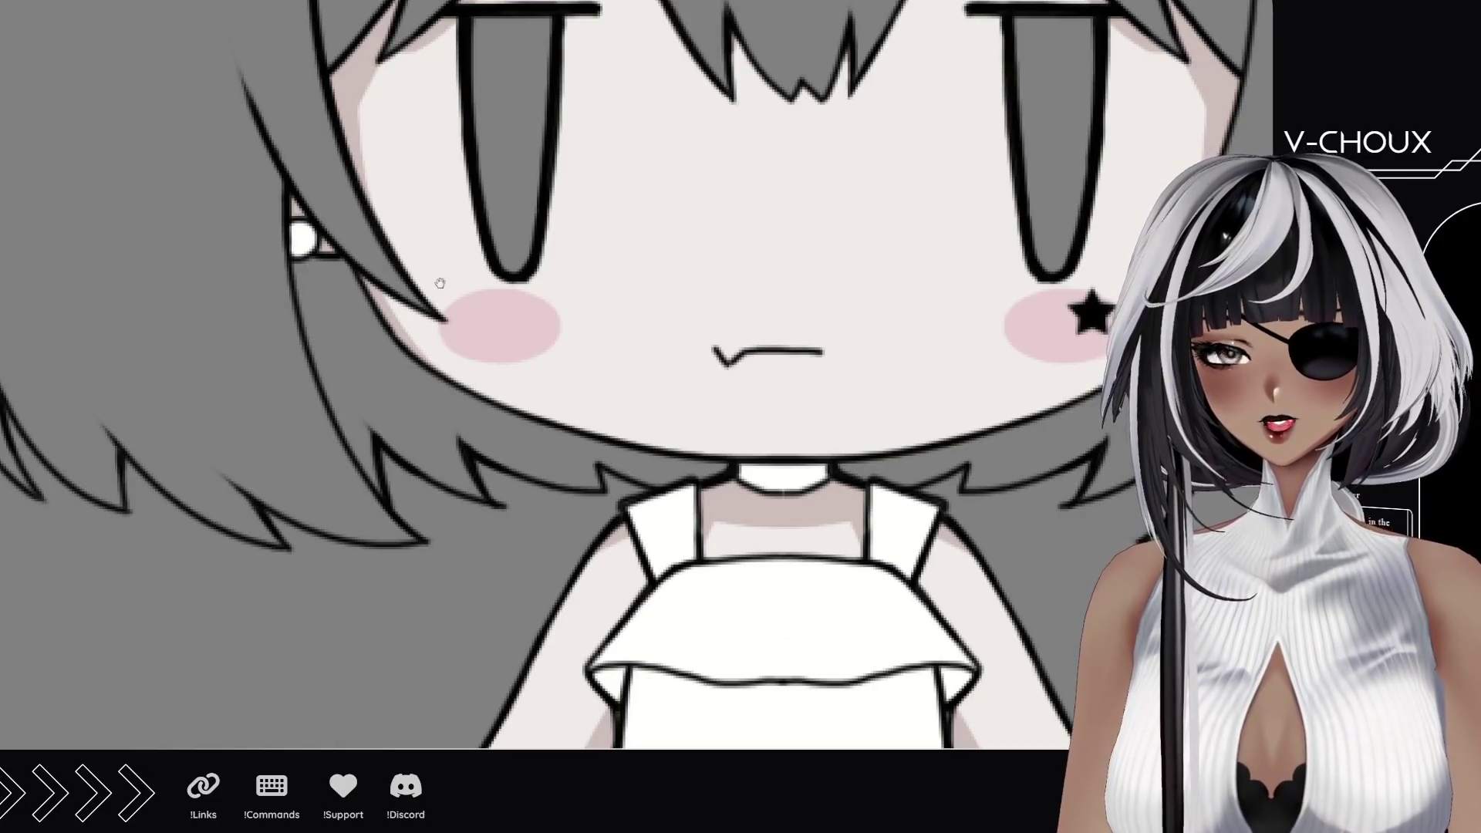
Step: Paint the white-dress girl's earring white, then frame the whole group to check it
{"action": "left_click_drag", "start_coordinate": [440, 282], "coordinate": [117, 209]}
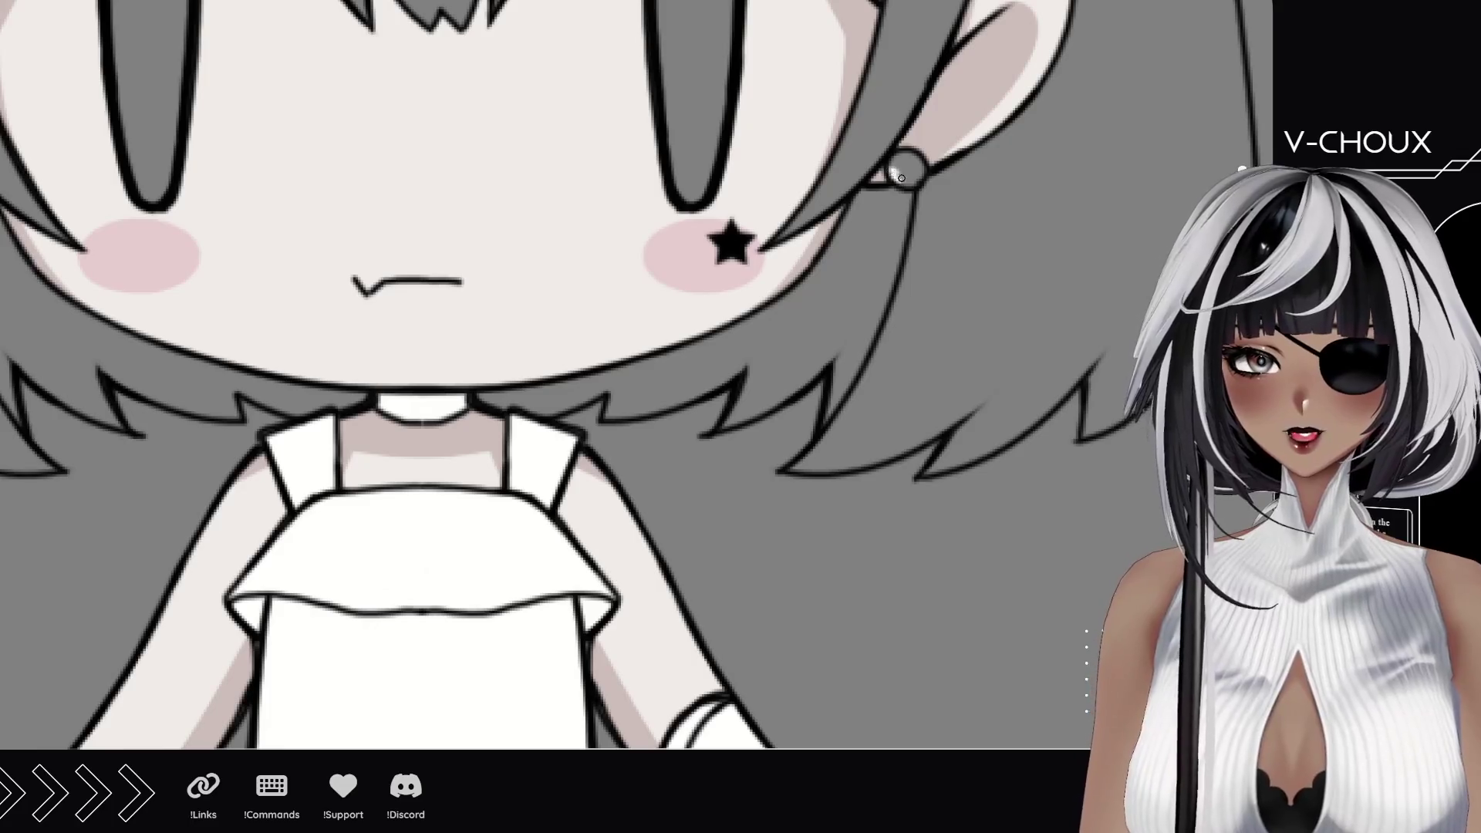
{"action": "left_click_drag", "start_coordinate": [898, 176], "coordinate": [914, 156]}
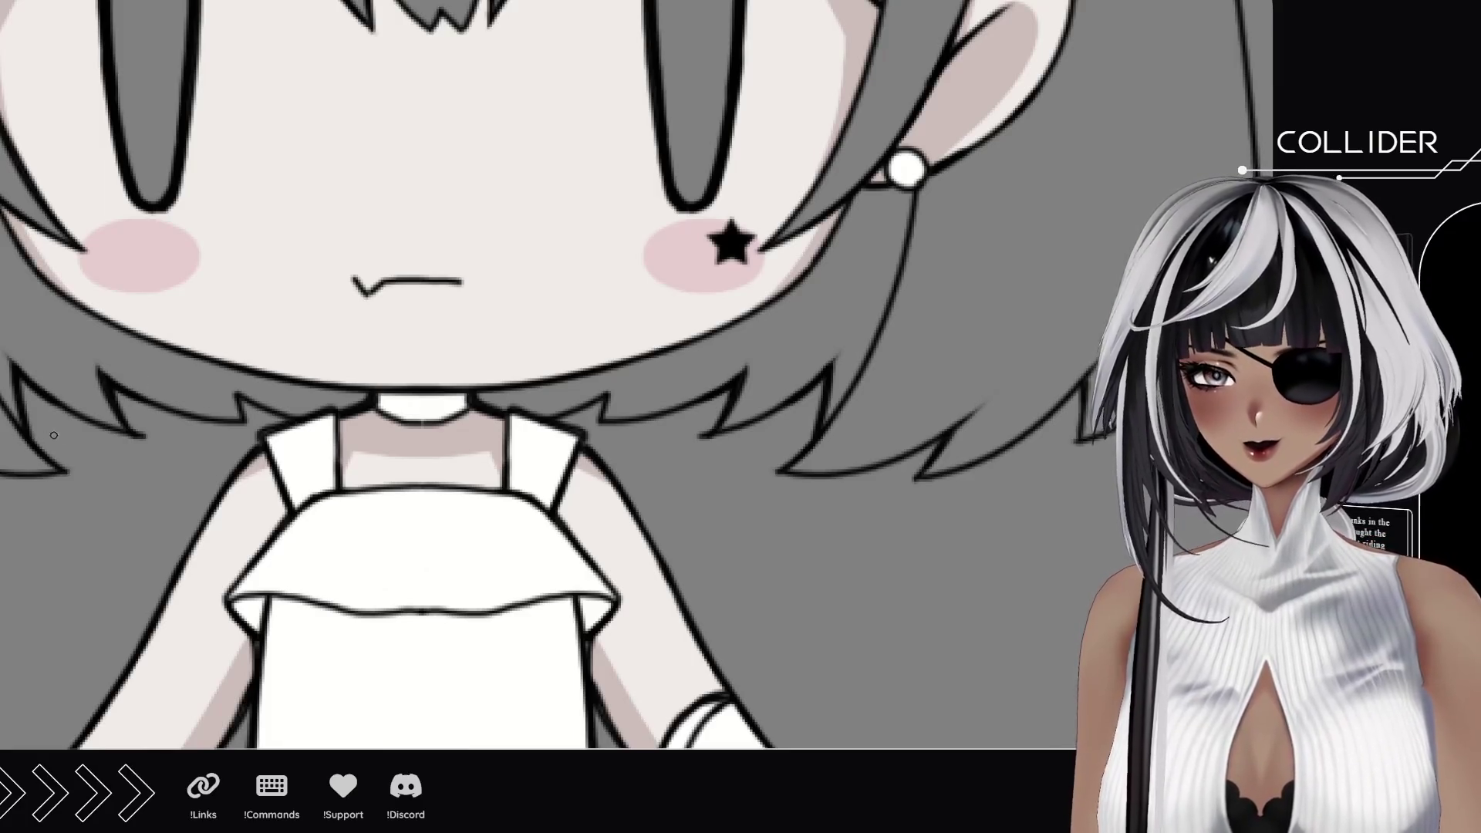
{"action": "scroll", "coordinate": [53, 435], "scroll_direction": "down", "scroll_amount": 6}
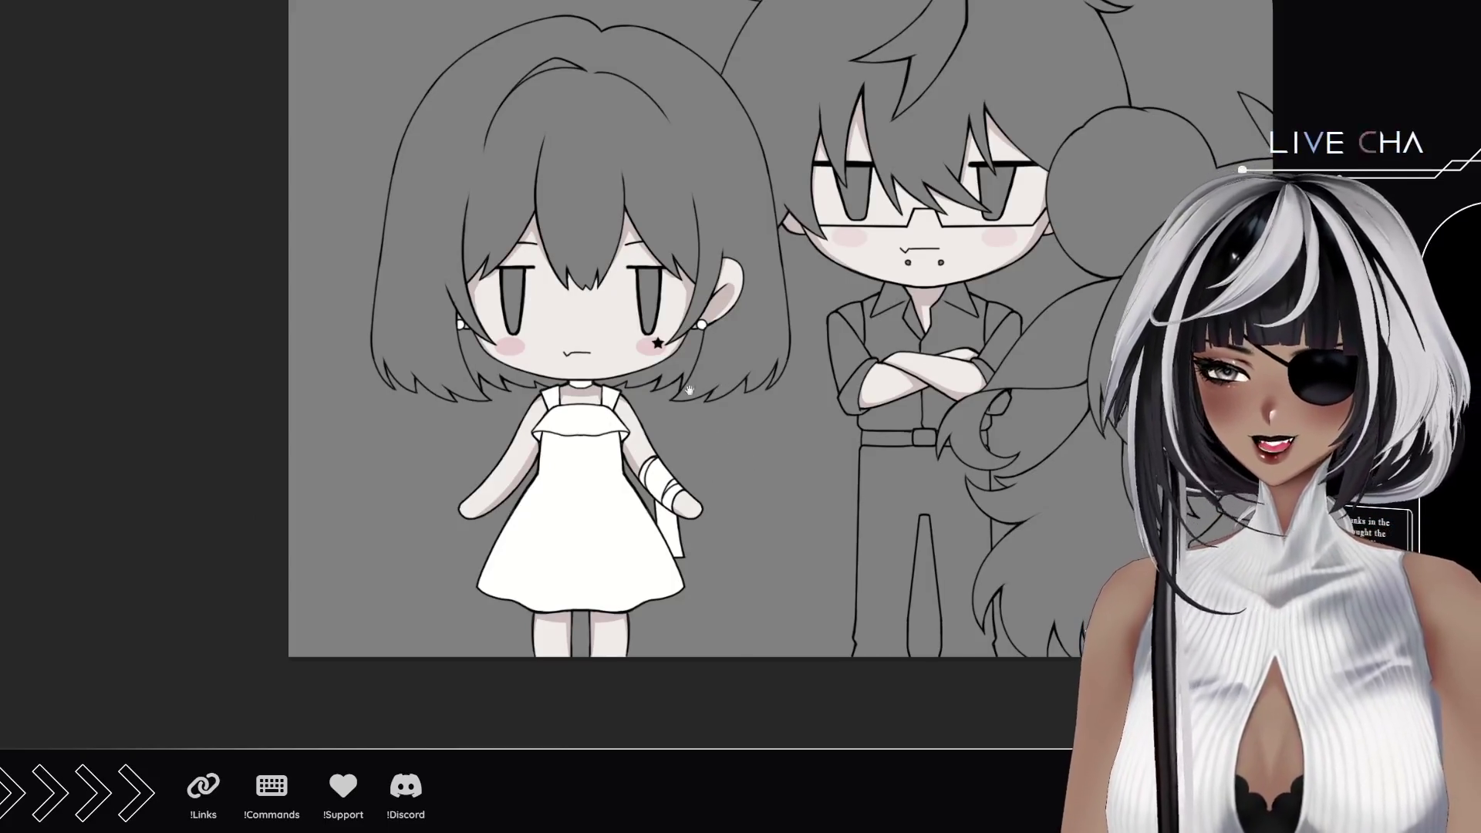
{"action": "mouse_move", "coordinate": [689, 389]}
{"action": "left_mouse_down"}
{"action": "mouse_move", "coordinate": [576, 380]}
{"action": "mouse_move", "coordinate": [557, 359]}
{"action": "left_mouse_up"}
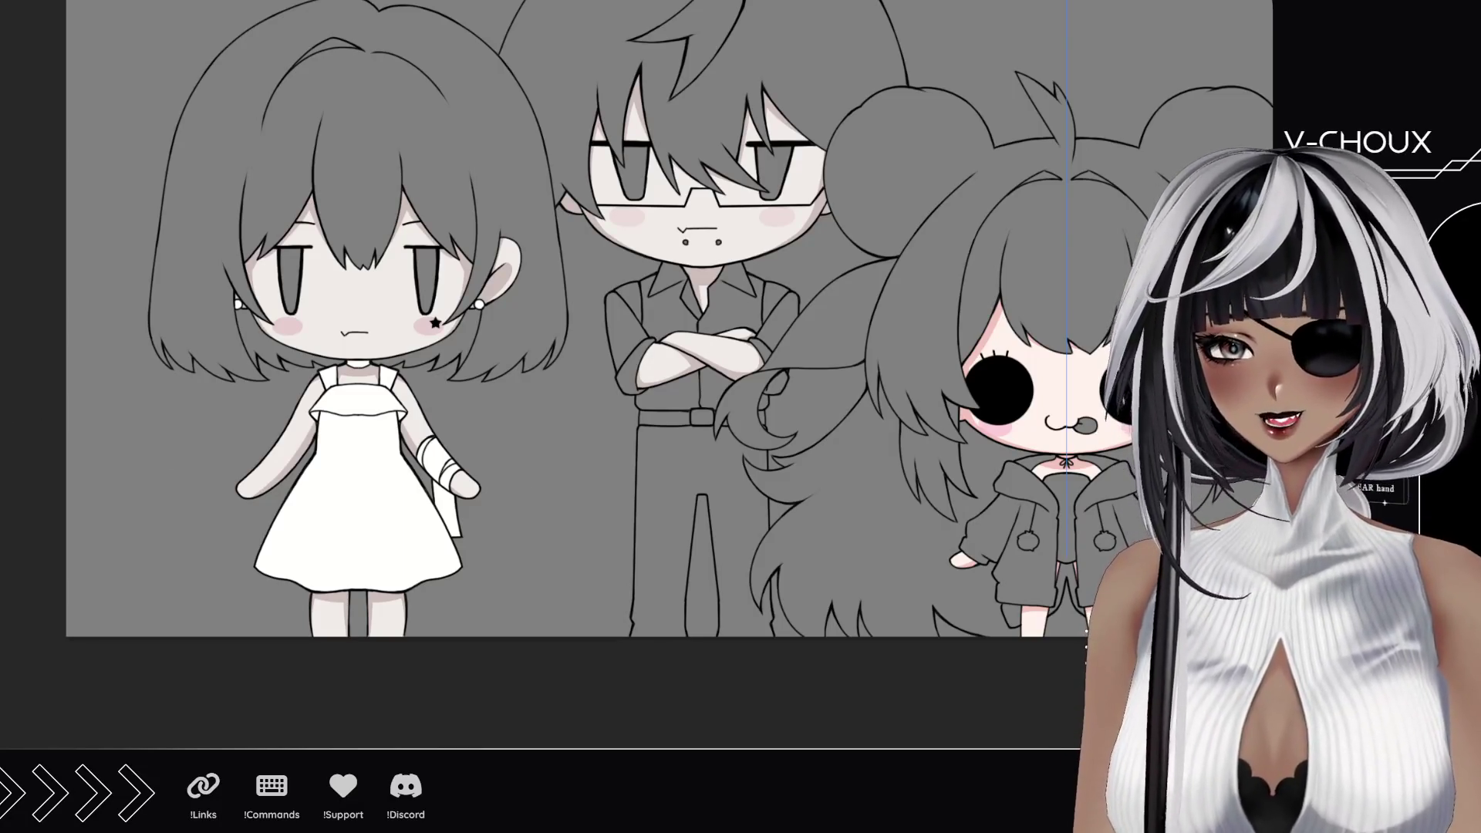
{"action": "scroll", "coordinate": [378, 436], "scroll_direction": "up", "scroll_amount": 3}
{"action": "scroll", "coordinate": [416, 434], "scroll_direction": "up", "scroll_amount": 3}
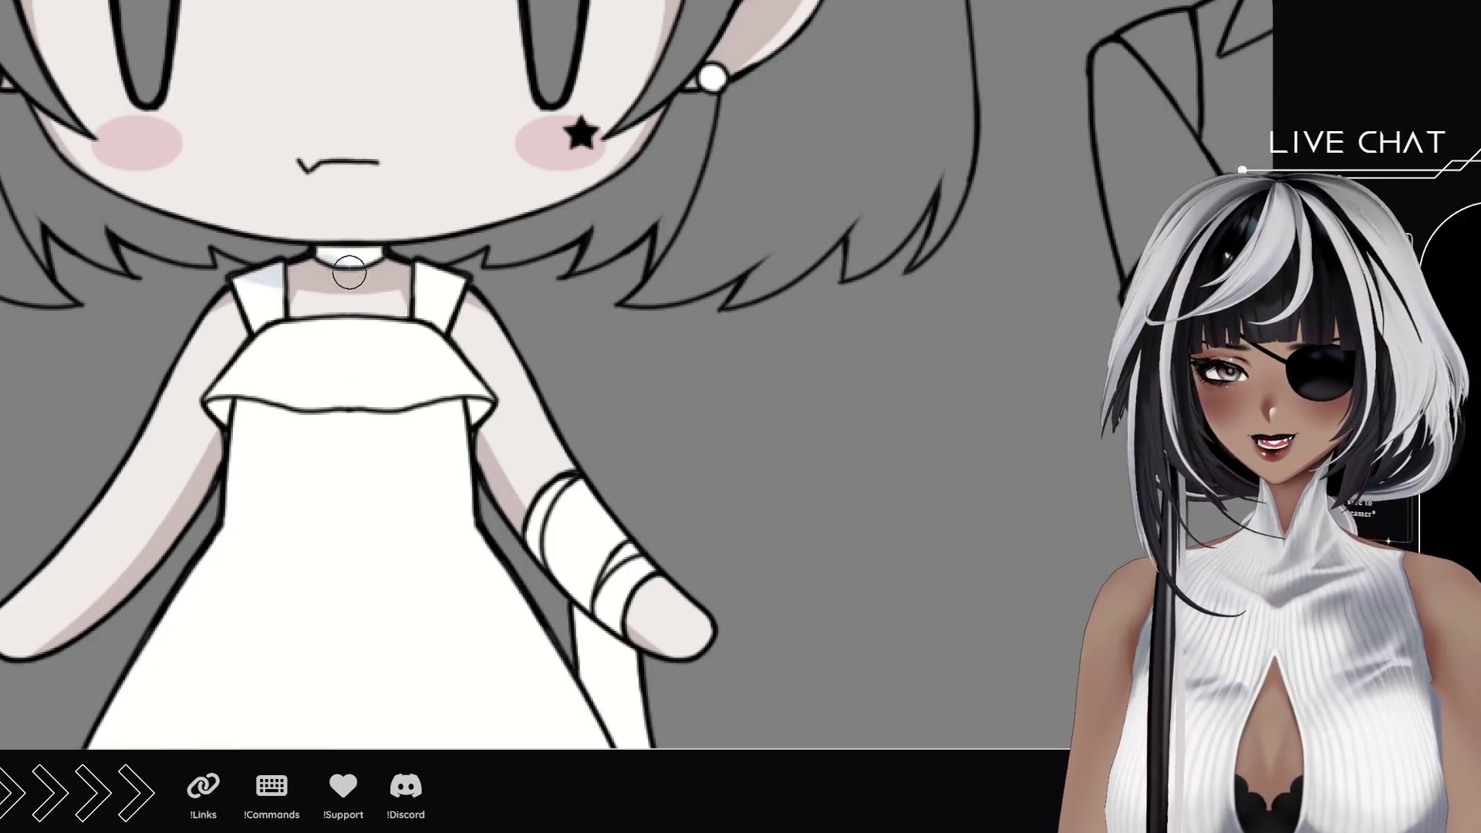
Step: Brush a light grey shadow on the neck under the girl's chin, then bring the dress into view
{"action": "left_click_drag", "start_coordinate": [335, 267], "coordinate": [378, 265]}
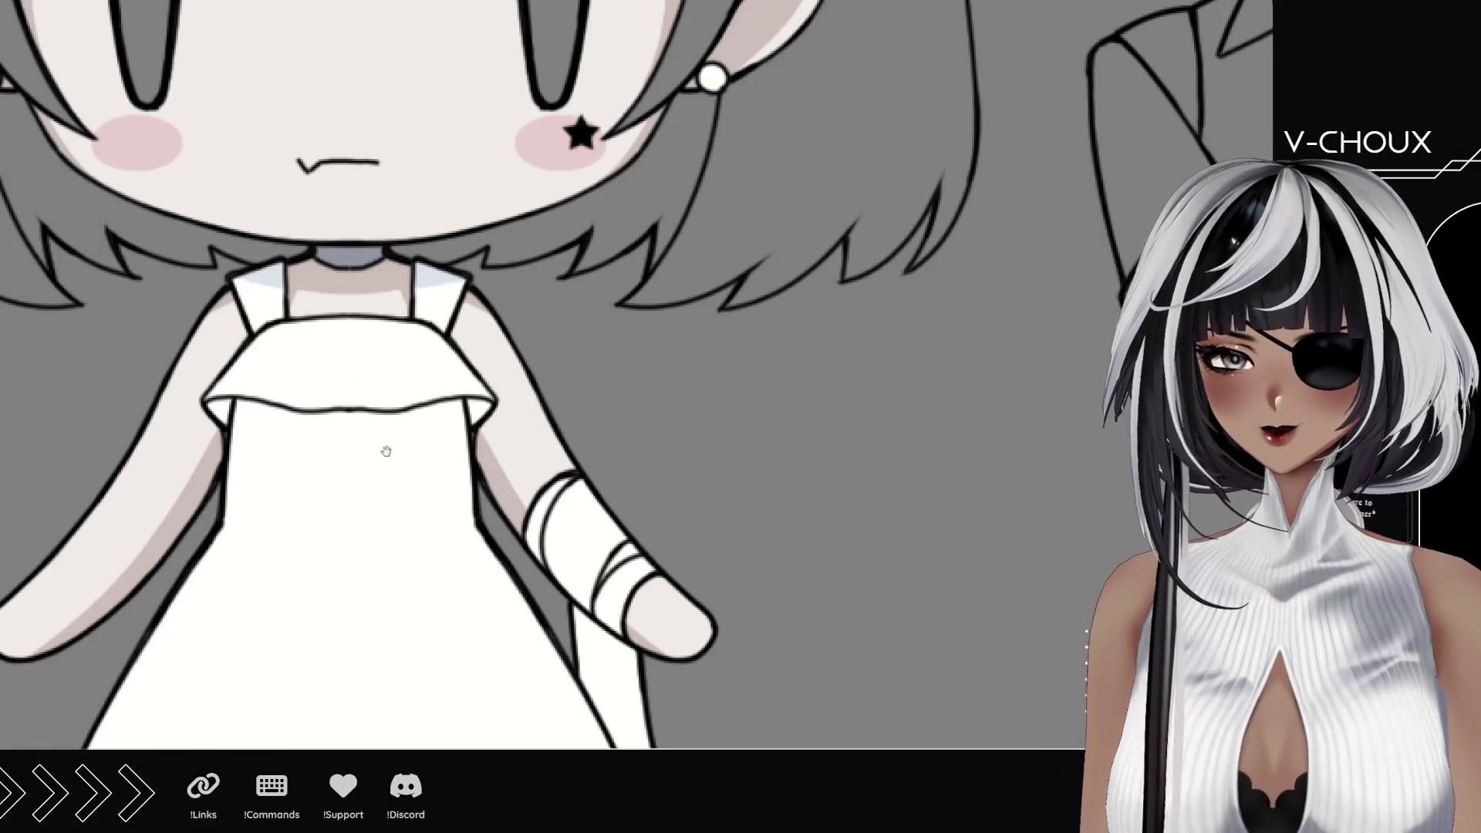
{"action": "left_click_drag", "start_coordinate": [387, 451], "coordinate": [498, 335]}
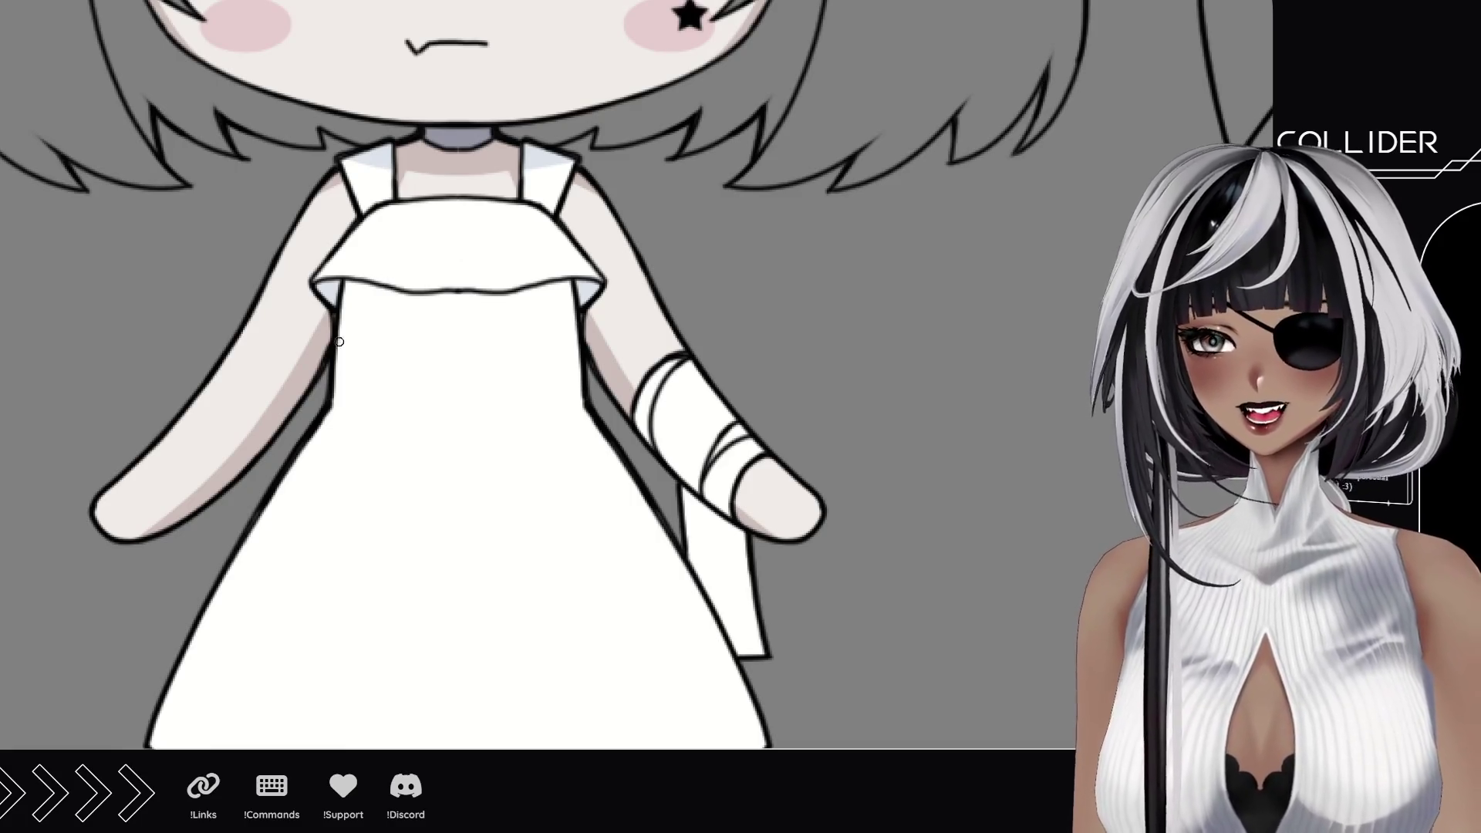
{"action": "scroll", "coordinate": [417, 347], "scroll_direction": "down", "scroll_amount": 3}
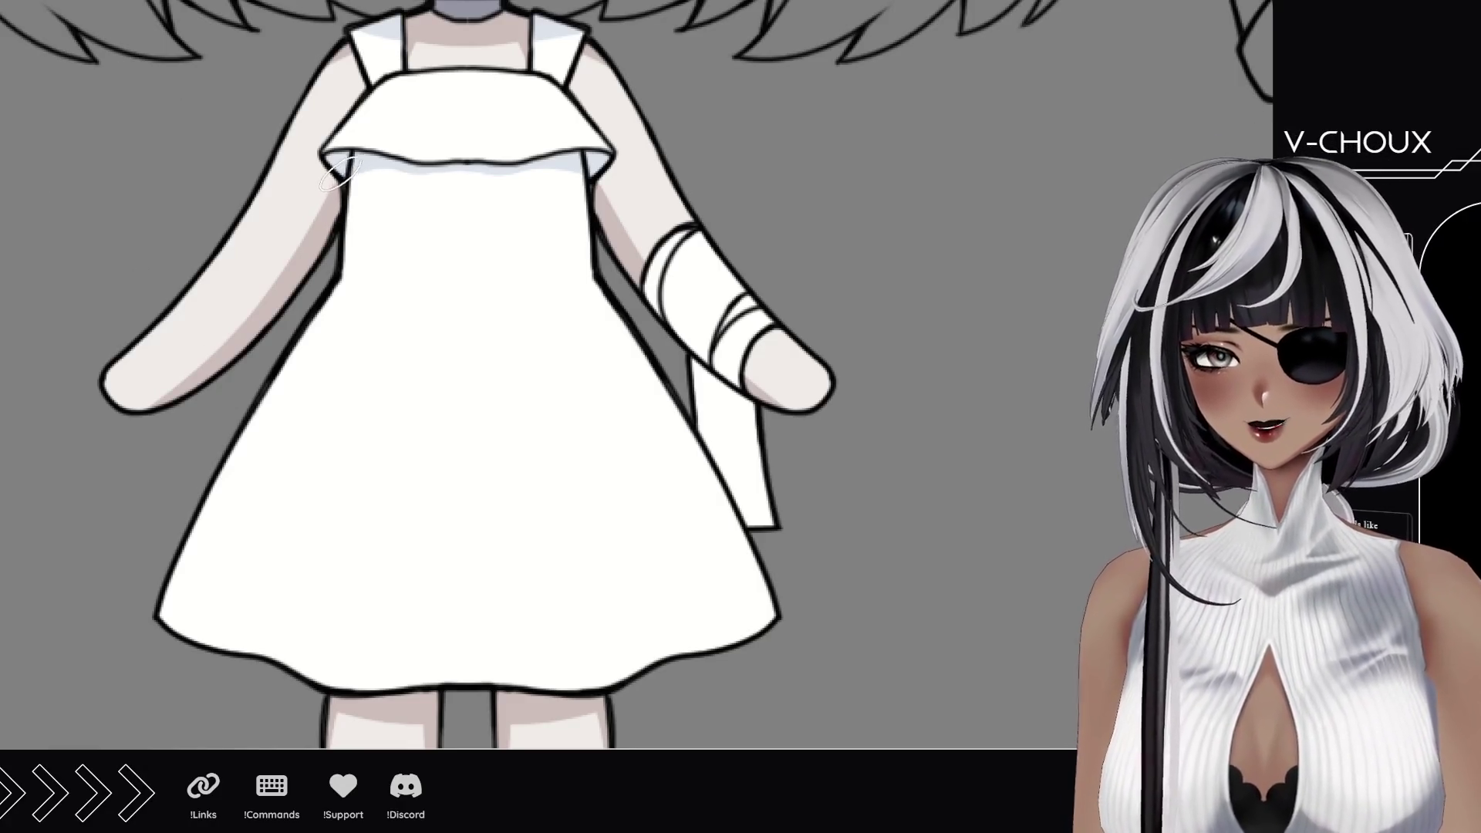
Step: Shade both side edges of the white dress with light blue-grey strokes
{"action": "left_click_drag", "start_coordinate": [342, 185], "coordinate": [263, 486]}
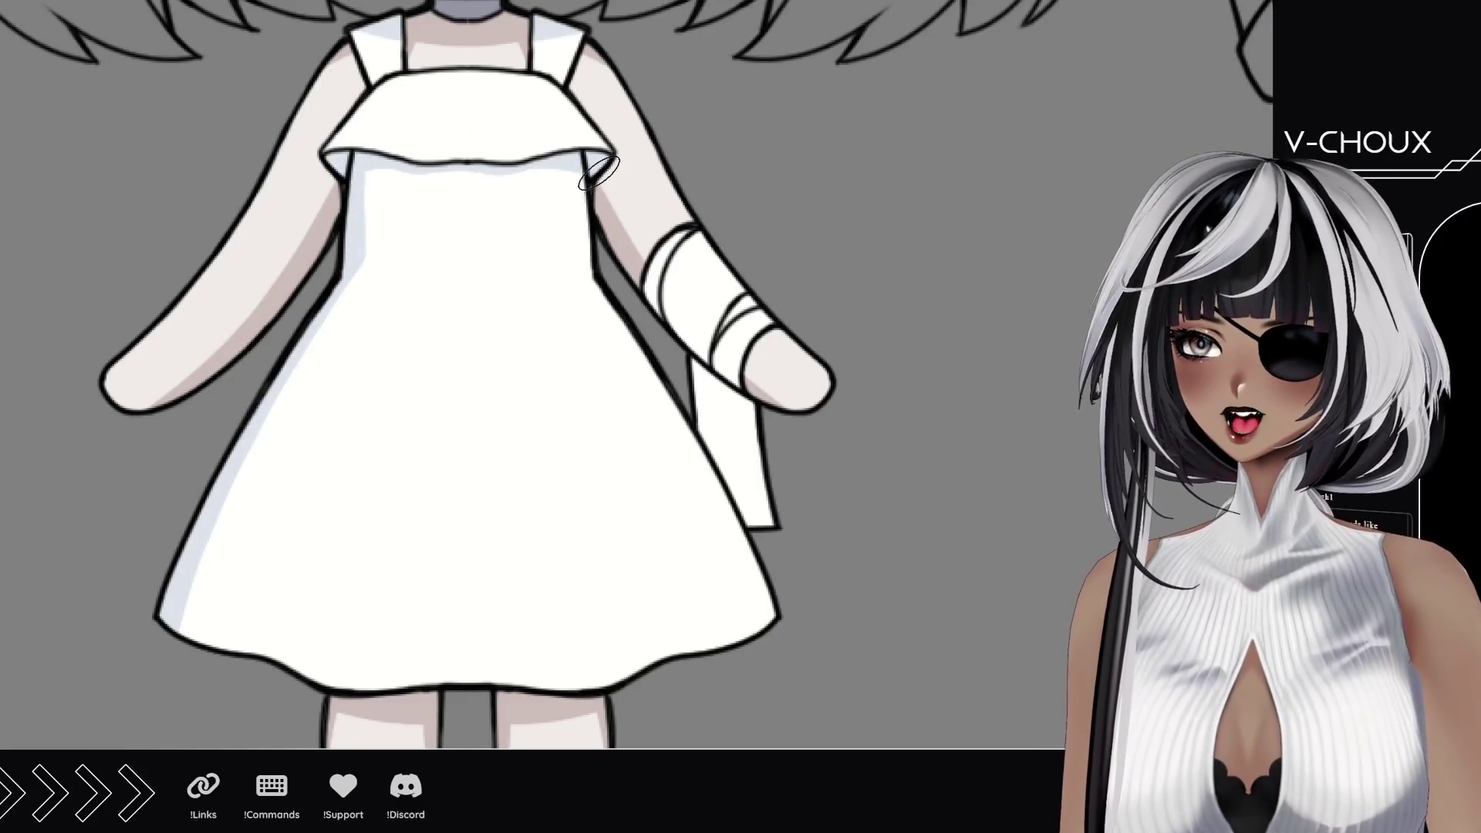
{"action": "left_click_drag", "start_coordinate": [598, 162], "coordinate": [757, 510]}
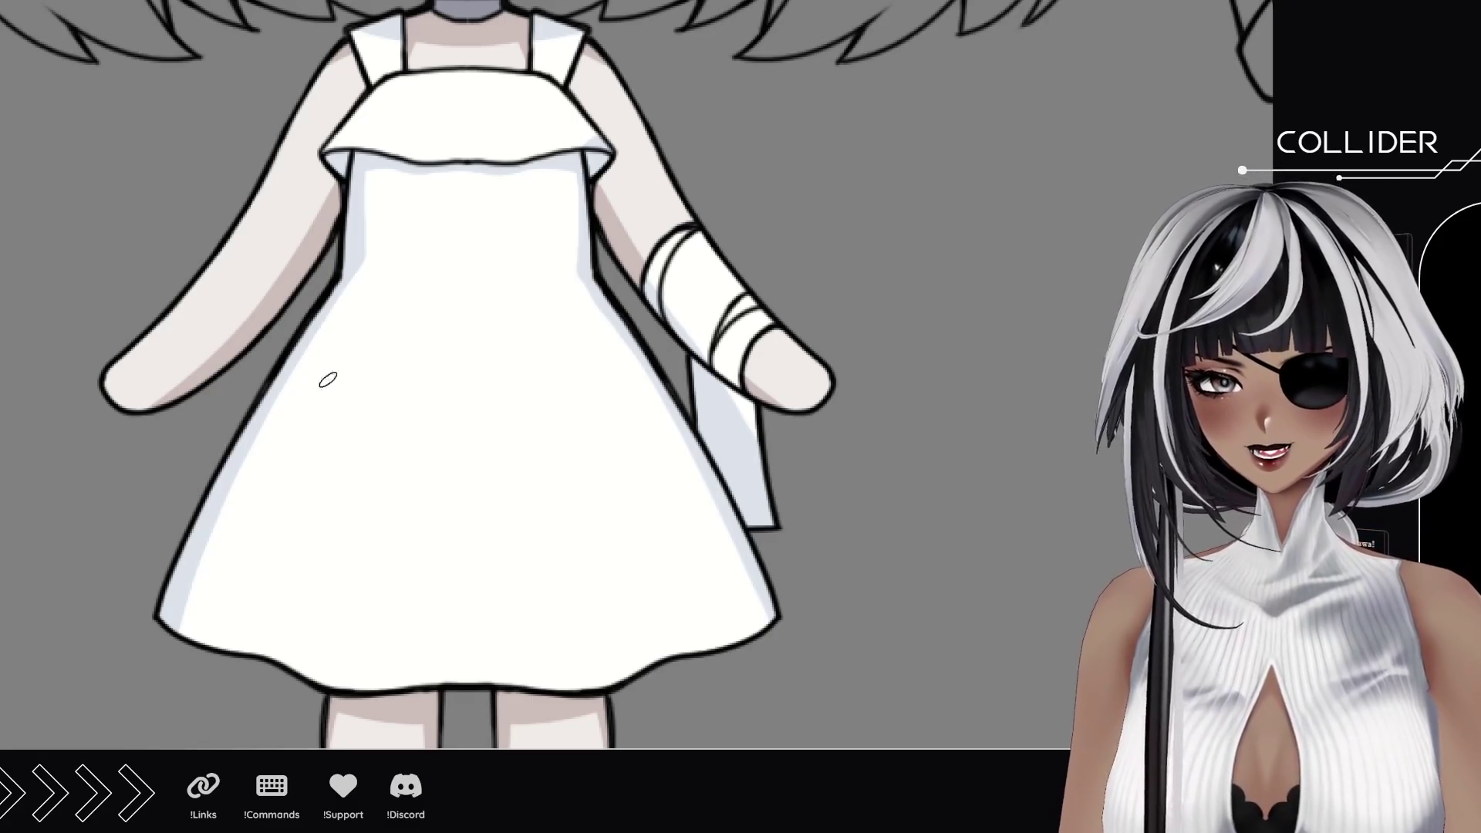
Step: Add two faint blue-grey shading streaks on the skirt's left side, redoing the first one
{"action": "left_click_drag", "start_coordinate": [354, 273], "coordinate": [311, 429]}
{"action": "key", "text": "ctrl+z"}
{"action": "mouse_move", "coordinate": [347, 318]}
{"action": "left_mouse_down"}
{"action": "mouse_move", "coordinate": [310, 449]}
{"action": "mouse_move", "coordinate": [344, 344]}
{"action": "left_mouse_up"}
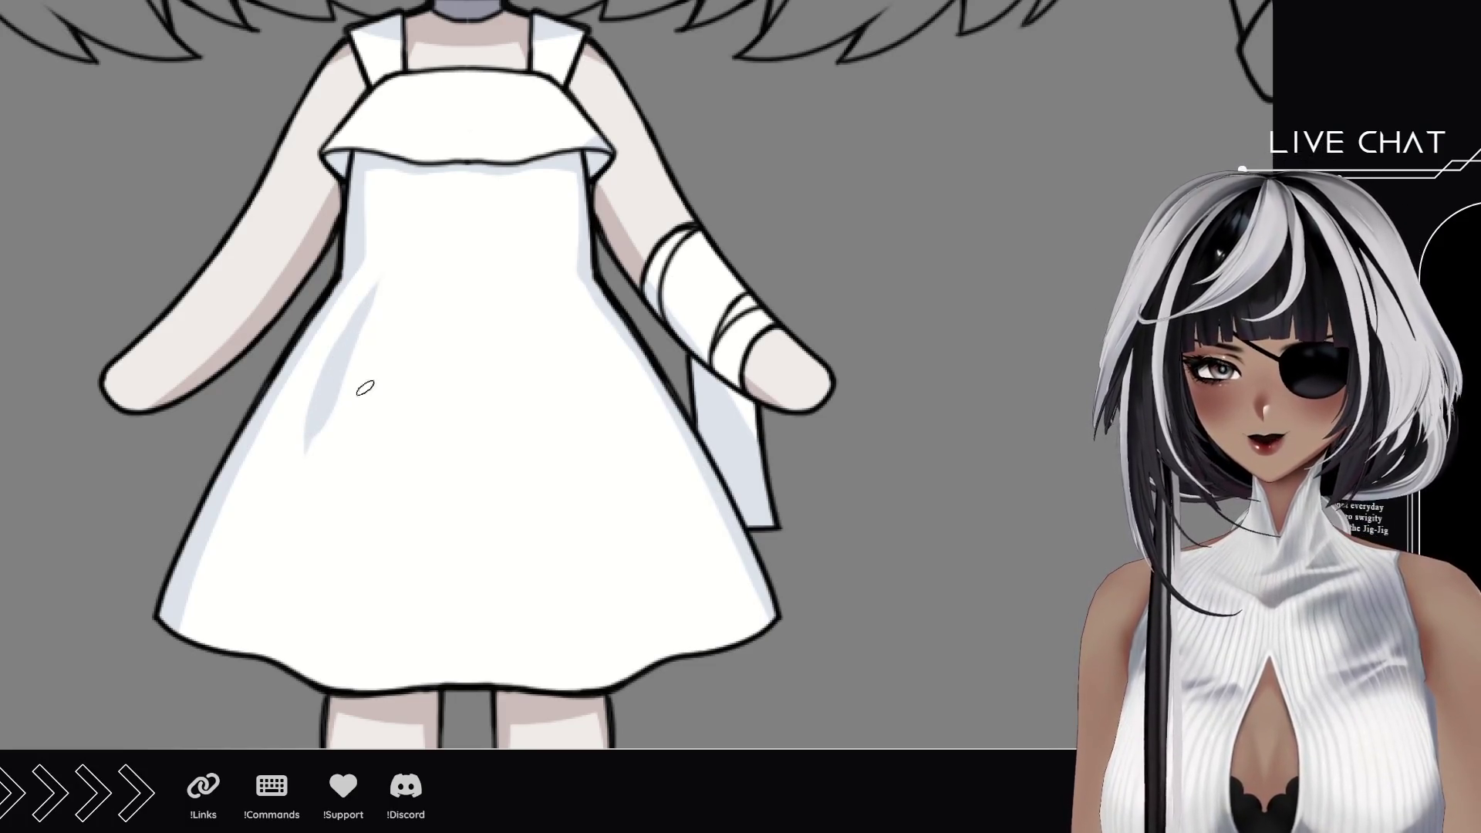
{"action": "left_click_drag", "start_coordinate": [382, 295], "coordinate": [369, 382]}
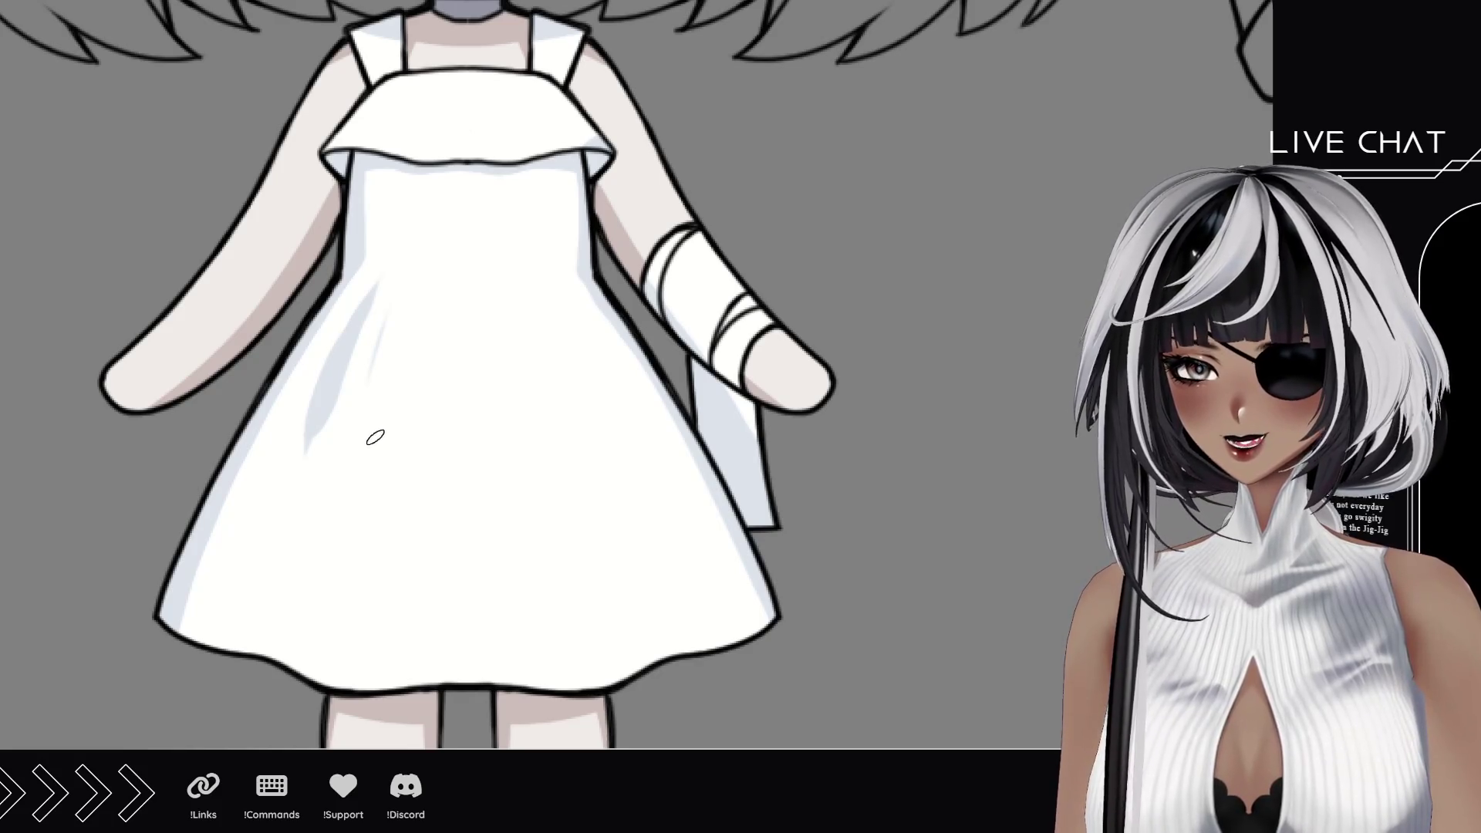
{"action": "left_click_drag", "start_coordinate": [371, 382], "coordinate": [395, 289]}
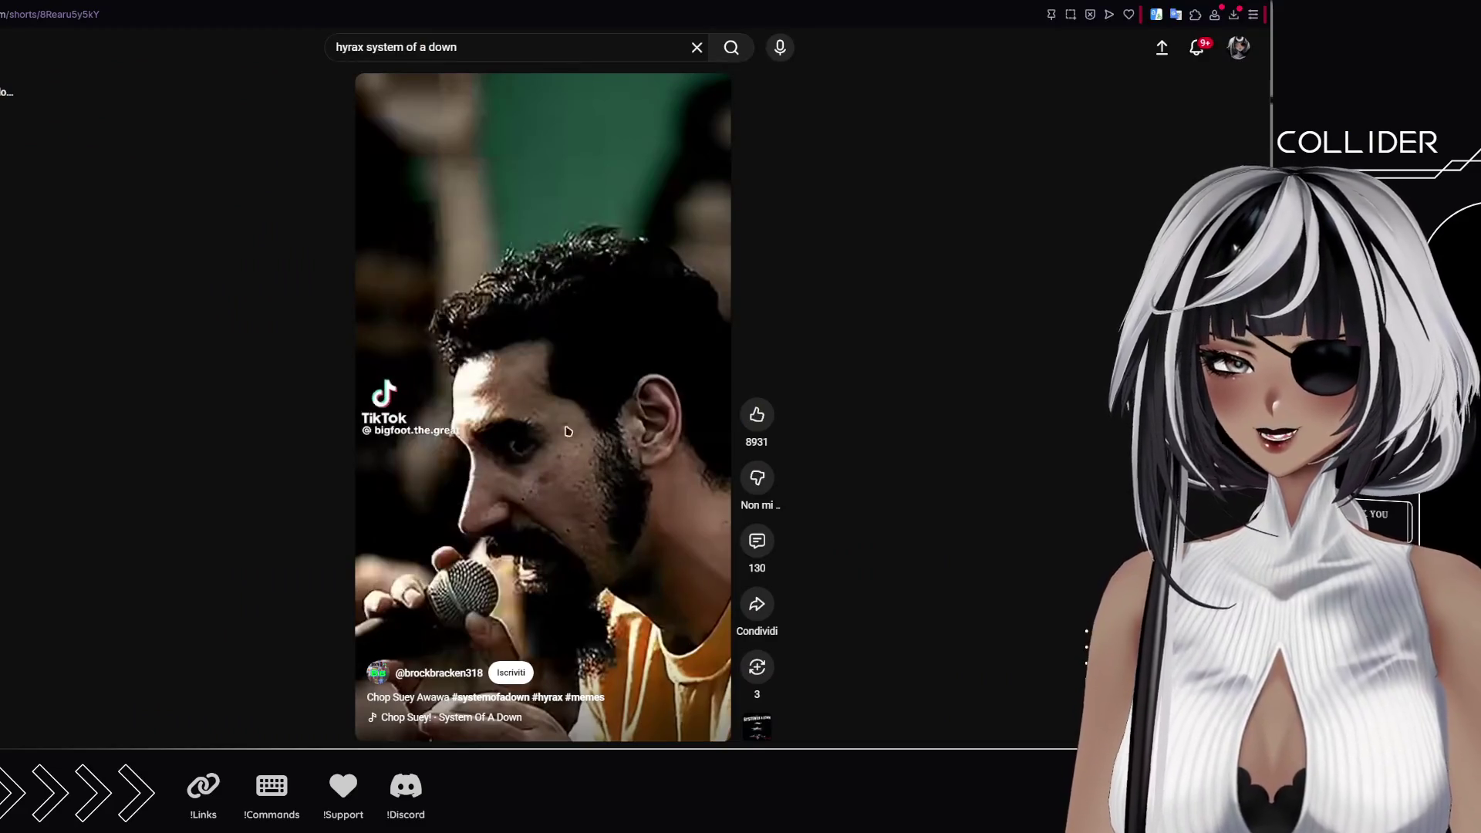
Step: Resume playing the Chop Suey Awawa short in the YouTube Shorts player
{"action": "left_click", "coordinate": [546, 490]}
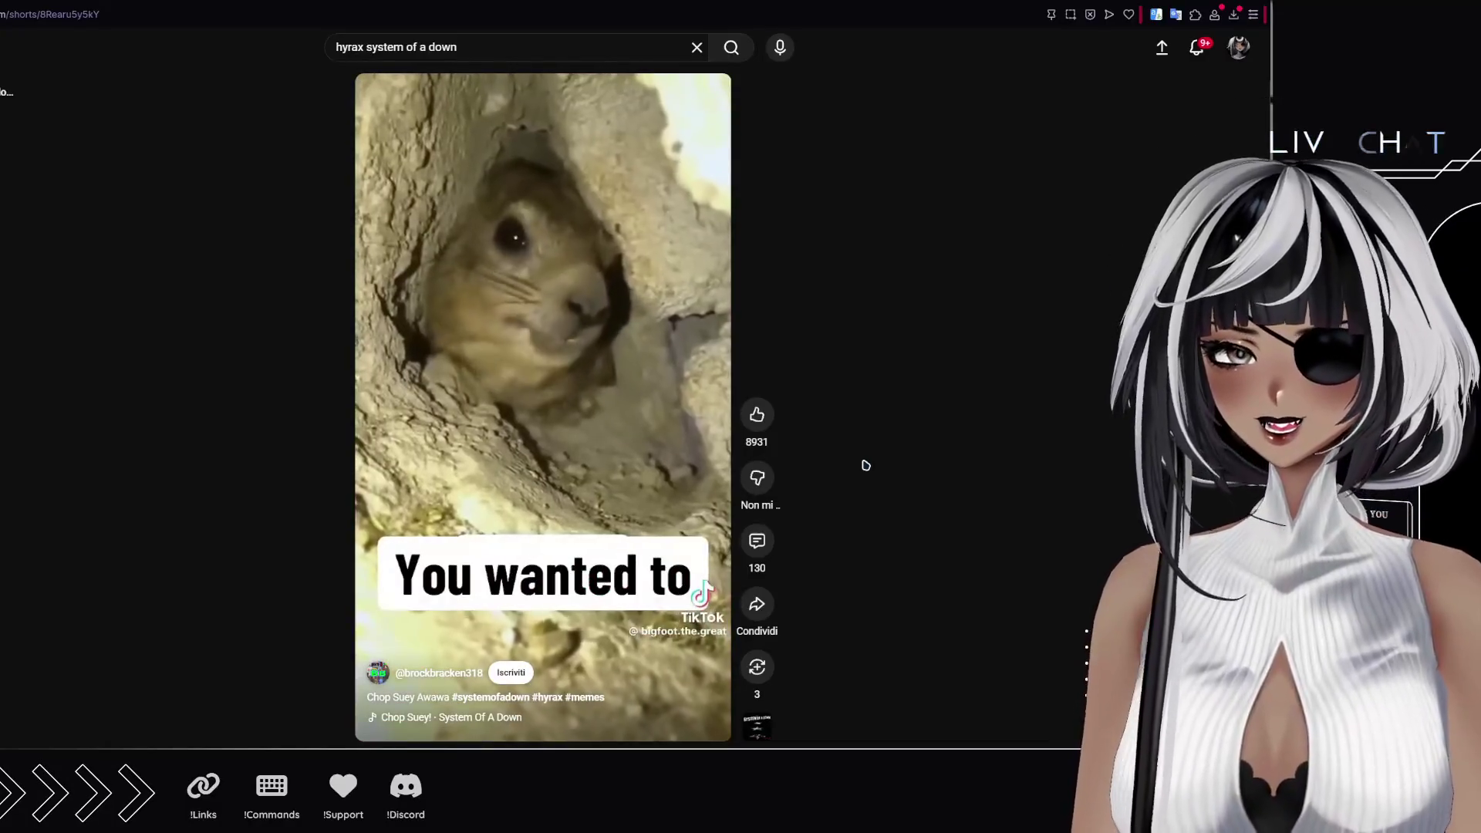
{"action": "mouse_move", "coordinate": [497, 433]}
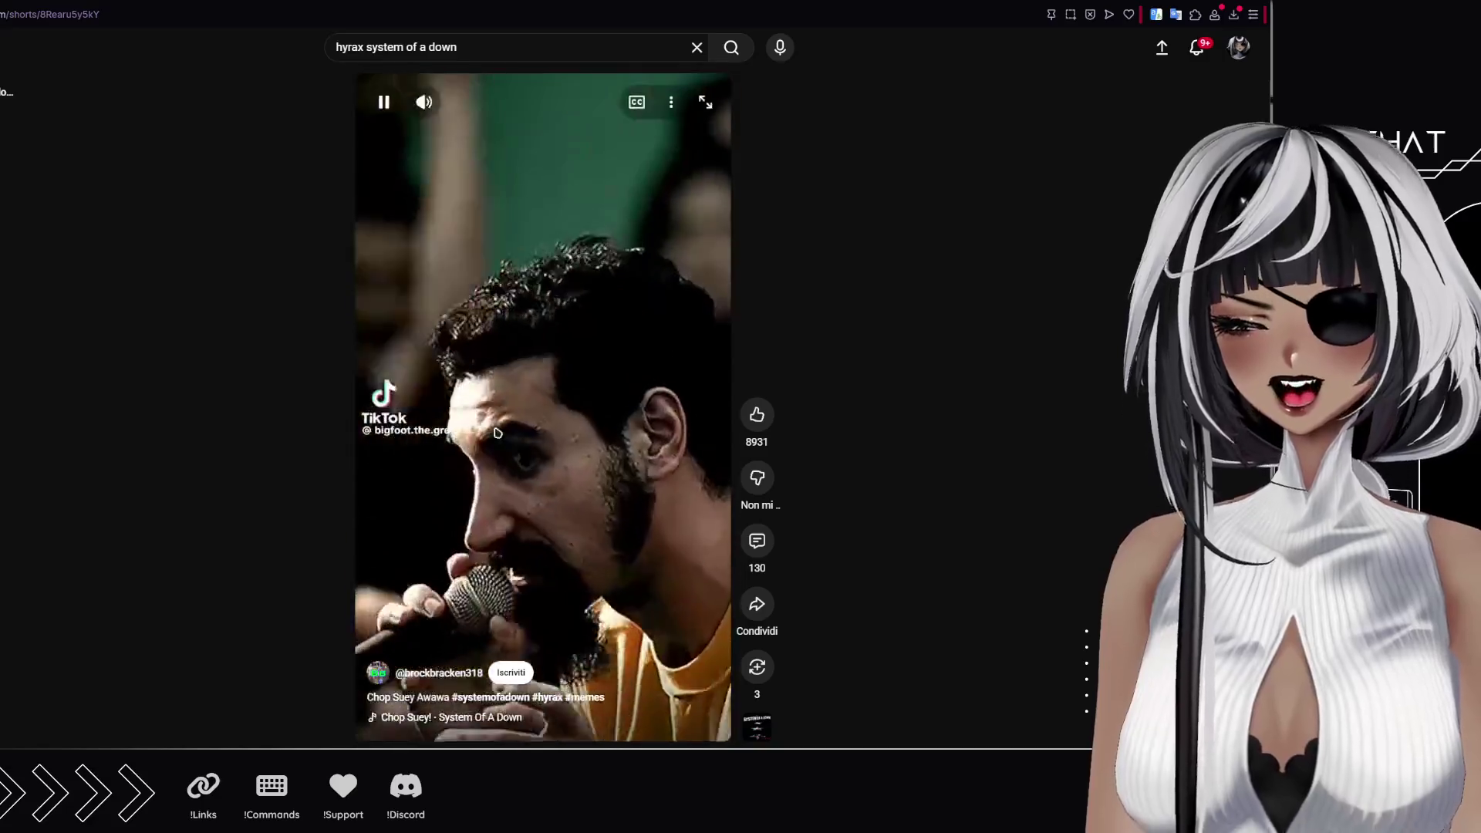
Step: Pause and resume the Chop Suey short several times while watching it
{"action": "left_click", "coordinate": [573, 286]}
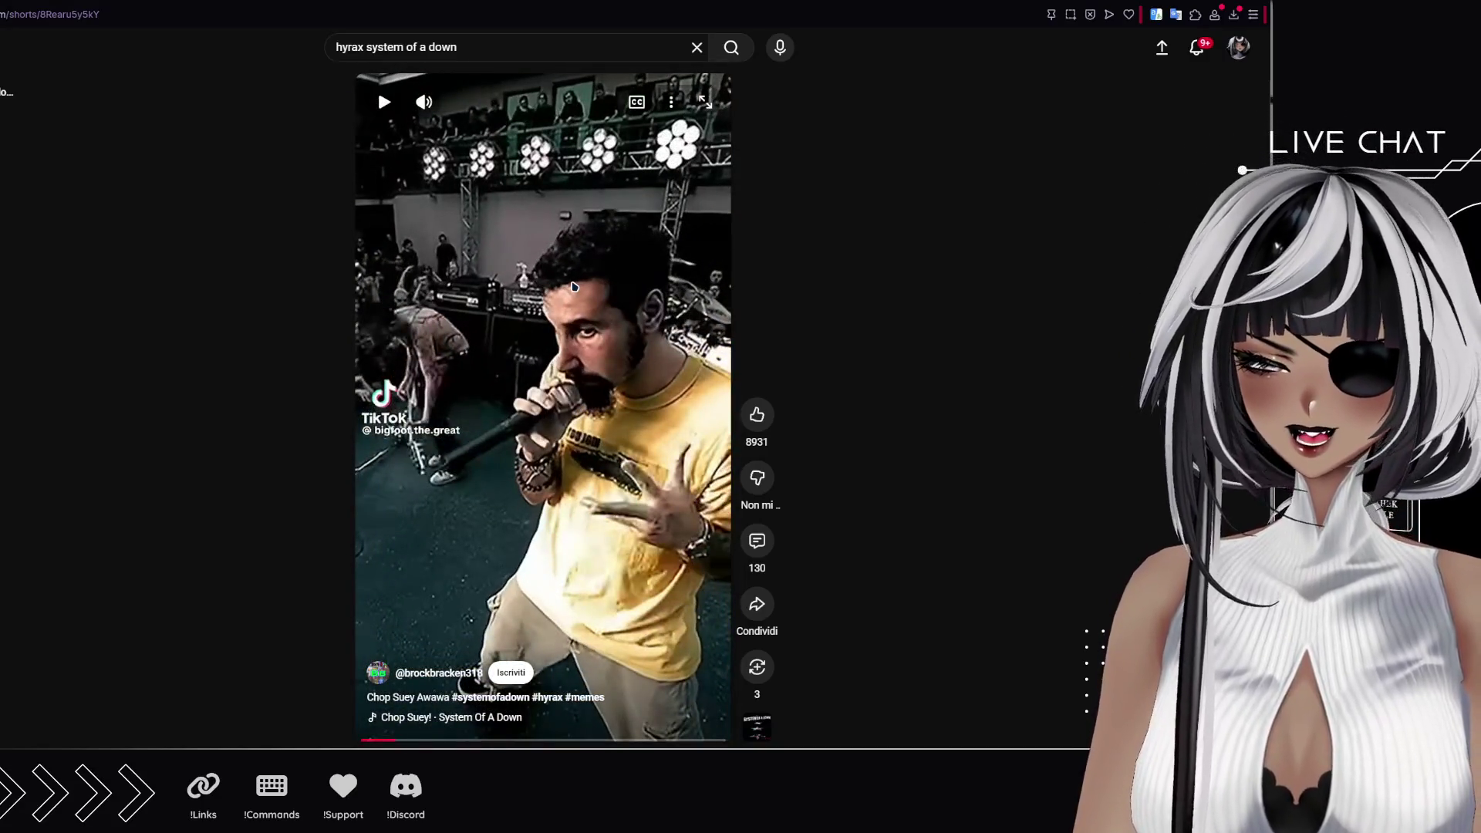
{"action": "key", "text": "space"}
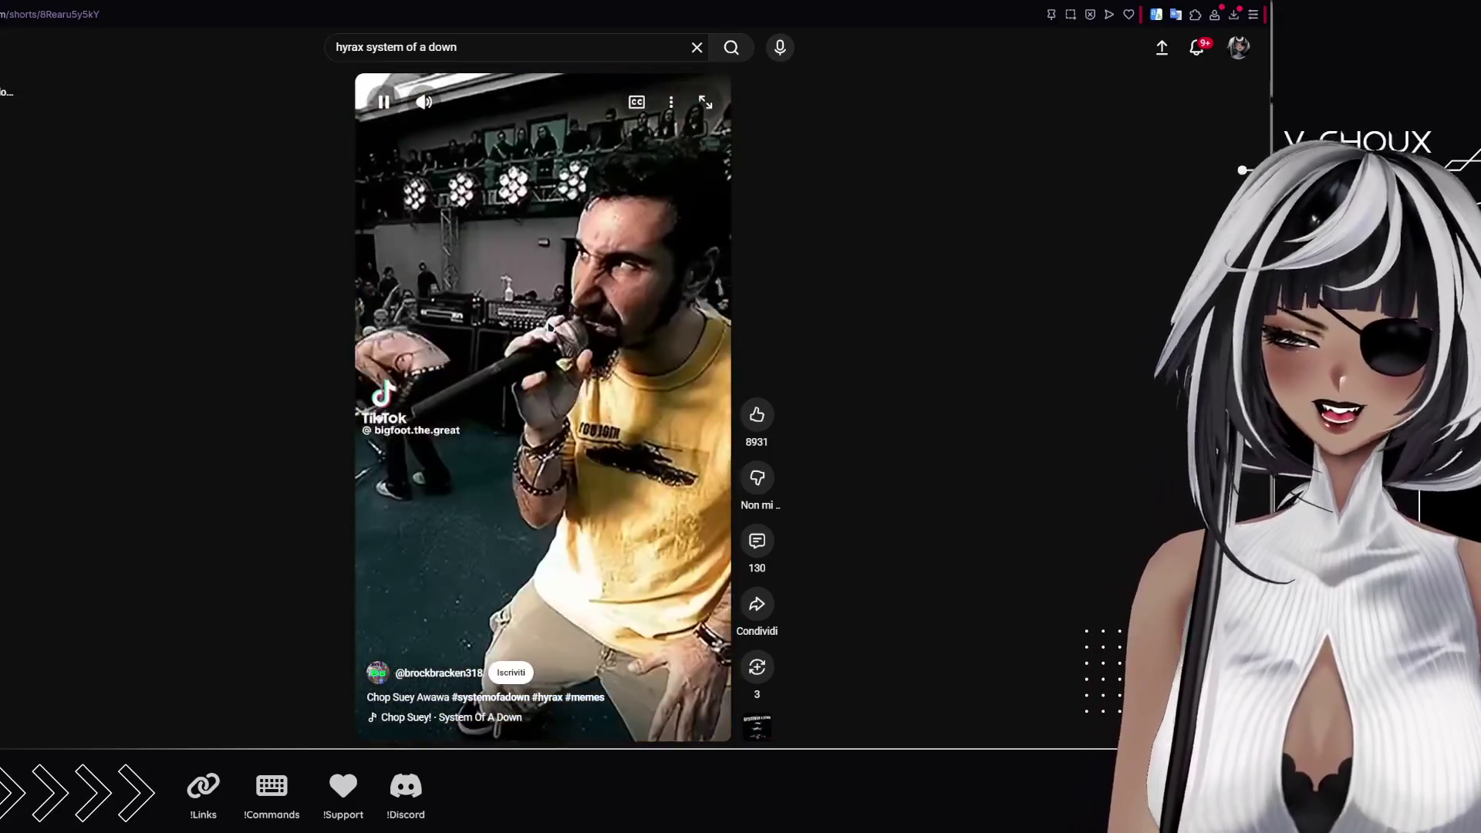
{"action": "left_click", "coordinate": [551, 327]}
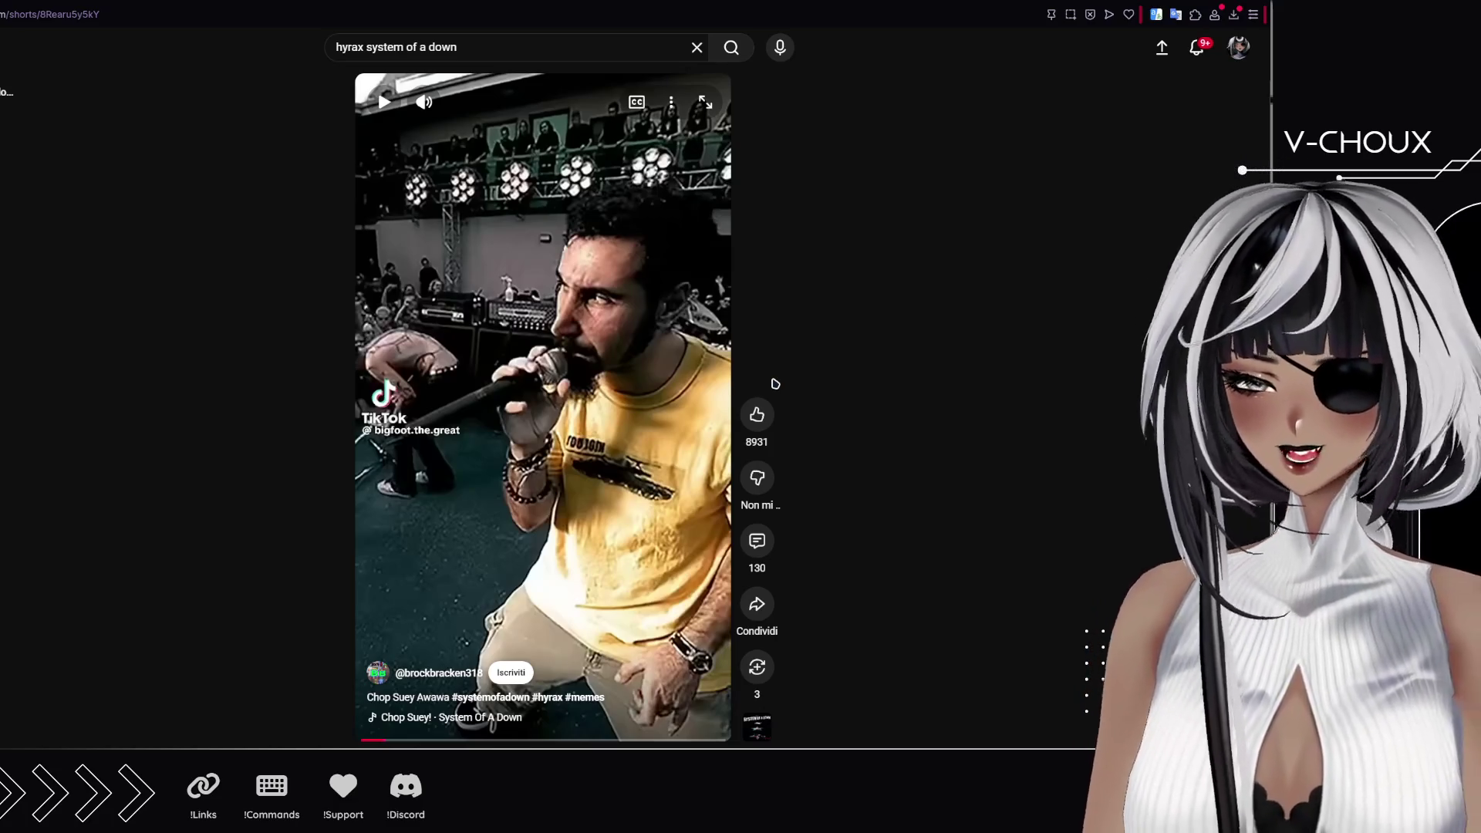
{"action": "left_click", "coordinate": [554, 388]}
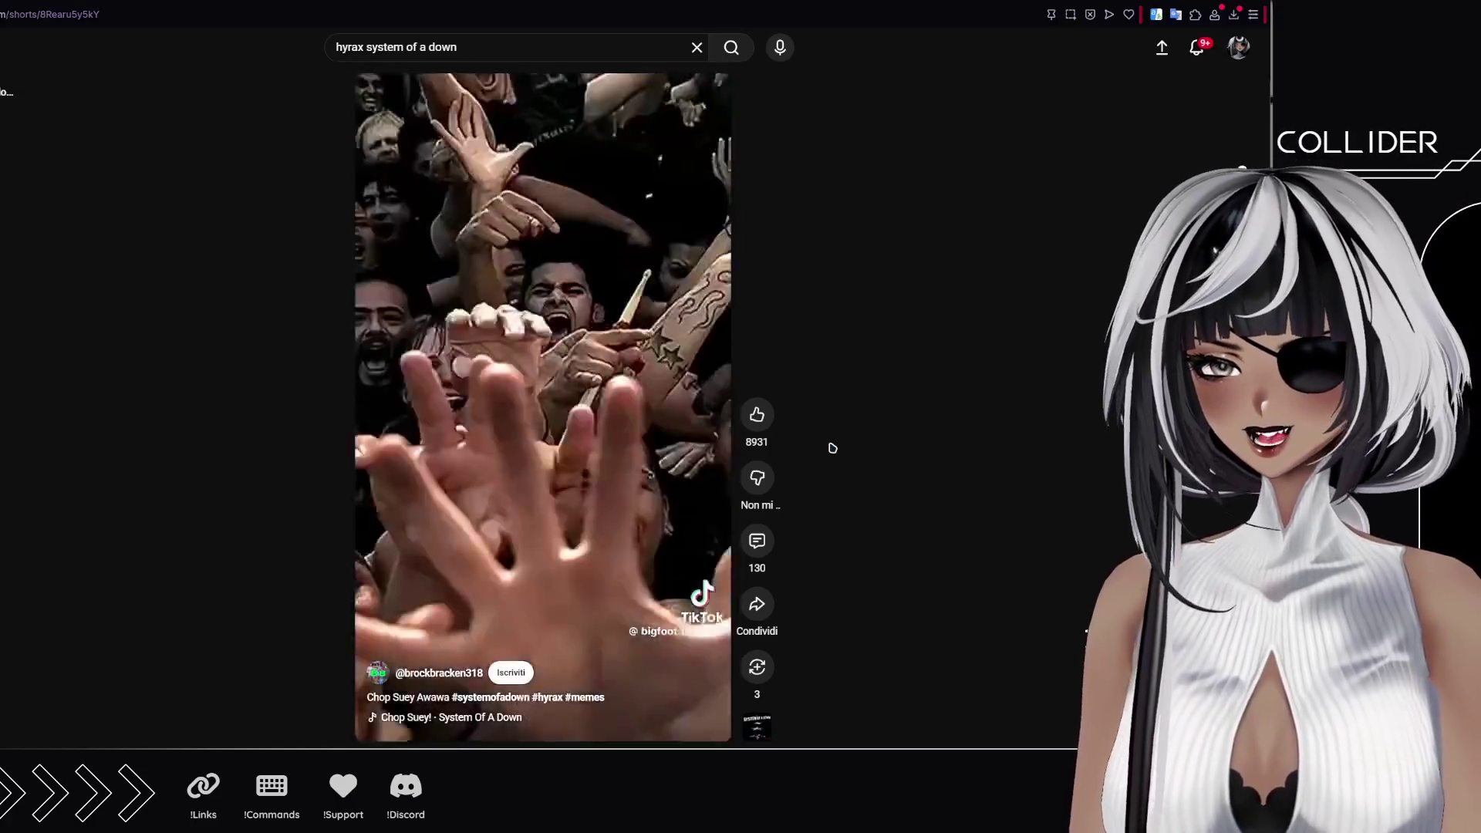
{"action": "left_click", "coordinate": [509, 464]}
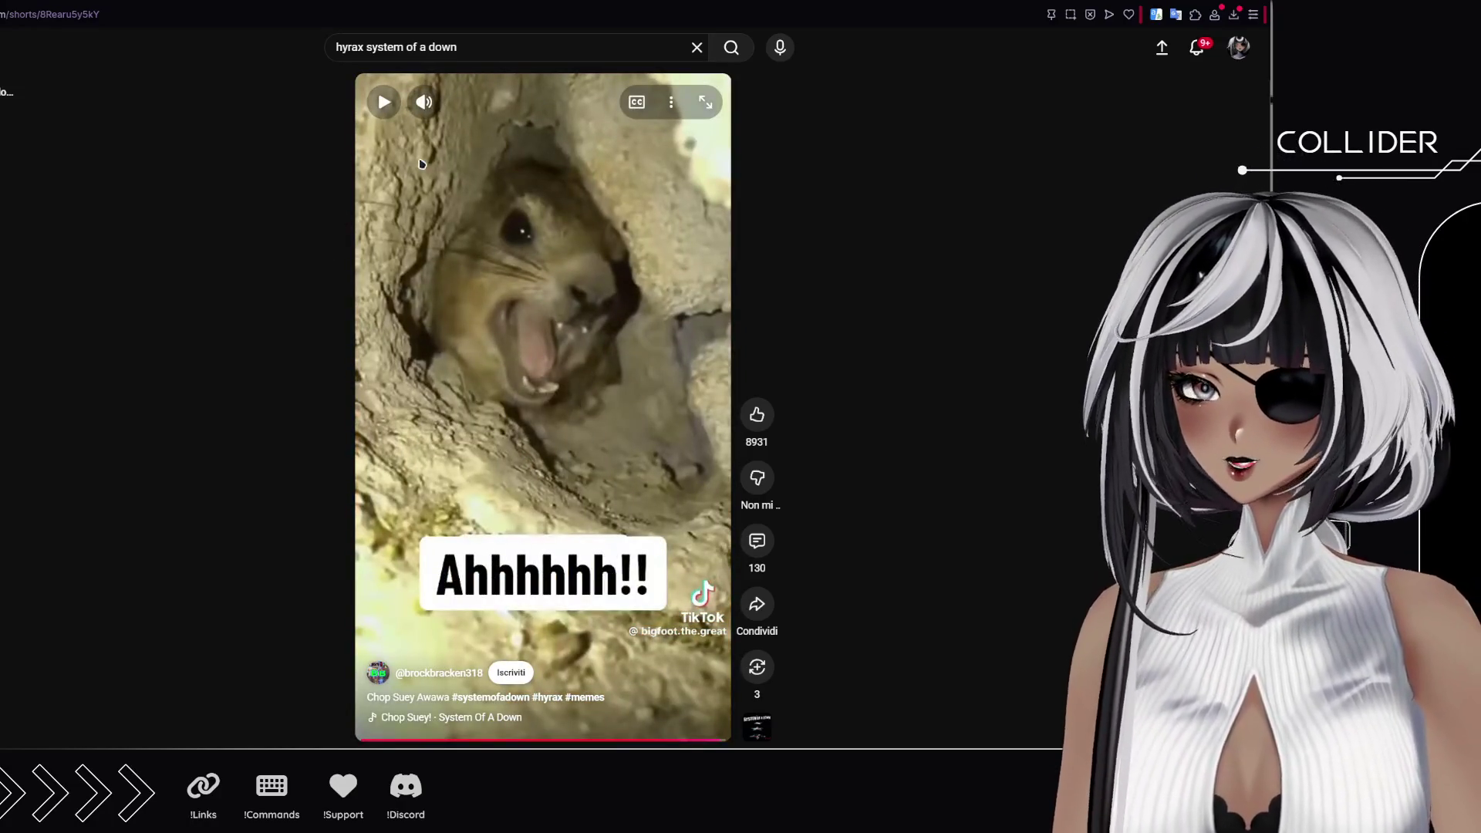
Step: Search YouTube for 'hyrax awawa' and start the hyrax screaming full video
{"action": "left_click_drag", "start_coordinate": [368, 48], "coordinate": [441, 47]}
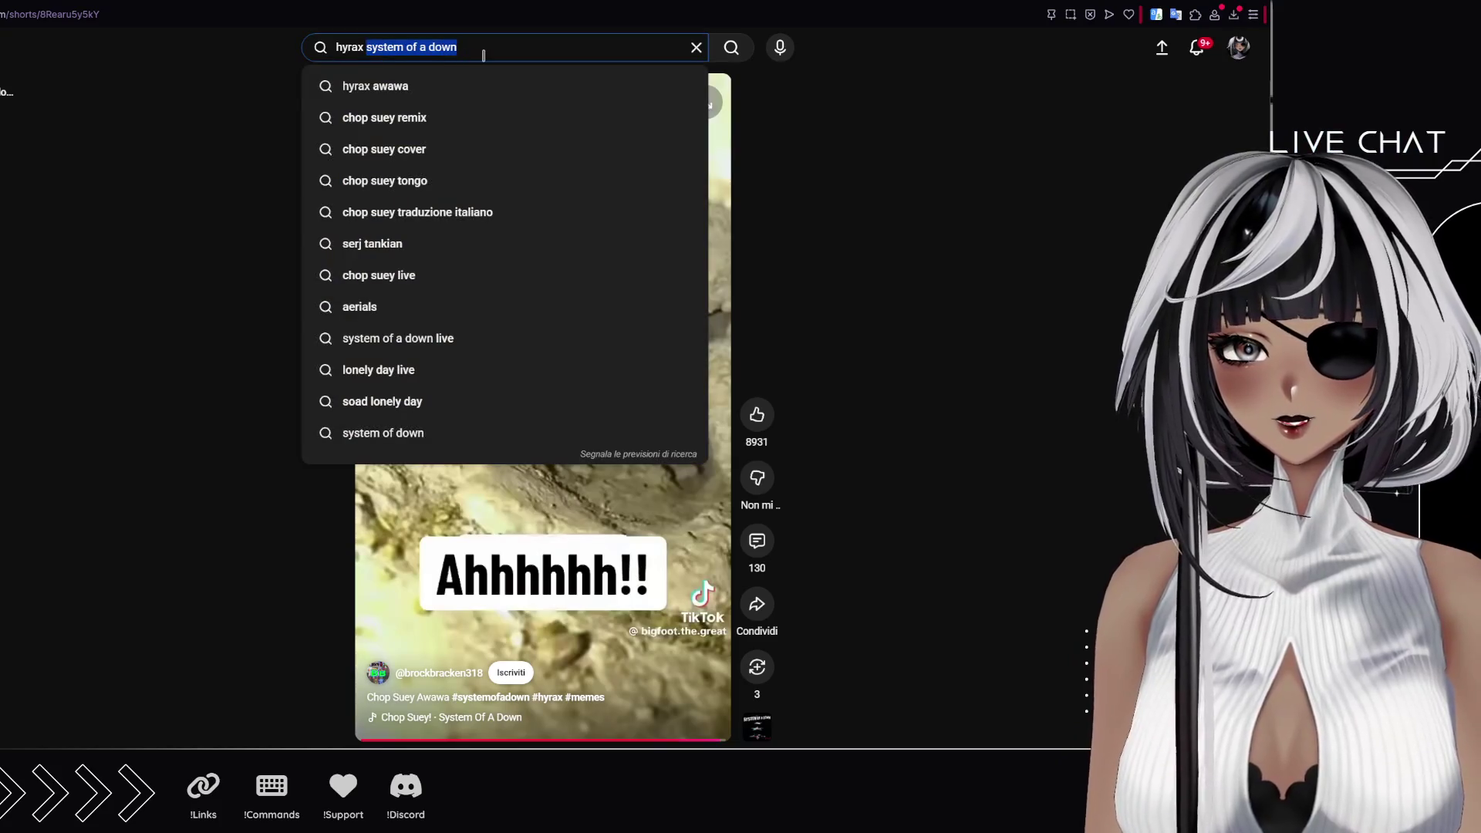
{"action": "left_click", "coordinate": [484, 86]}
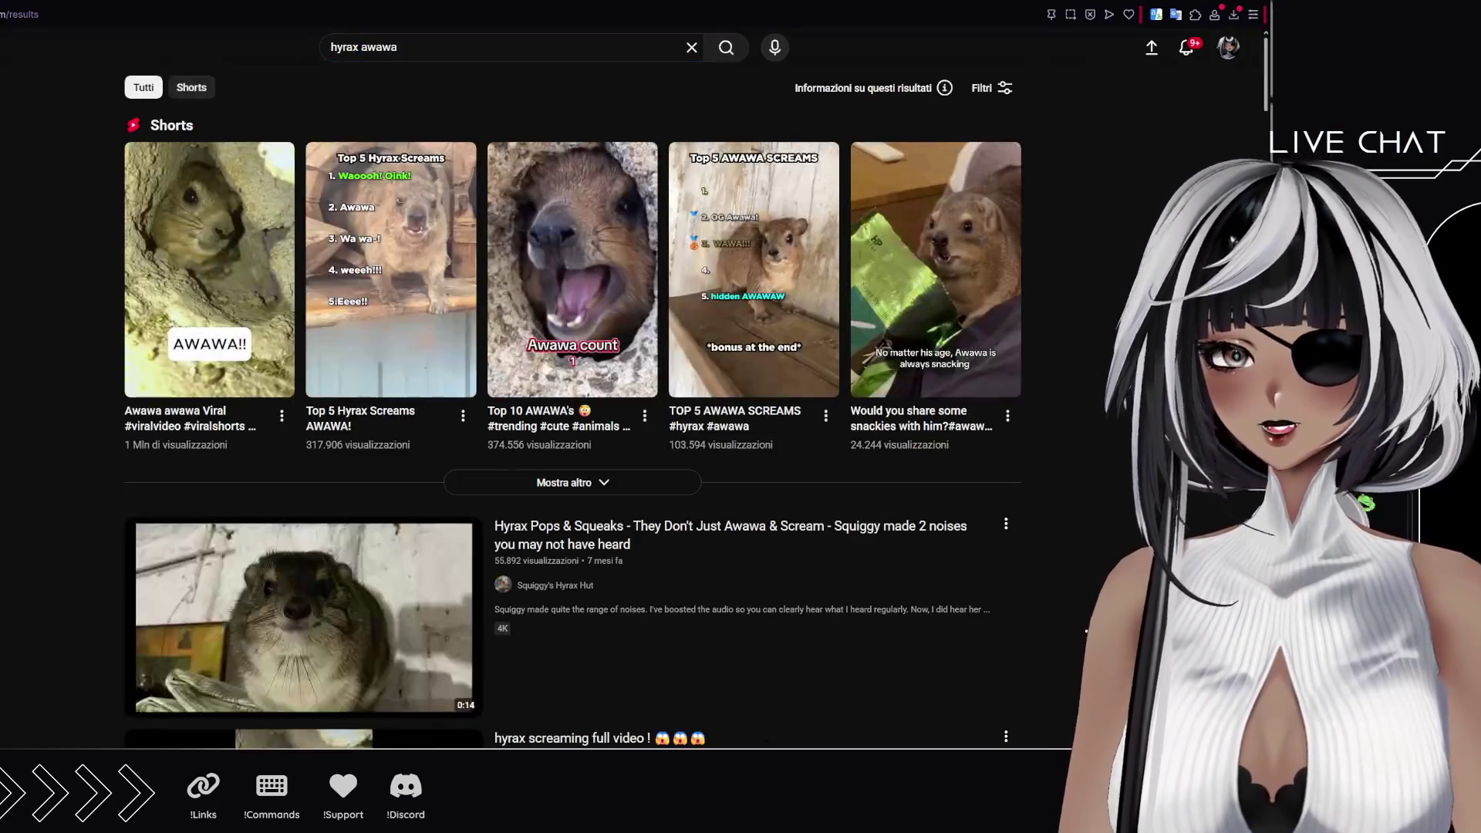
{"action": "scroll", "coordinate": [1100, 412], "scroll_direction": "down", "scroll_amount": 3}
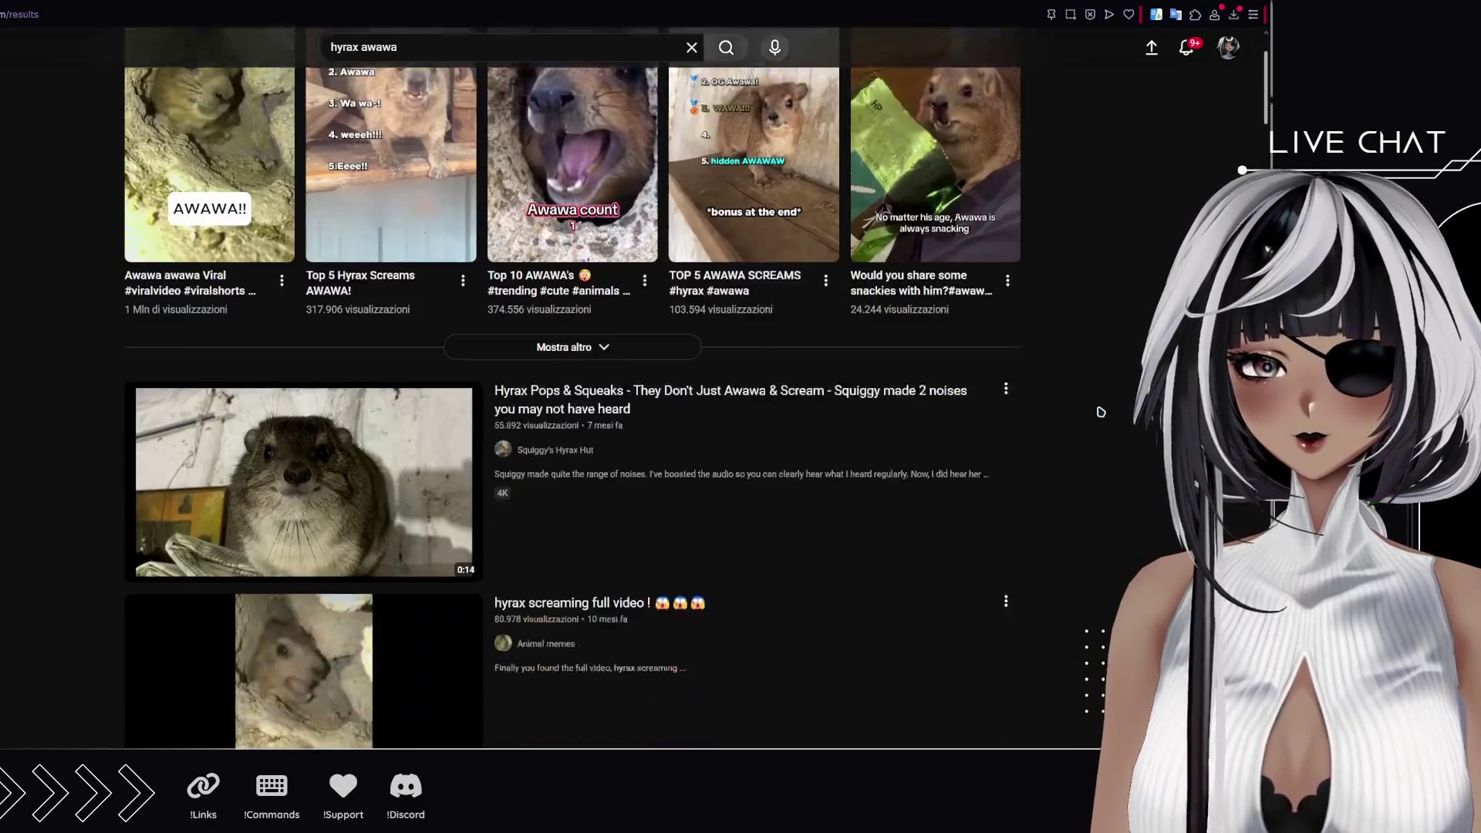
{"action": "scroll", "coordinate": [1100, 412], "scroll_direction": "down", "scroll_amount": 3}
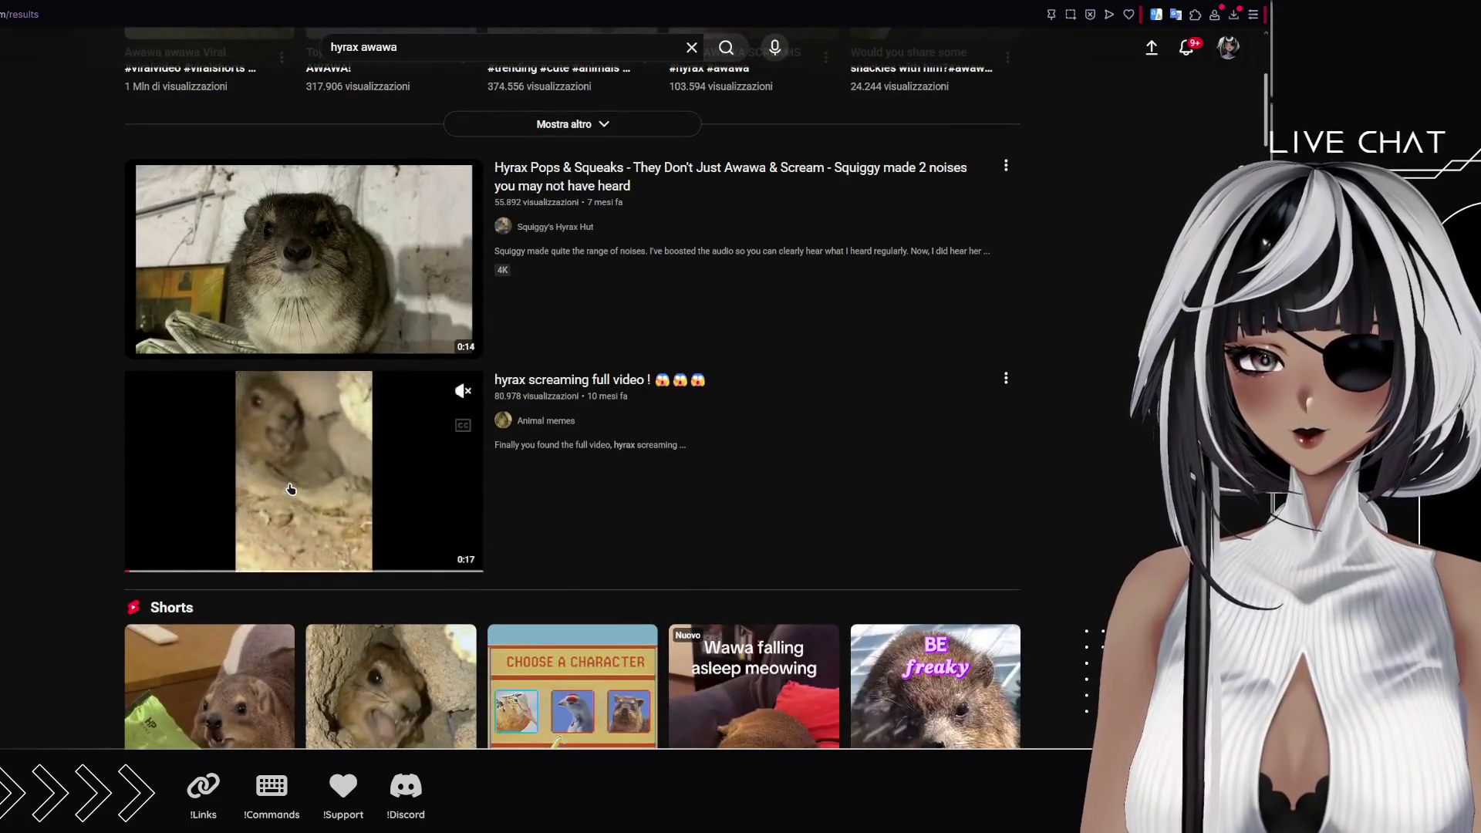
{"action": "left_click", "coordinate": [303, 472]}
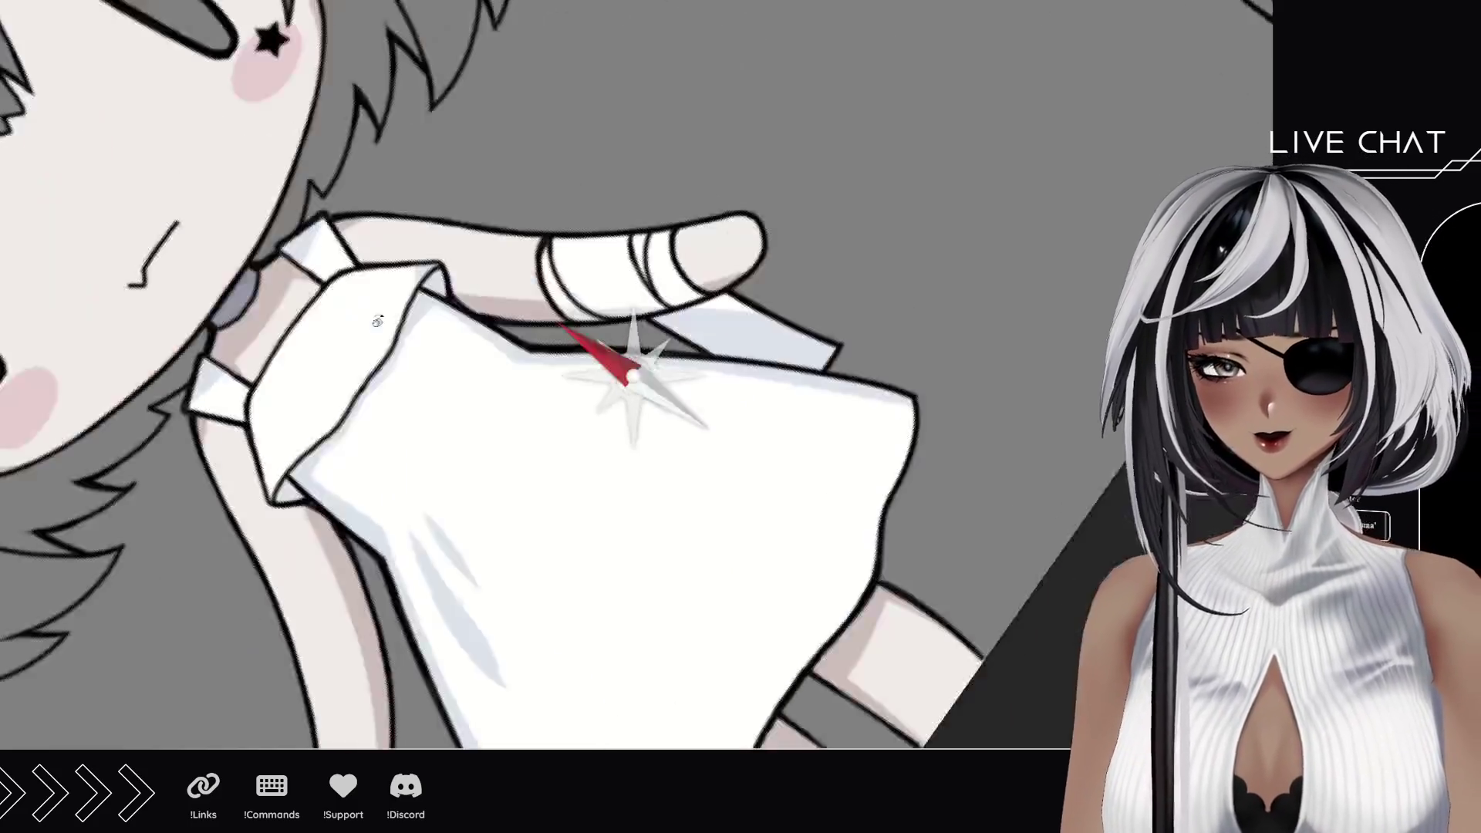
Step: Try a shading stroke on the rotated dress, undo it, and reset the canvas upright
{"action": "mouse_move", "coordinate": [207, 309]}
{"action": "left_mouse_down"}
{"action": "mouse_move", "coordinate": [469, 451]}
{"action": "mouse_move", "coordinate": [262, 235]}
{"action": "left_mouse_up"}
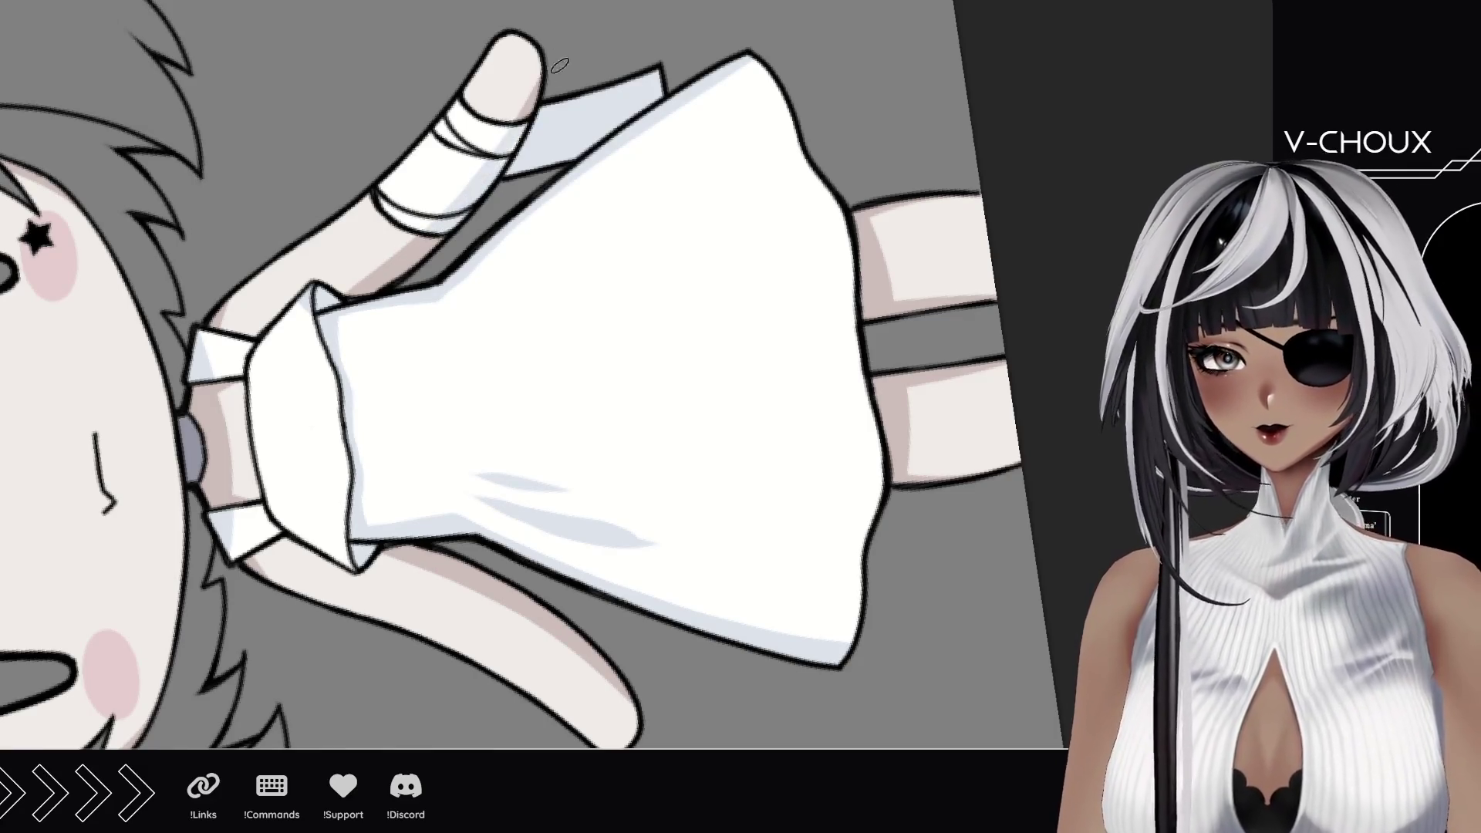
{"action": "left_click_drag", "start_coordinate": [469, 300], "coordinate": [545, 241]}
{"action": "key", "text": "ctrl+z"}
{"action": "key", "text": "ctrl+z"}
{"action": "key", "text": "ctrl+z"}
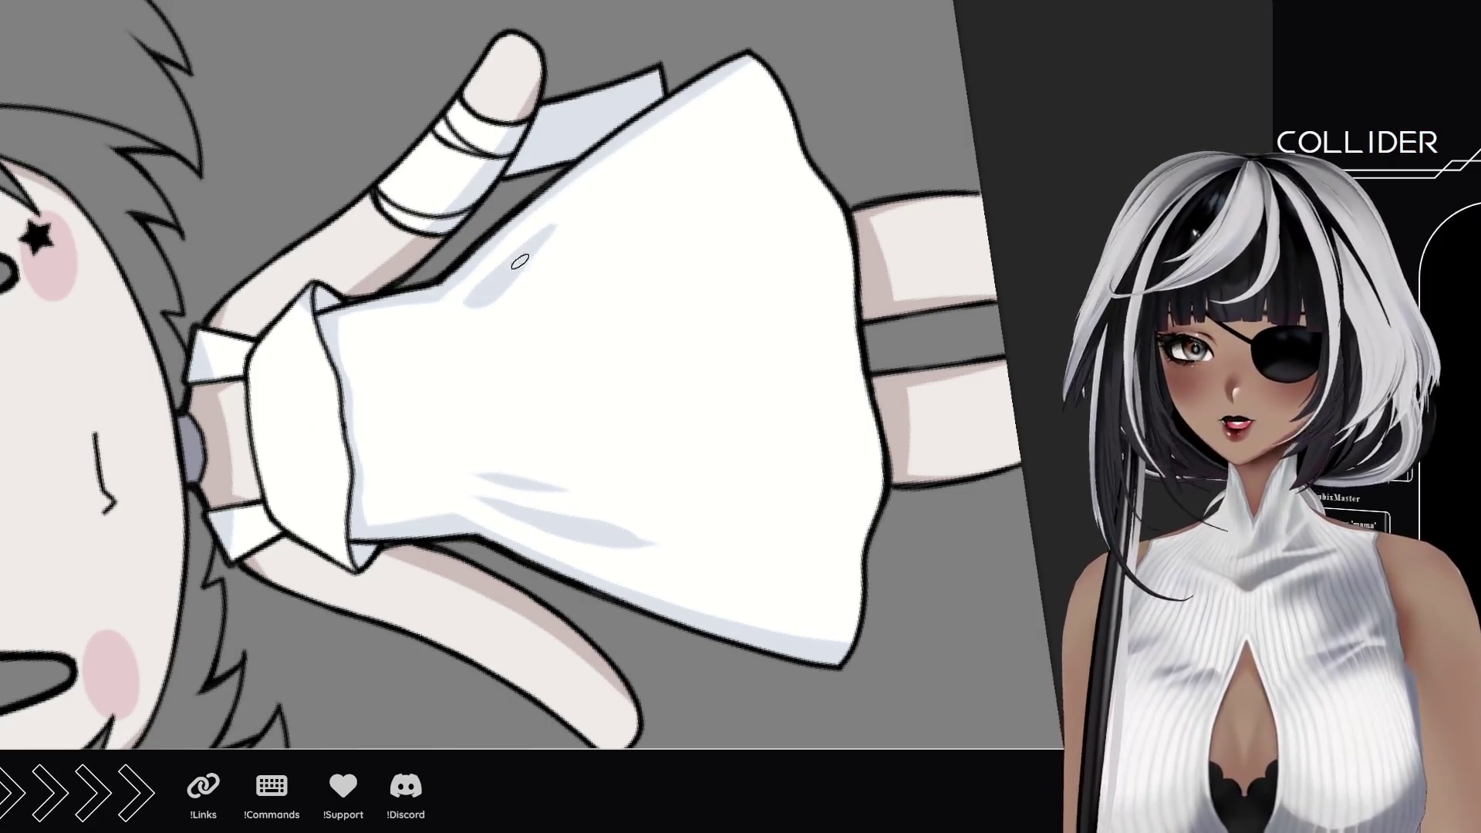
{"action": "key", "text": "ctrl+z"}
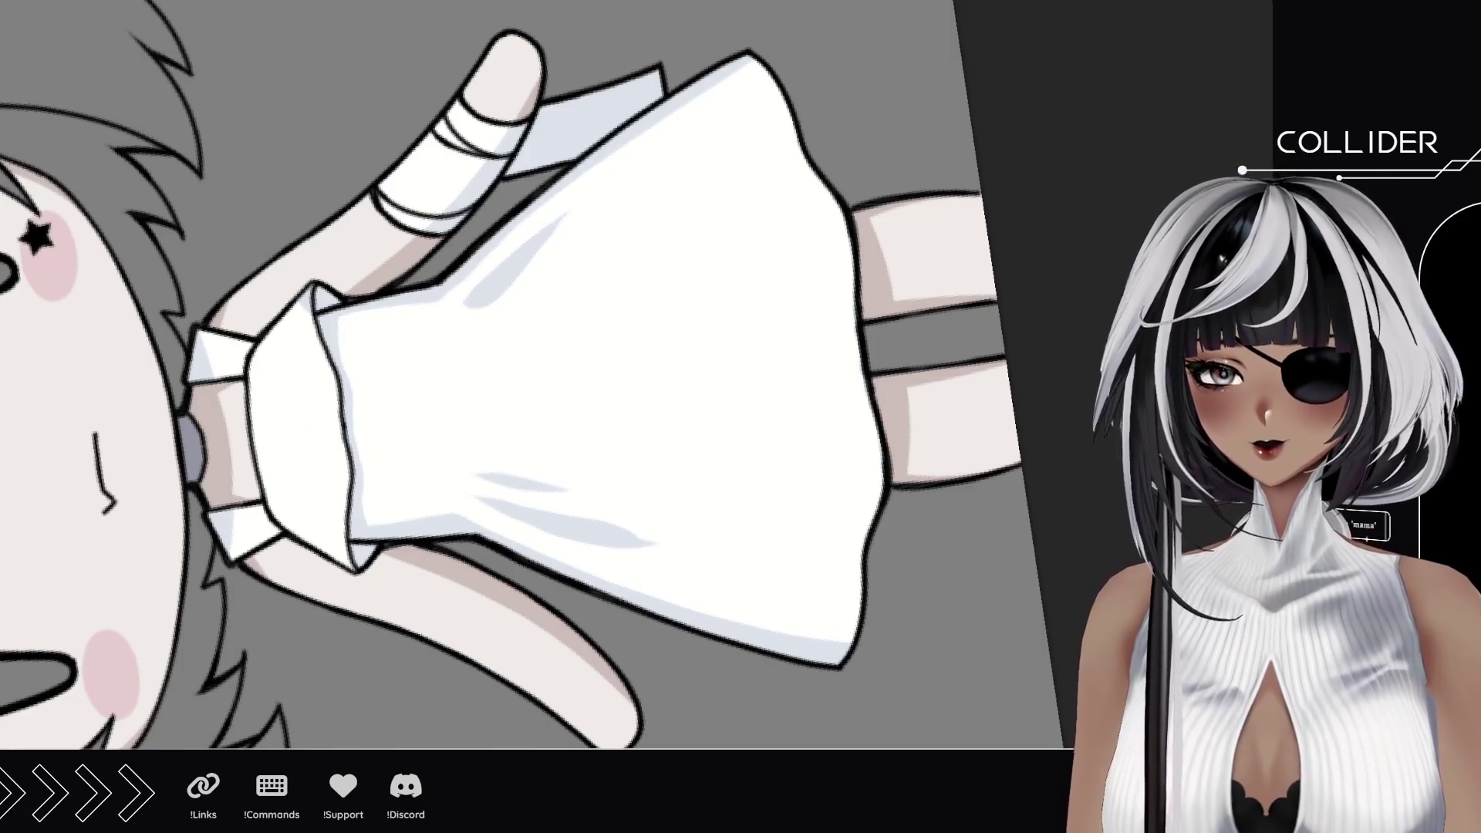
{"action": "key", "text": "ctrl+0"}
{"action": "scroll", "coordinate": [648, 289], "scroll_direction": "up", "scroll_amount": 3}
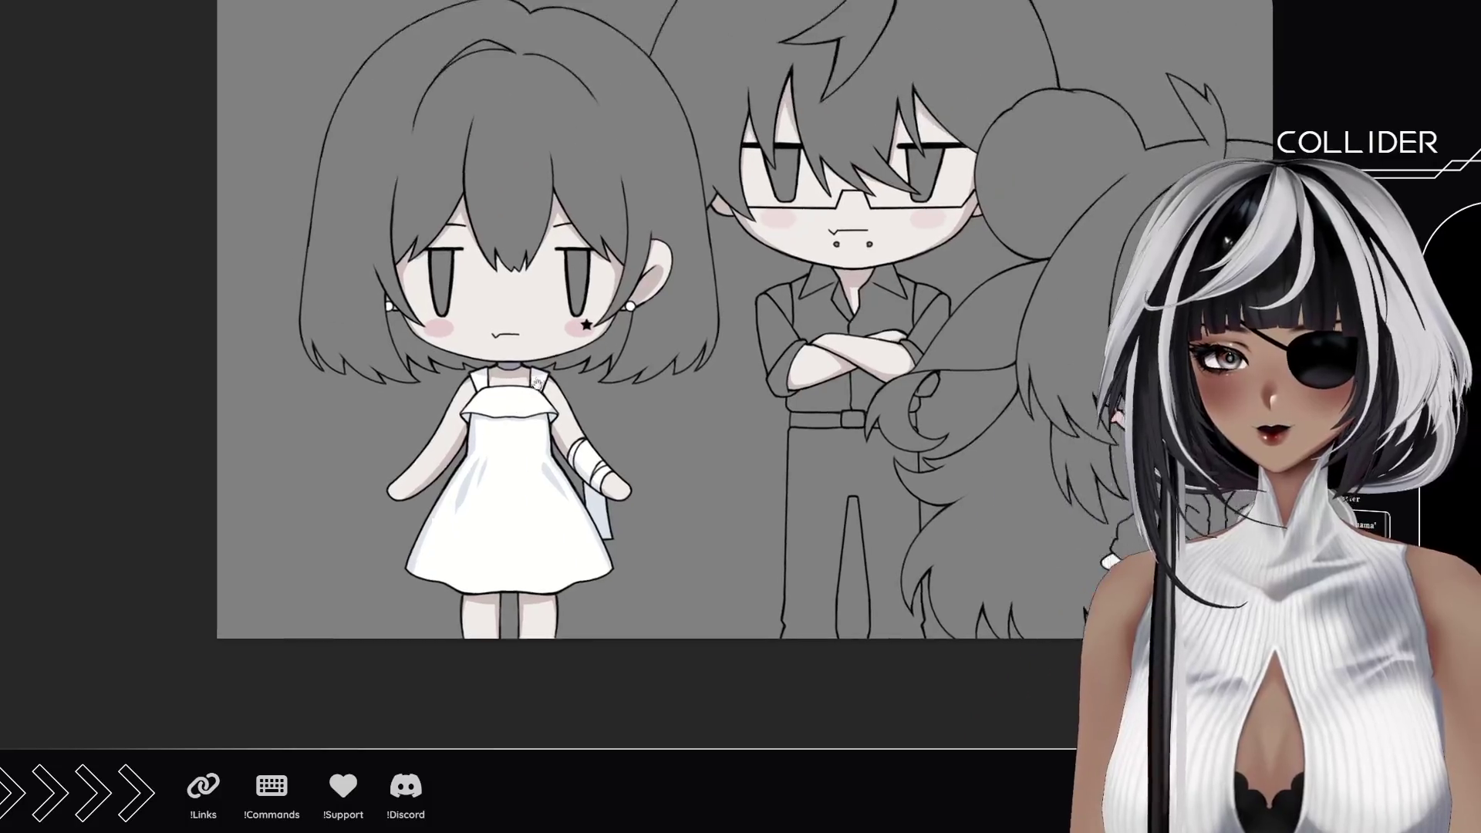
Step: Frame all three characters and toggle the dress colouring off and on to compare
{"action": "left_click_drag", "start_coordinate": [649, 289], "coordinate": [605, 268]}
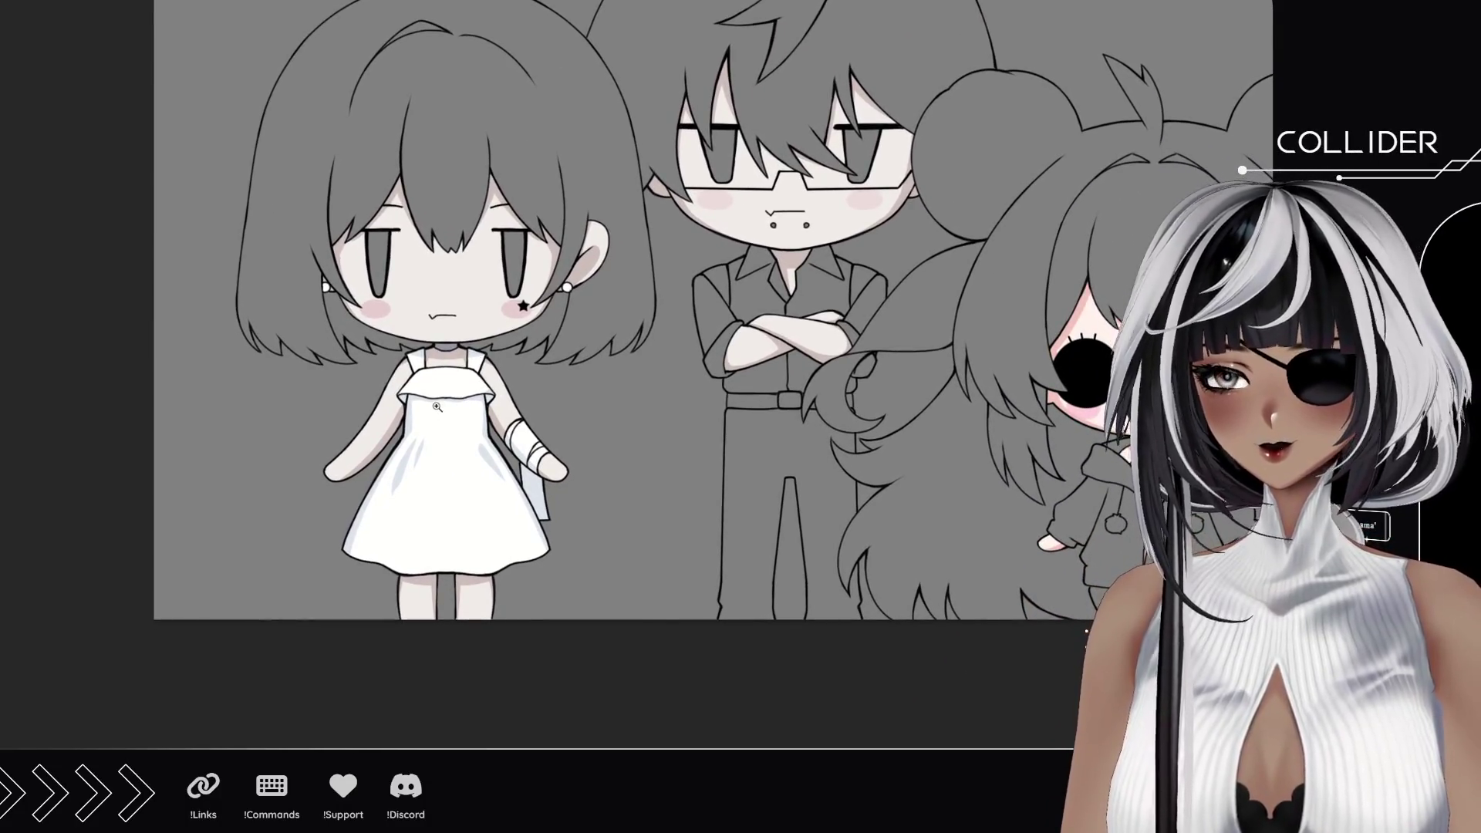
{"action": "mouse_move", "coordinate": [779, 297]}
{"action": "left_mouse_down"}
{"action": "mouse_move", "coordinate": [691, 327]}
{"action": "mouse_move", "coordinate": [677, 317]}
{"action": "left_mouse_up"}
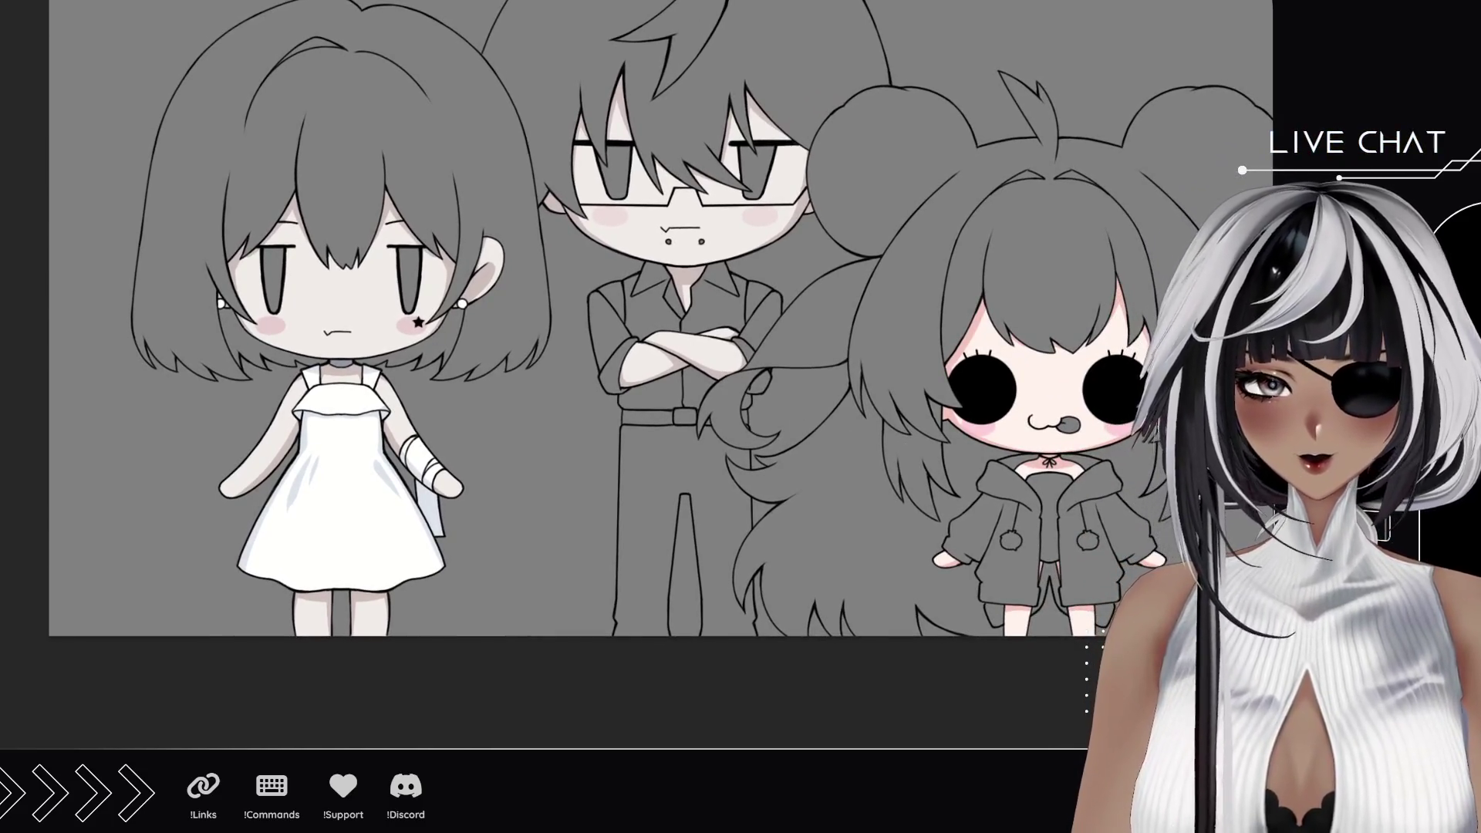
{"action": "key", "text": "ctrl+z"}
{"action": "key", "text": "ctrl+shift+z"}
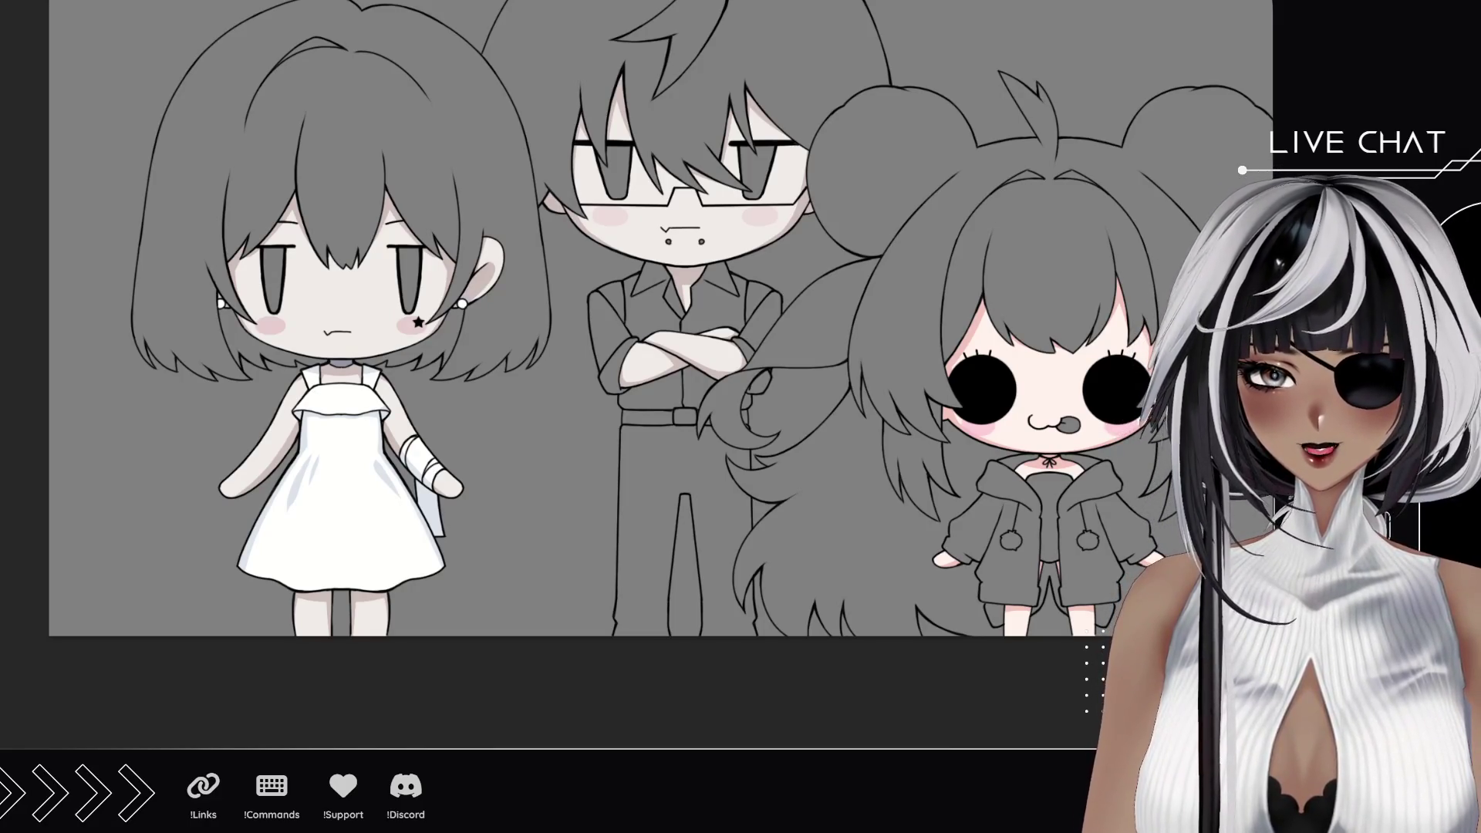
{"action": "scroll", "coordinate": [347, 406], "scroll_direction": "up", "scroll_amount": 5}
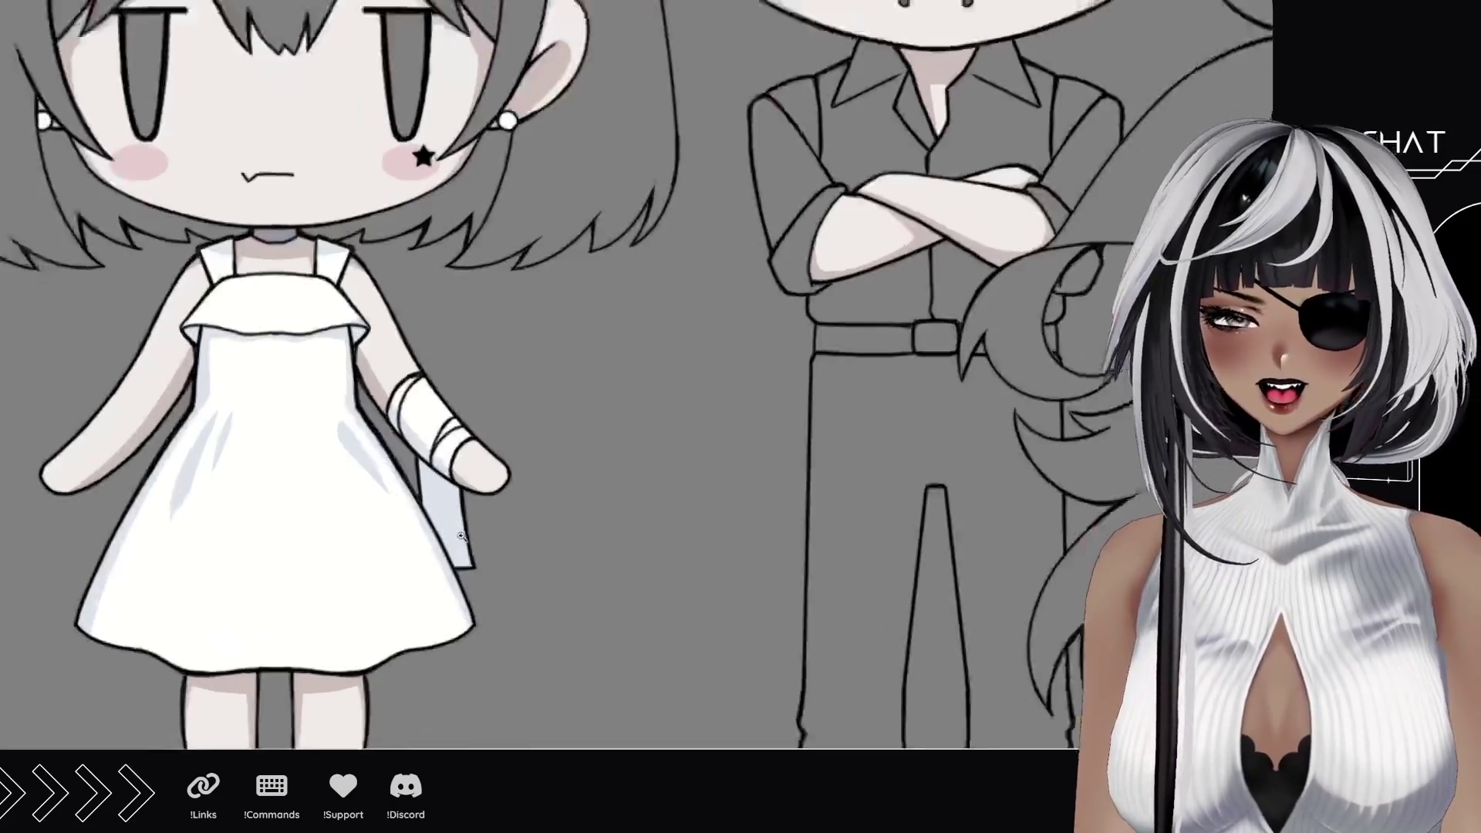
{"action": "scroll", "coordinate": [460, 535], "scroll_direction": "up", "scroll_amount": 1}
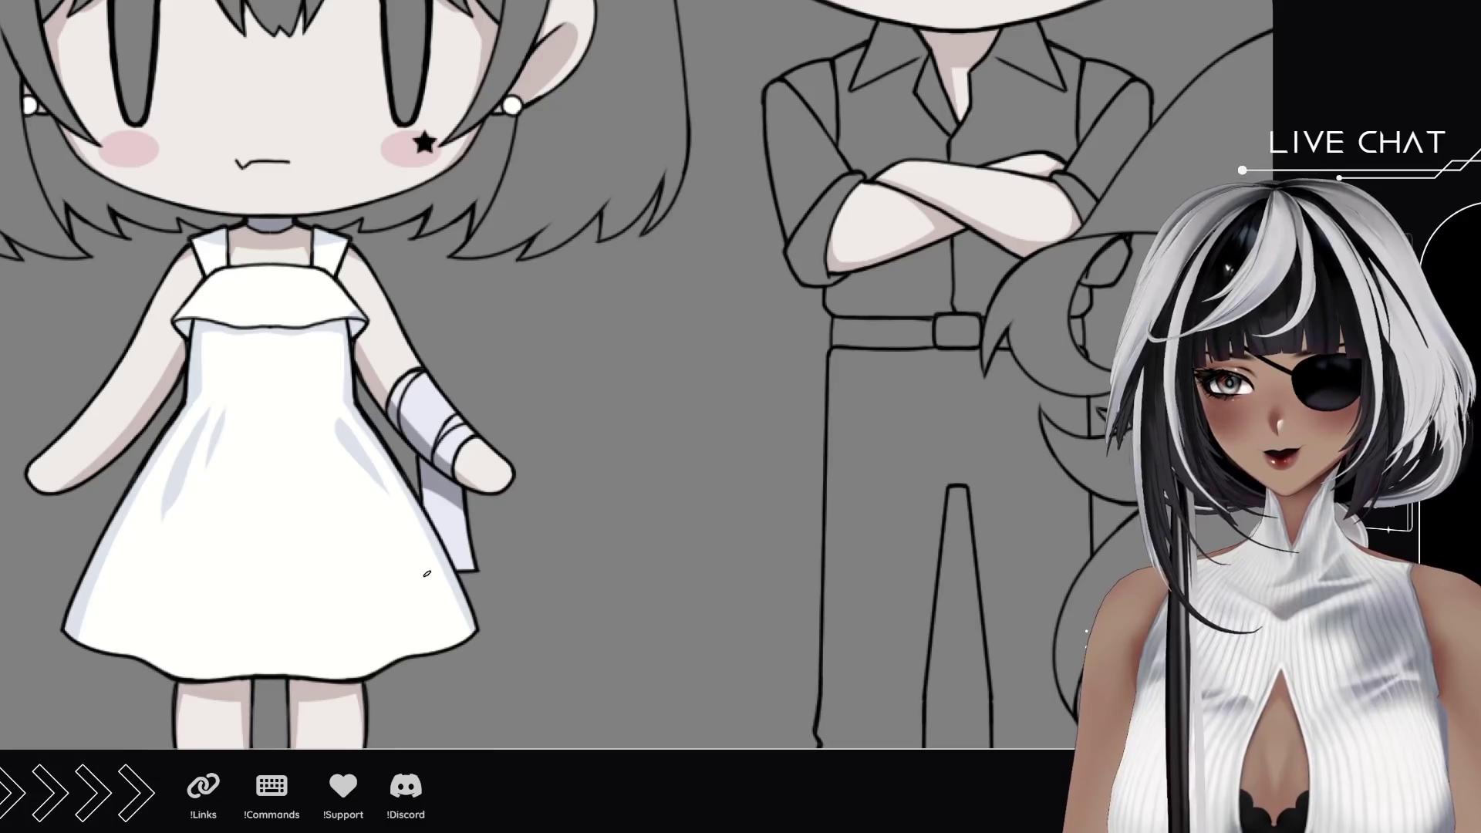
{"action": "scroll", "coordinate": [426, 574], "scroll_direction": "down", "scroll_amount": 3}
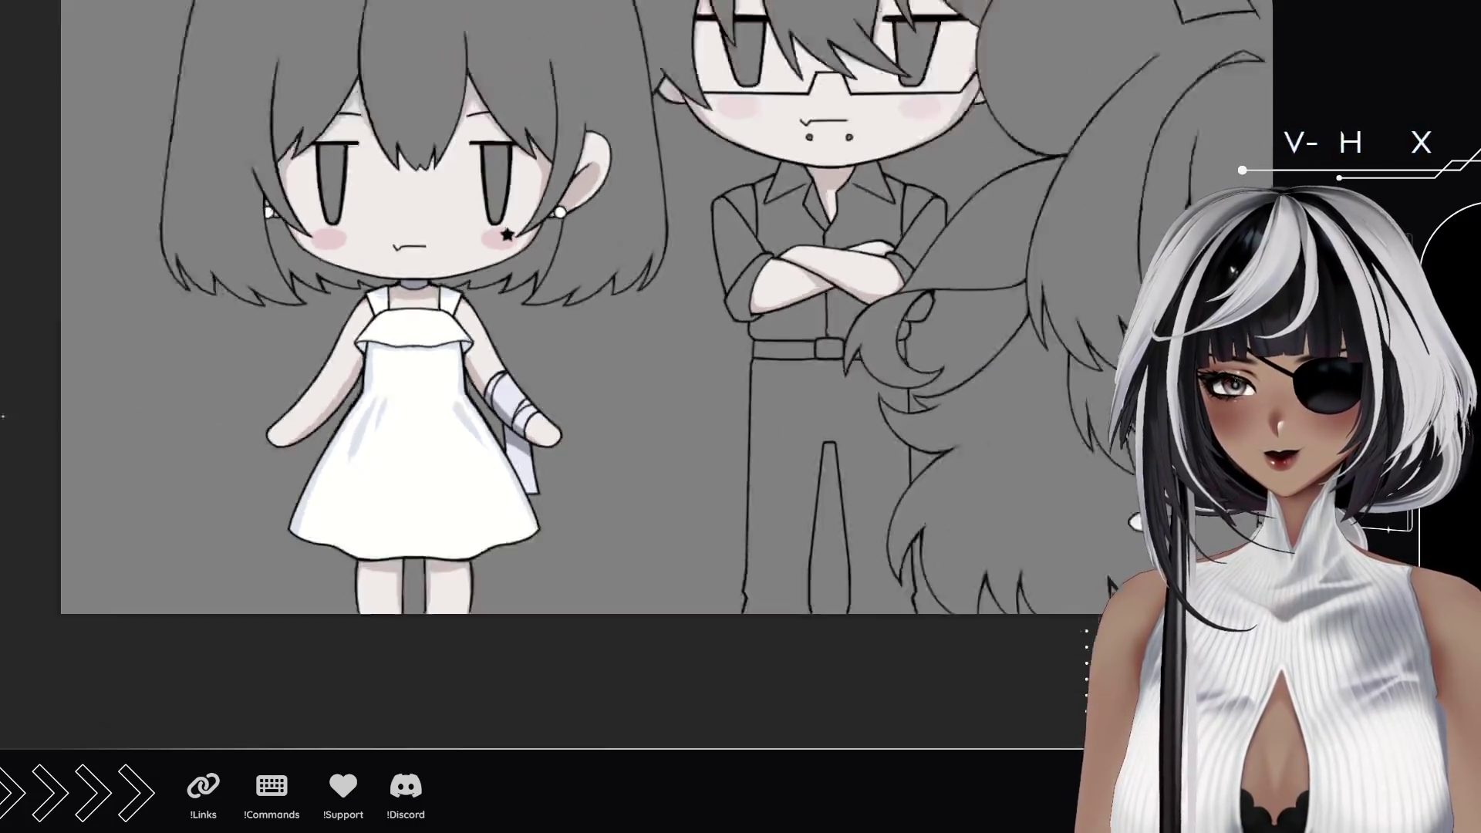
{"action": "scroll", "coordinate": [481, 284], "scroll_direction": "down", "scroll_amount": 2}
{"action": "mouse_move", "coordinate": [556, 255]}
{"action": "left_mouse_down"}
{"action": "mouse_move", "coordinate": [482, 284]}
{"action": "mouse_move", "coordinate": [481, 358]}
{"action": "left_mouse_up"}
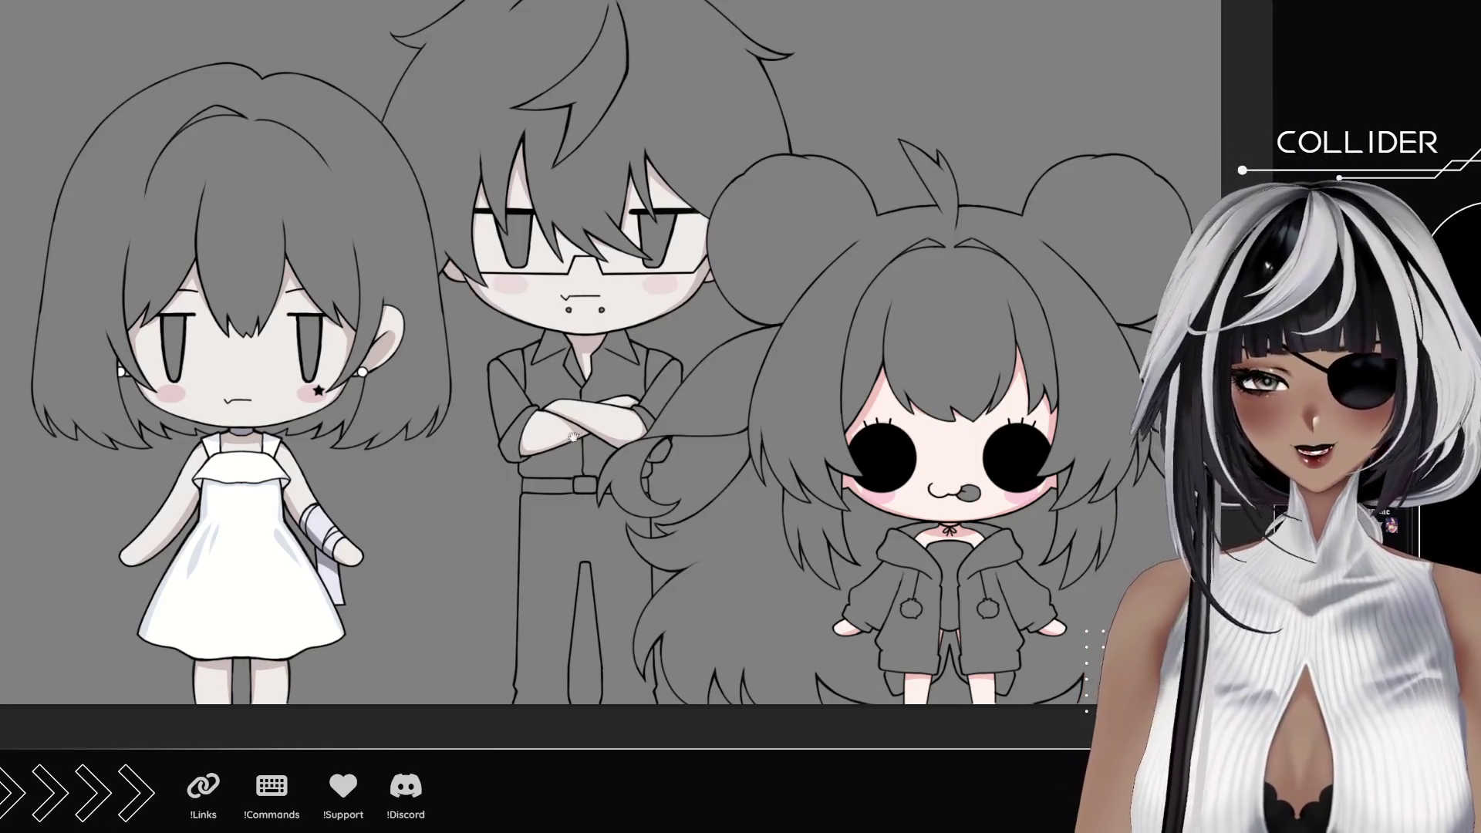
{"action": "left_click_drag", "start_coordinate": [720, 450], "coordinate": [766, 470]}
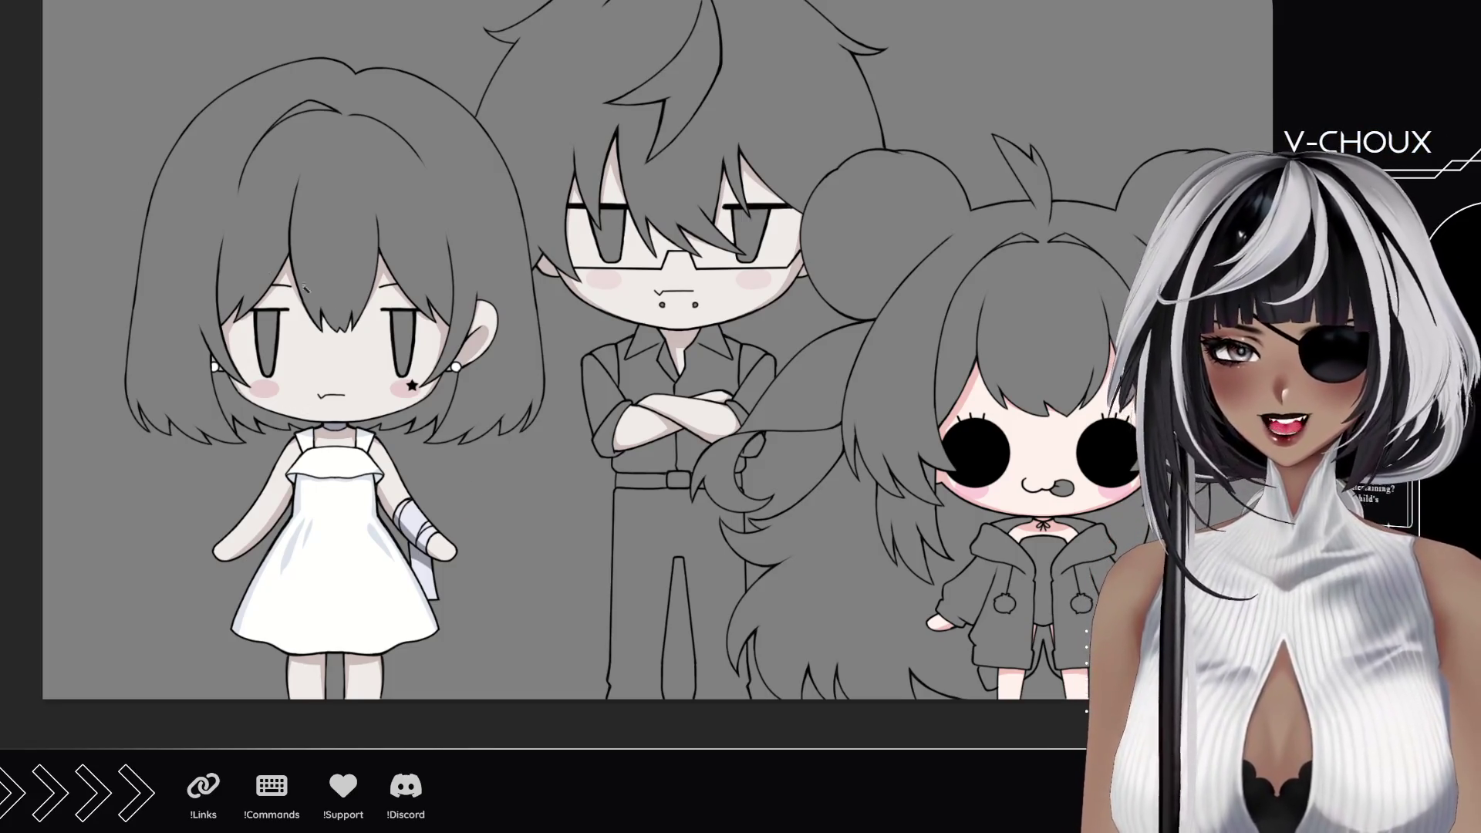
{"action": "left_click_drag", "start_coordinate": [724, 335], "coordinate": [798, 347]}
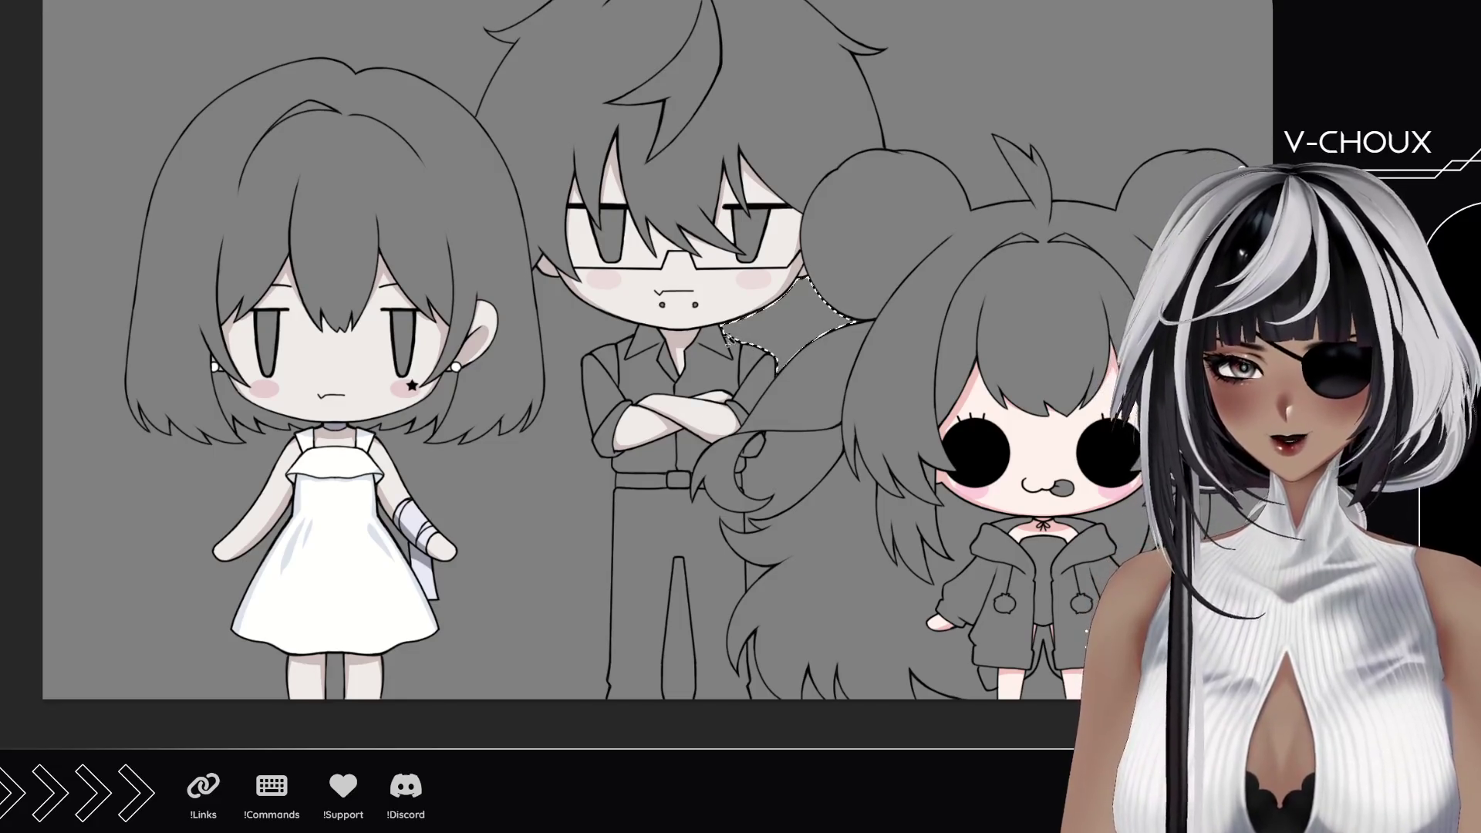
{"action": "left_click_drag", "start_coordinate": [573, 326], "coordinate": [696, 535]}
{"action": "left_click_drag", "start_coordinate": [677, 625], "coordinate": [764, 666]}
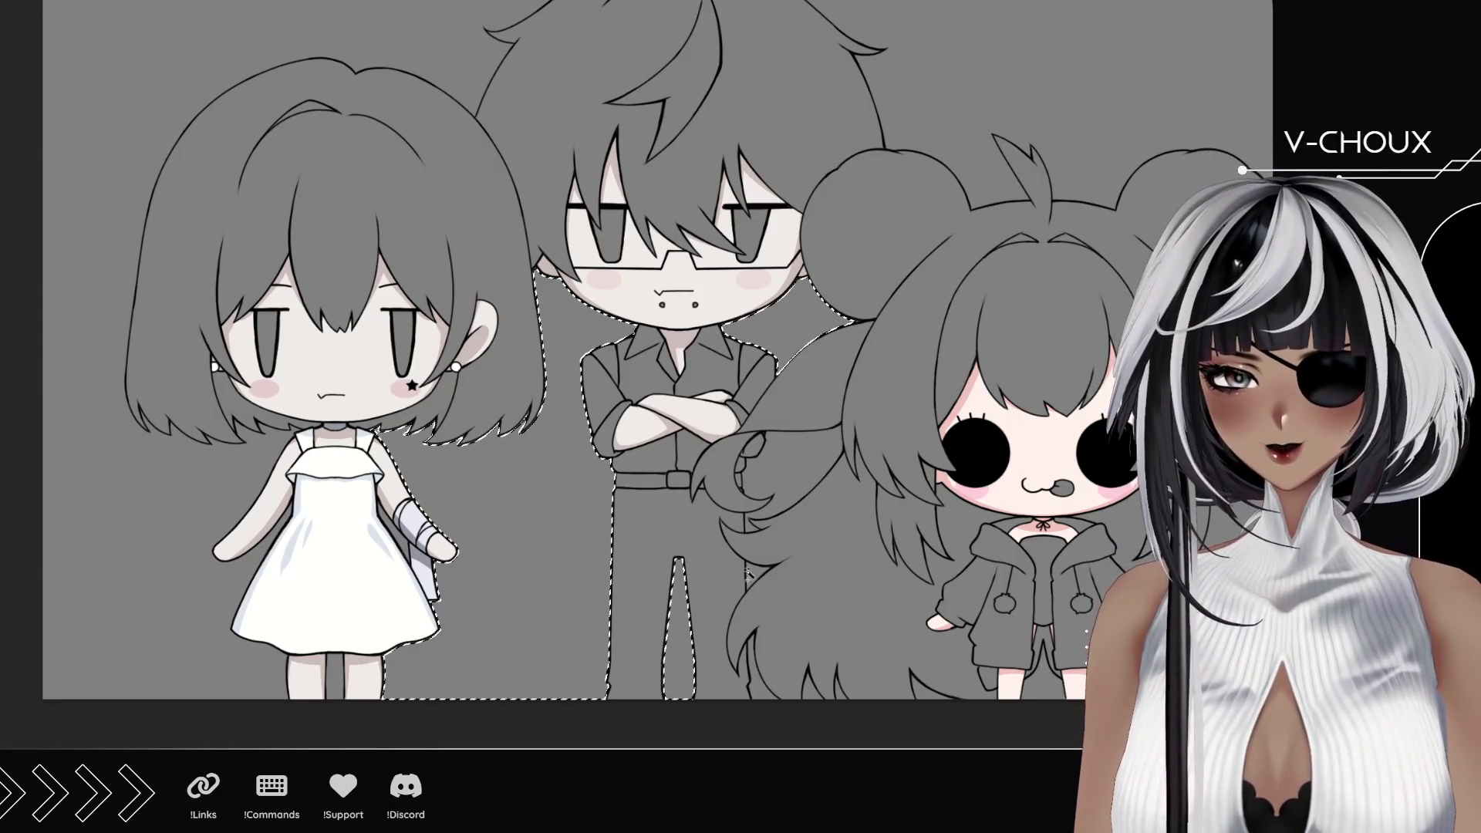
{"action": "left_click_drag", "start_coordinate": [786, 514], "coordinate": [805, 523]}
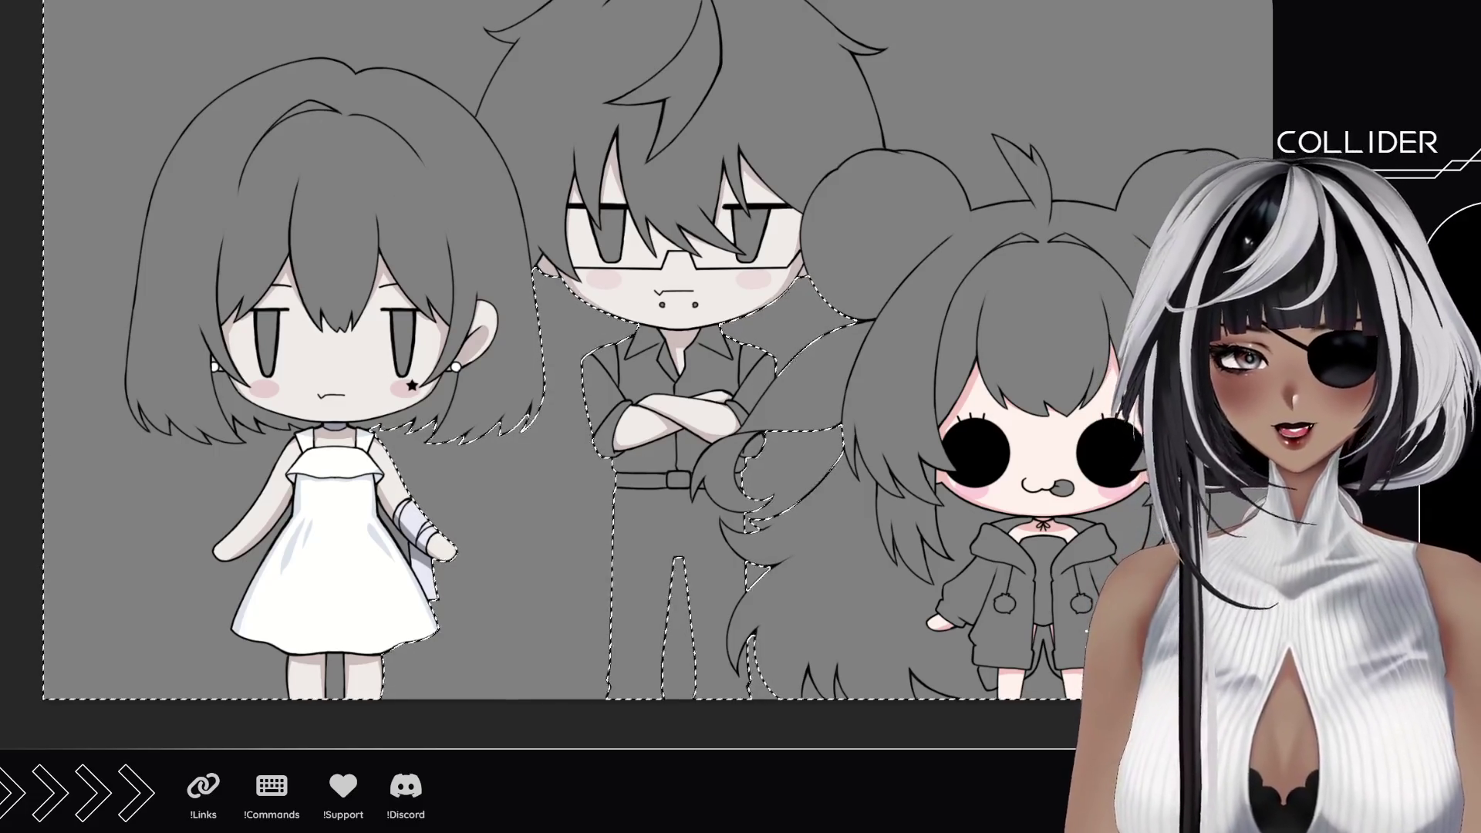
{"action": "key", "text": "ctrl+d"}
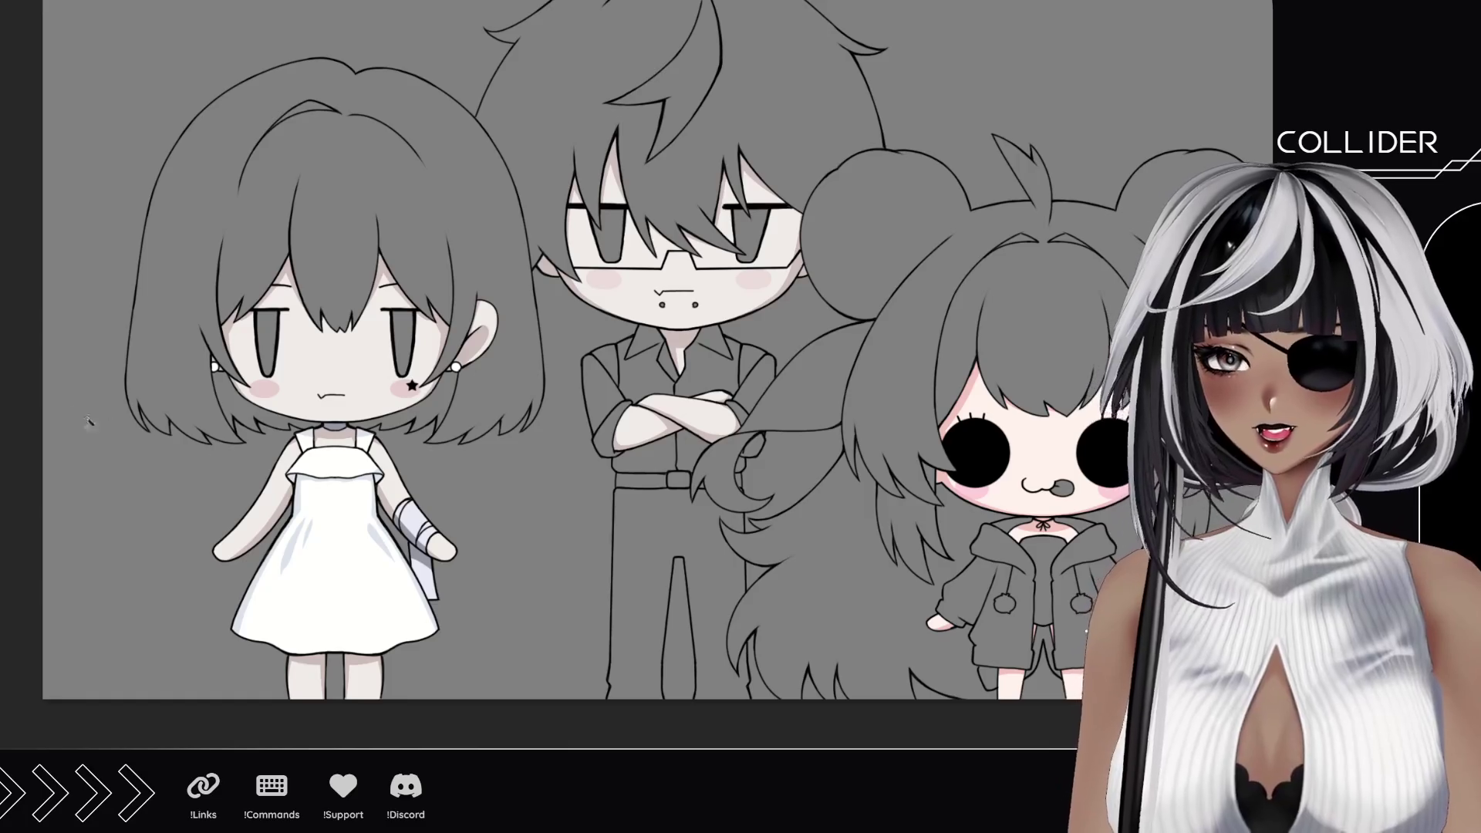
{"action": "scroll", "coordinate": [451, 473], "scroll_direction": "up", "scroll_amount": 1}
{"action": "scroll", "coordinate": [451, 472], "scroll_direction": "up", "scroll_amount": 1}
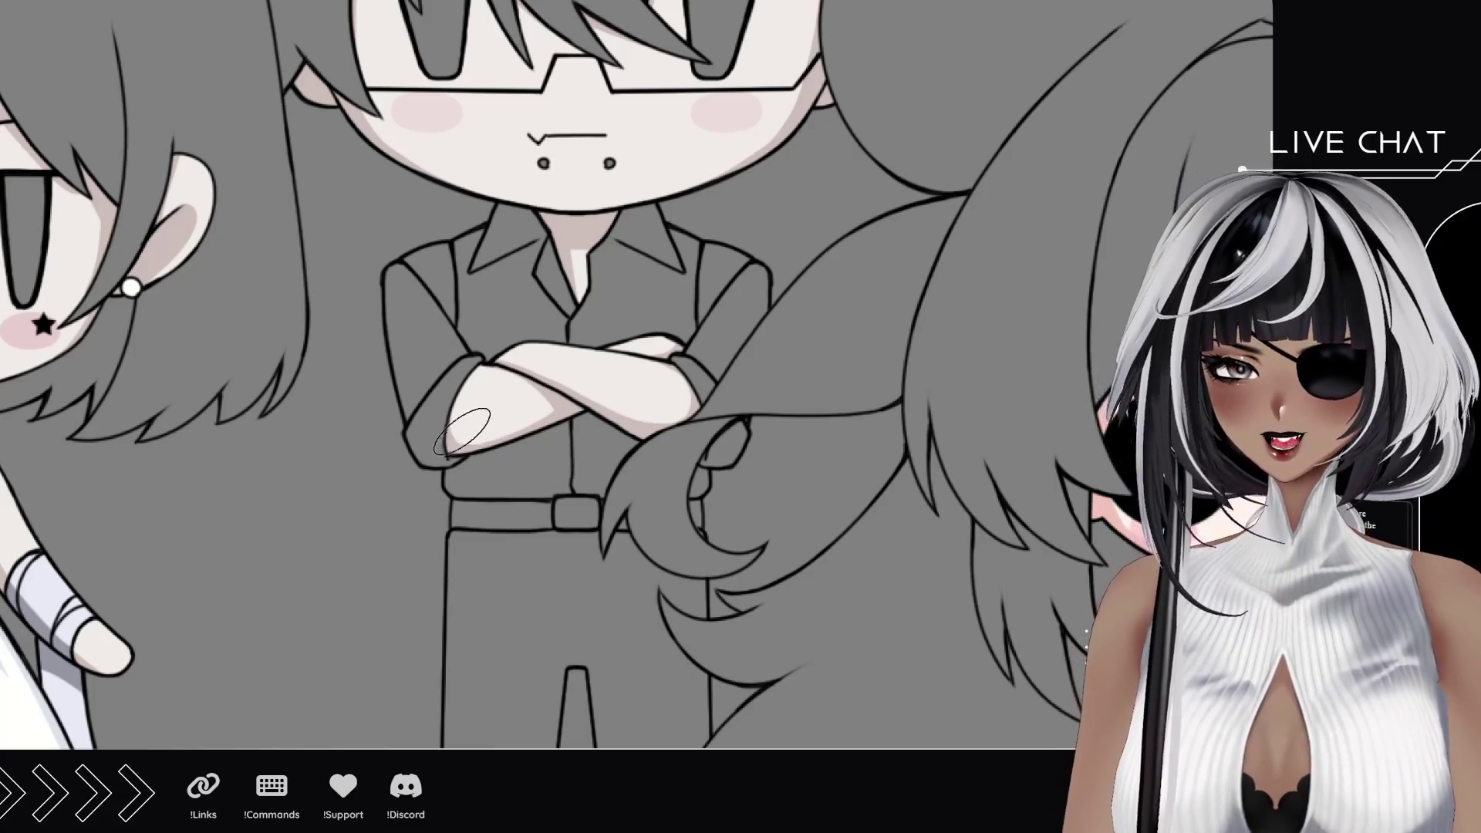
Step: Fill the man's shirt green along the left sleeve, collar, shoulder and hem above the belt
{"action": "left_click_drag", "start_coordinate": [462, 446], "coordinate": [411, 336]}
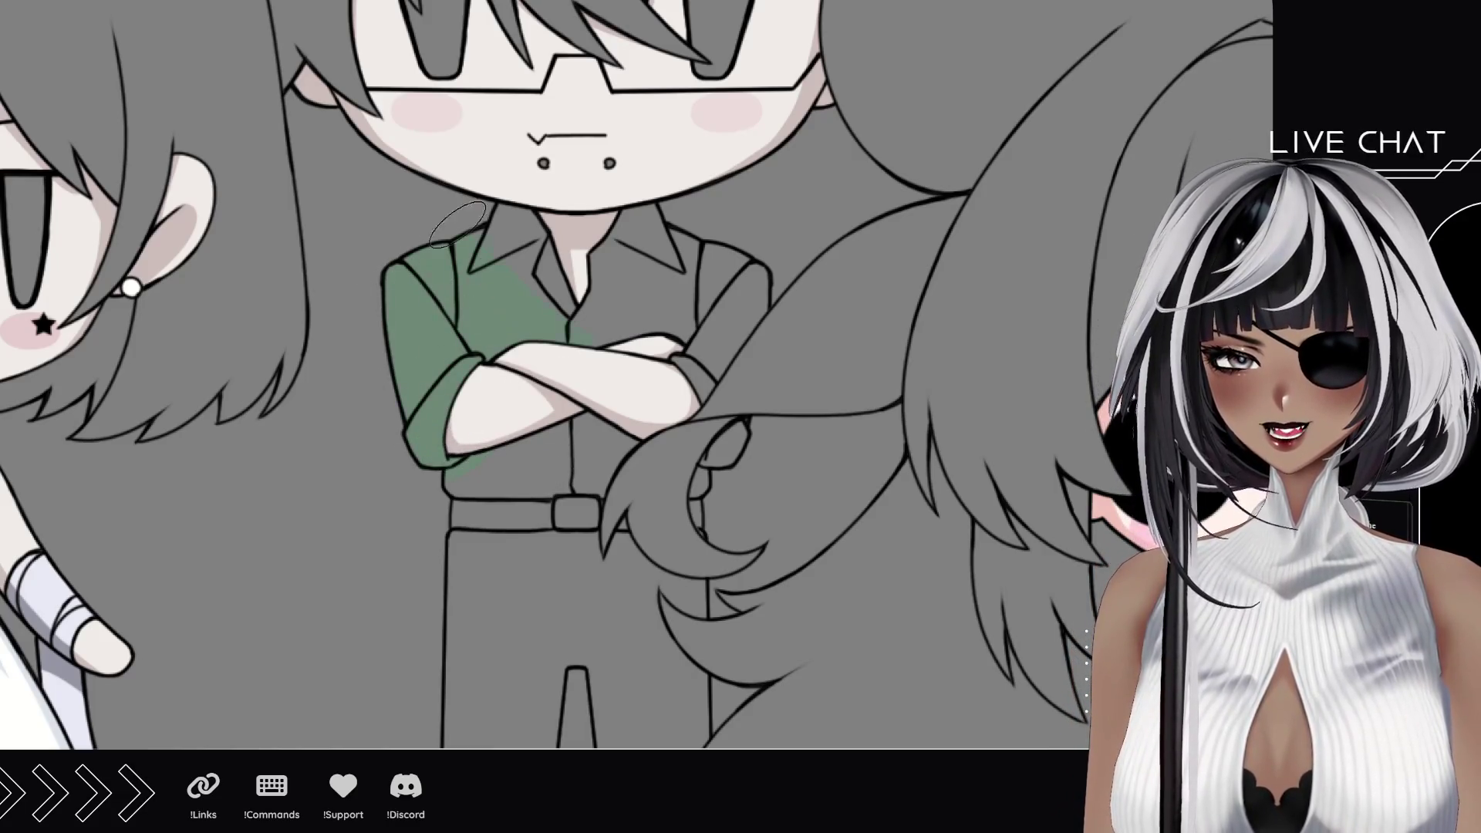
{"action": "left_click_drag", "start_coordinate": [503, 209], "coordinate": [643, 341]}
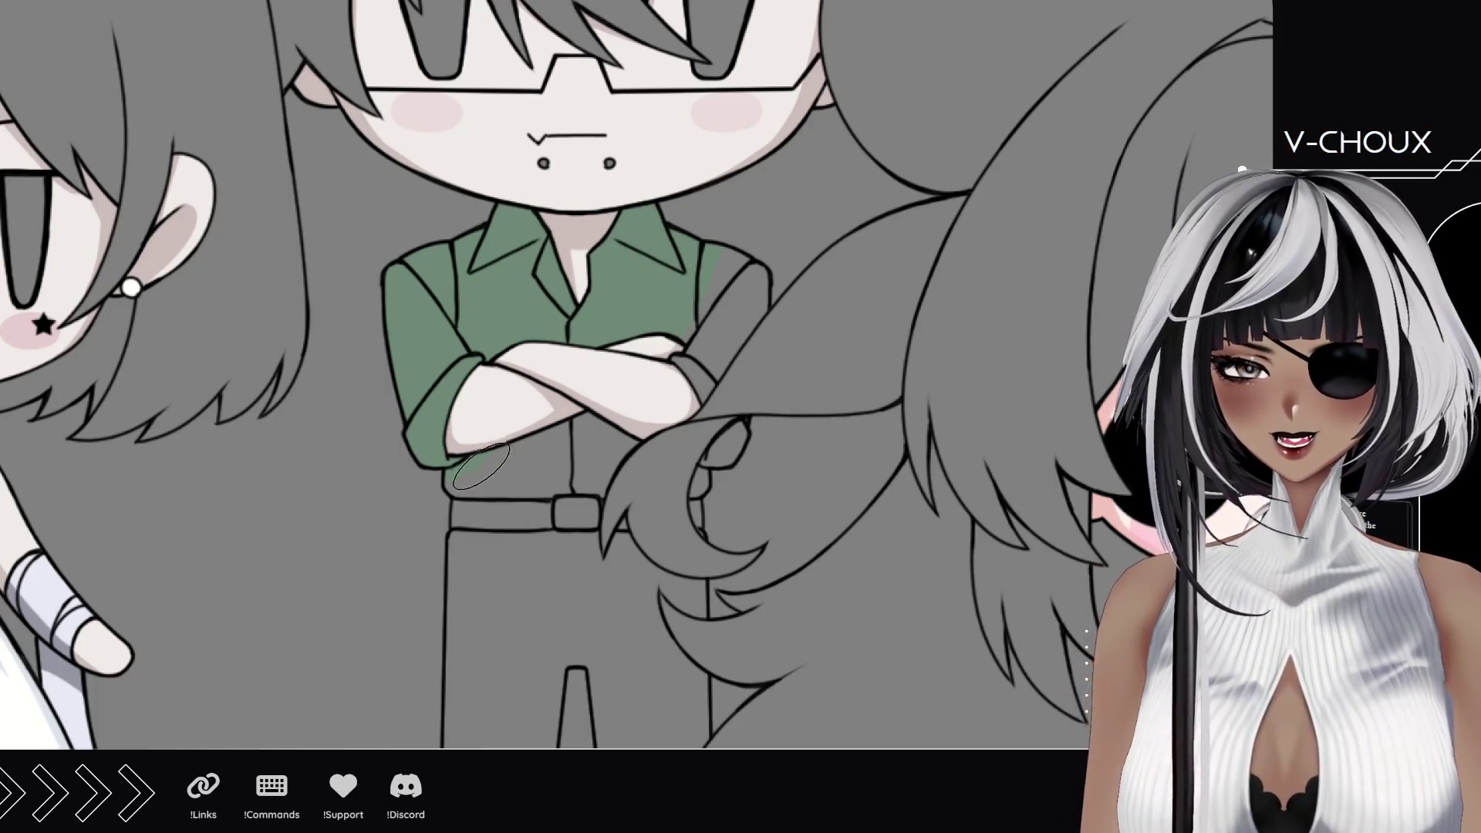
{"action": "mouse_move", "coordinate": [463, 469]}
{"action": "left_mouse_down"}
{"action": "mouse_move", "coordinate": [578, 499]}
{"action": "mouse_move", "coordinate": [556, 561]}
{"action": "left_mouse_up"}
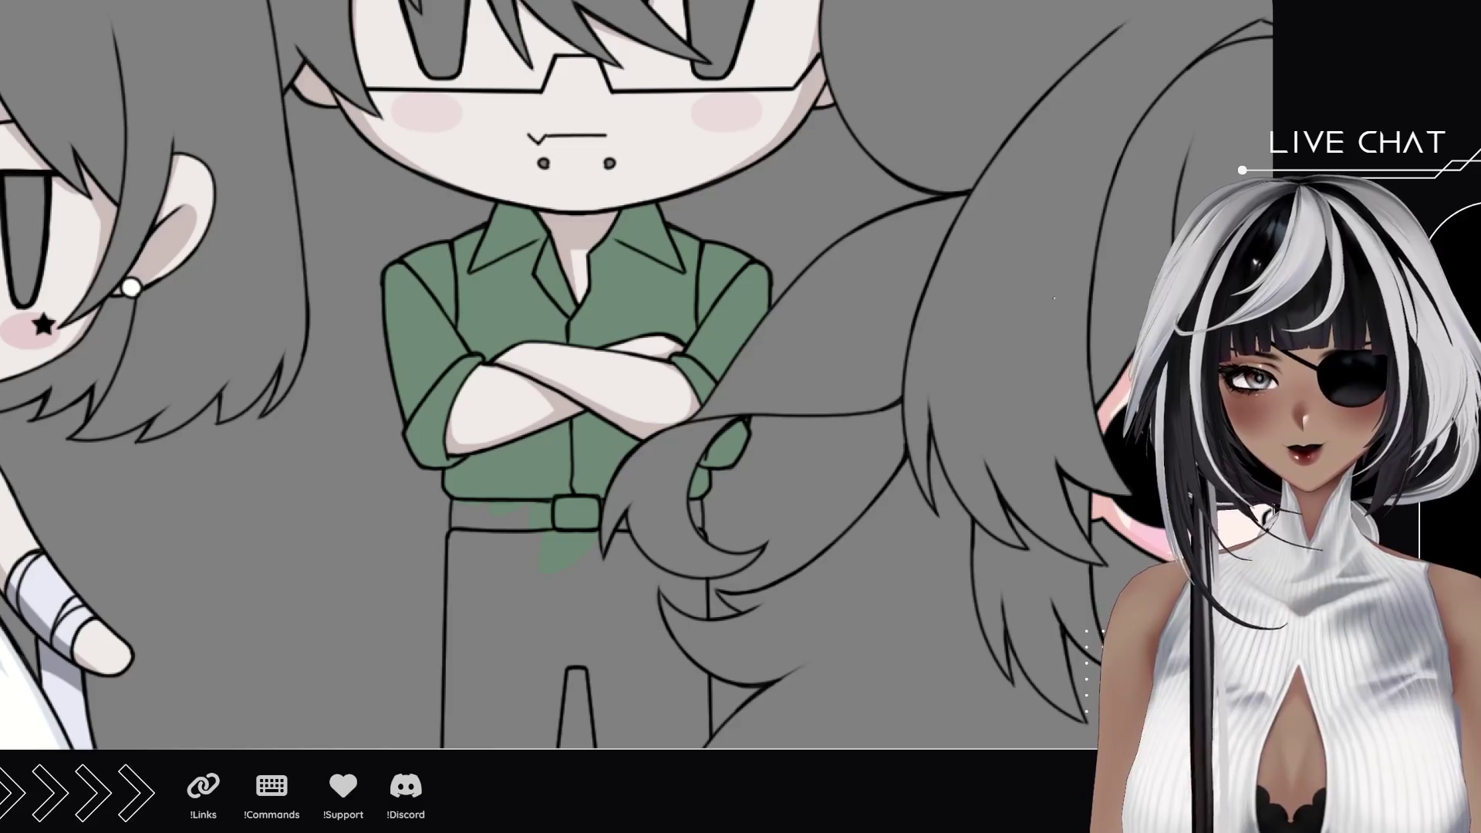
Step: Add darker green shading on the collar, the left edge and the lower edge under the arms
{"action": "left_click_drag", "start_coordinate": [545, 241], "coordinate": [487, 212]}
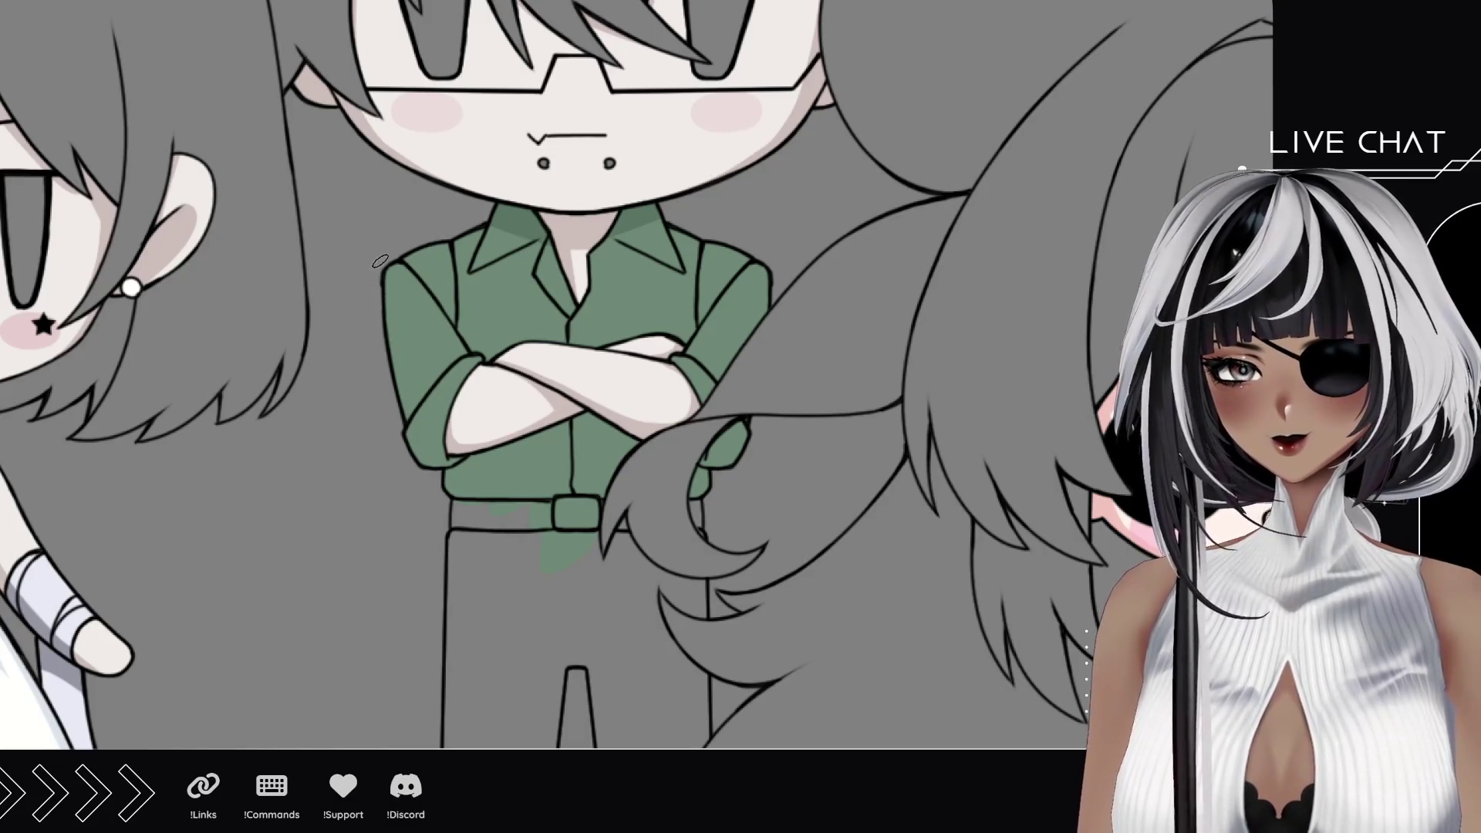
{"action": "left_click_drag", "start_coordinate": [379, 261], "coordinate": [439, 465]}
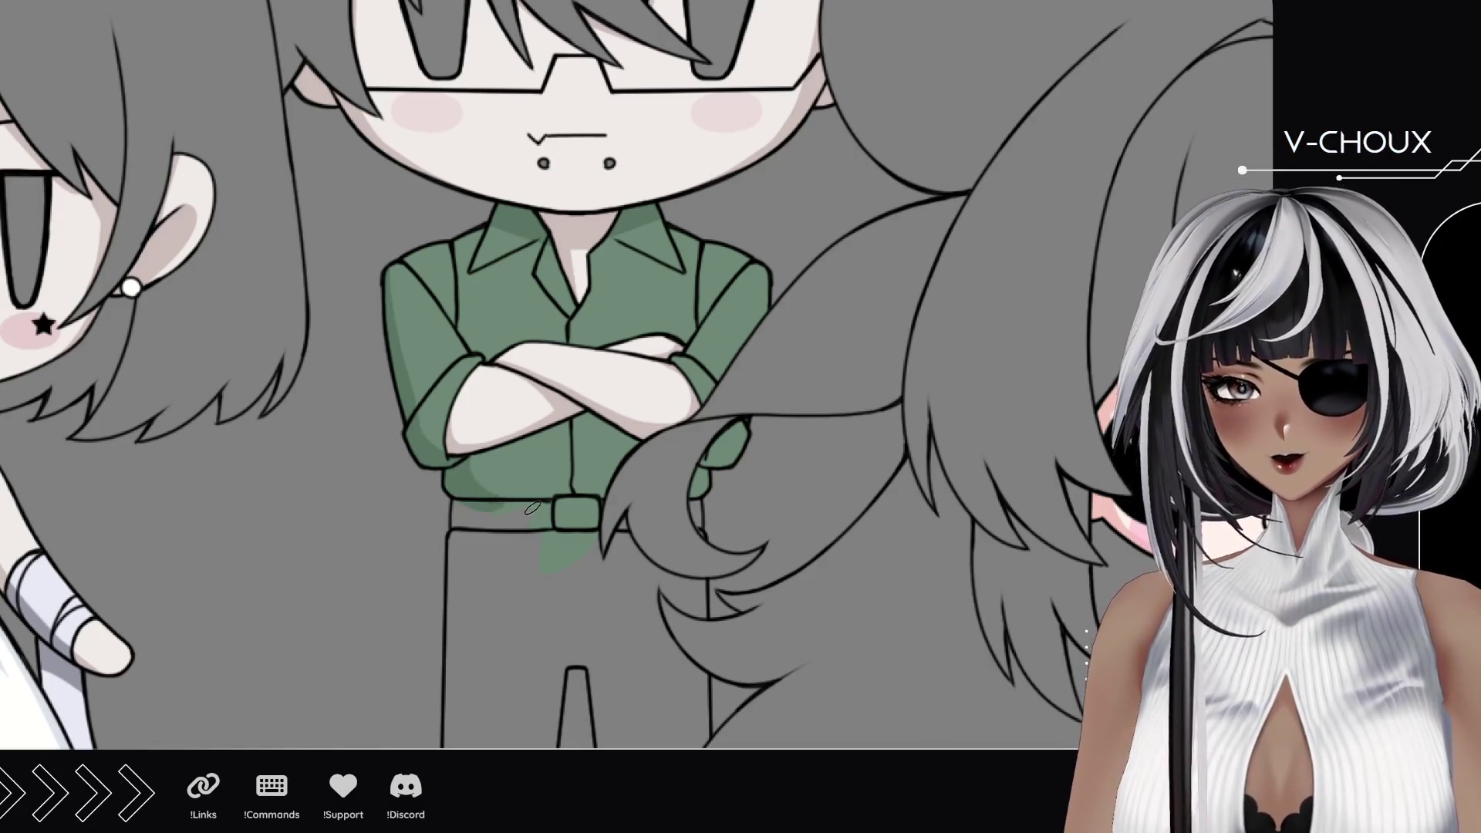
{"action": "mouse_move", "coordinate": [613, 428]}
{"action": "left_mouse_down"}
{"action": "mouse_move", "coordinate": [463, 457]}
{"action": "mouse_move", "coordinate": [620, 415]}
{"action": "left_mouse_up"}
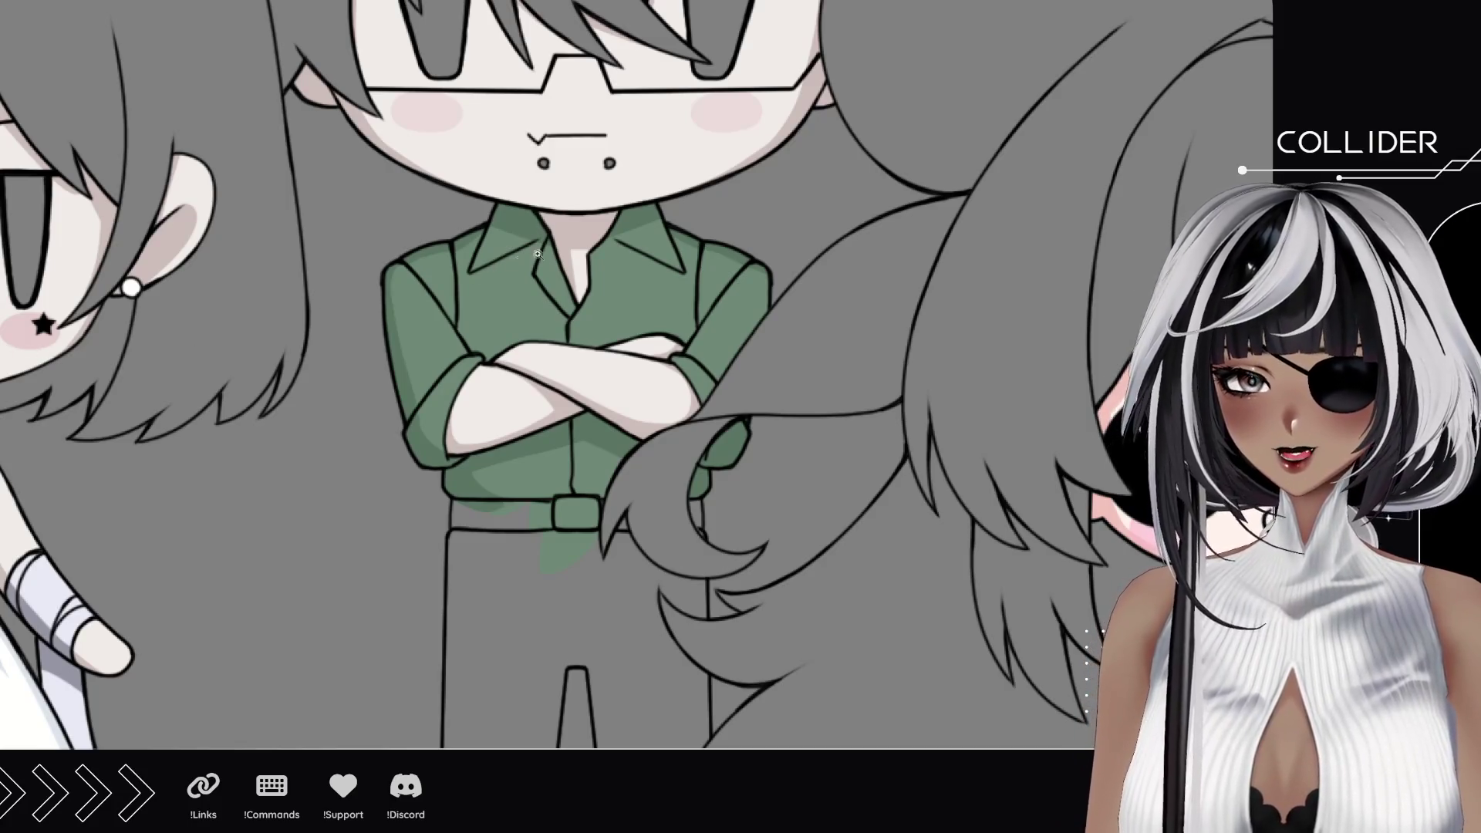
{"action": "scroll", "coordinate": [535, 254], "scroll_direction": "up", "scroll_amount": 2}
{"action": "scroll", "coordinate": [348, 233], "scroll_direction": "up", "scroll_amount": 2}
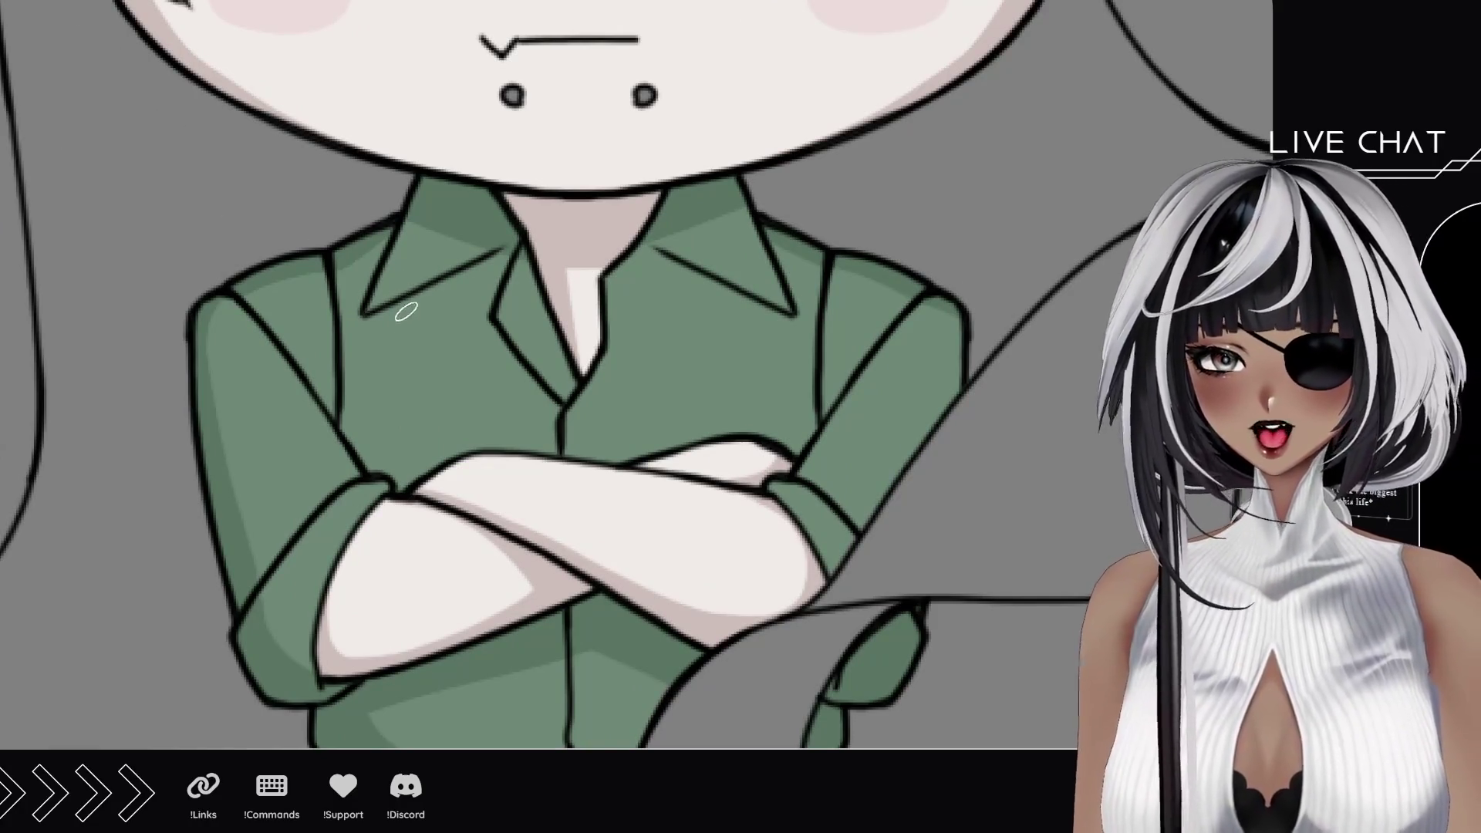
Step: Shade the collar, inner left collar edge and placket with darker green, then rotate the canvas sideways
{"action": "mouse_move", "coordinate": [410, 284]}
{"action": "left_mouse_down"}
{"action": "mouse_move", "coordinate": [399, 316]}
{"action": "mouse_move", "coordinate": [498, 279]}
{"action": "left_mouse_up"}
{"action": "mouse_move", "coordinate": [399, 322]}
{"action": "left_mouse_down"}
{"action": "mouse_move", "coordinate": [486, 290]}
{"action": "mouse_move", "coordinate": [480, 275]}
{"action": "left_mouse_up"}
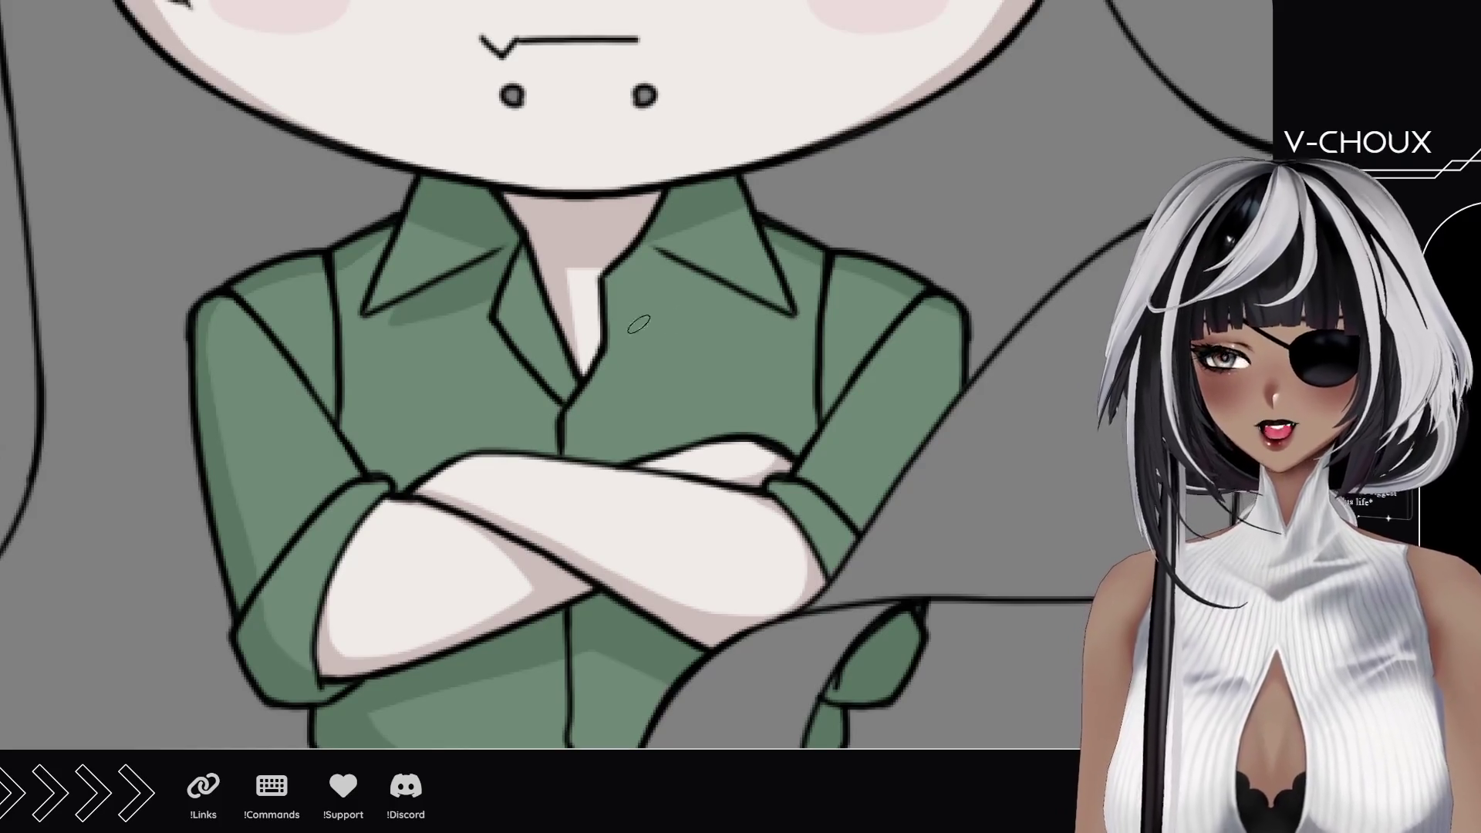
{"action": "left_click_drag", "start_coordinate": [510, 323], "coordinate": [533, 240]}
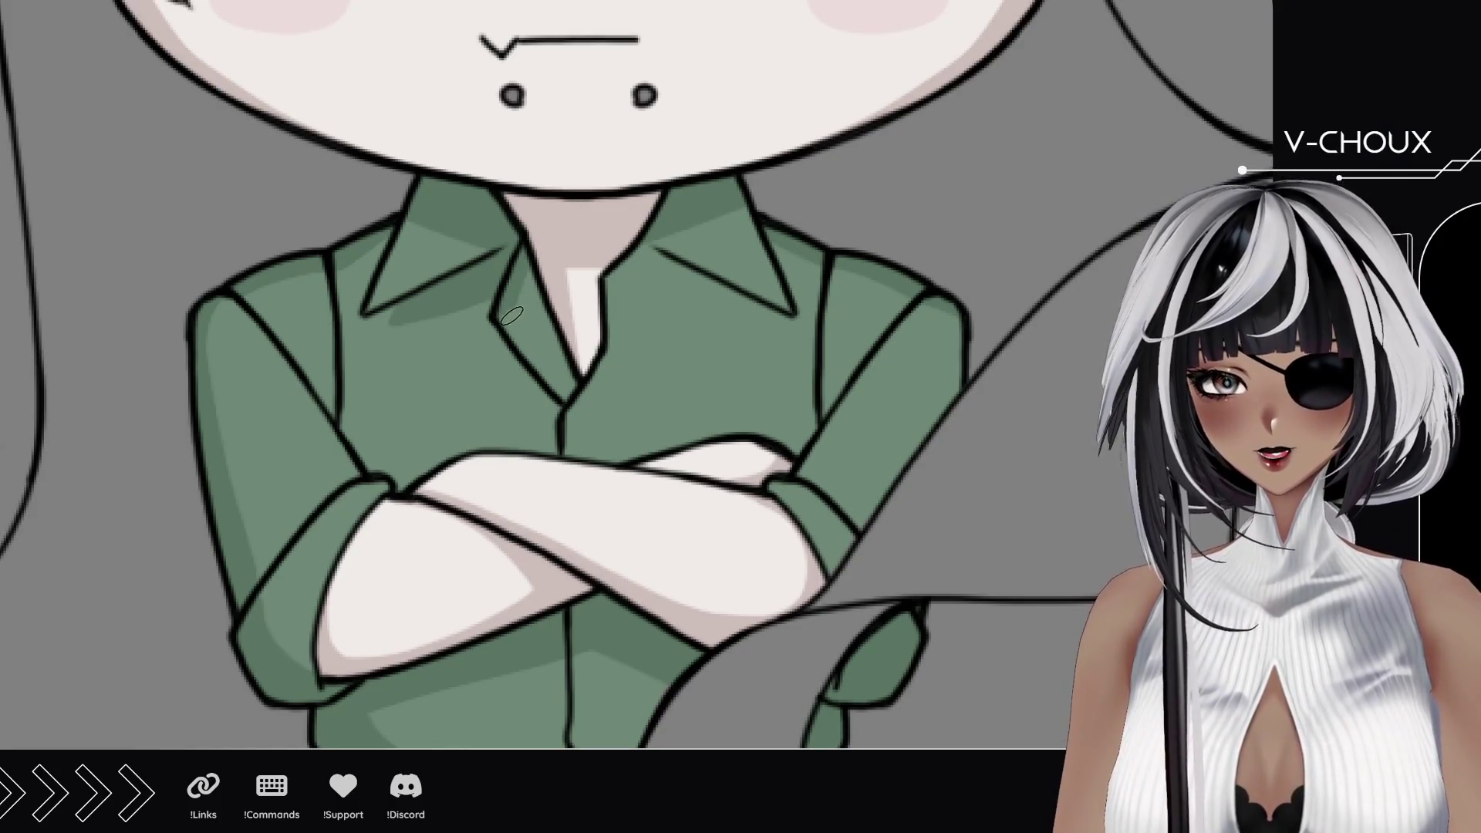
{"action": "left_click_drag", "start_coordinate": [513, 322], "coordinate": [570, 386]}
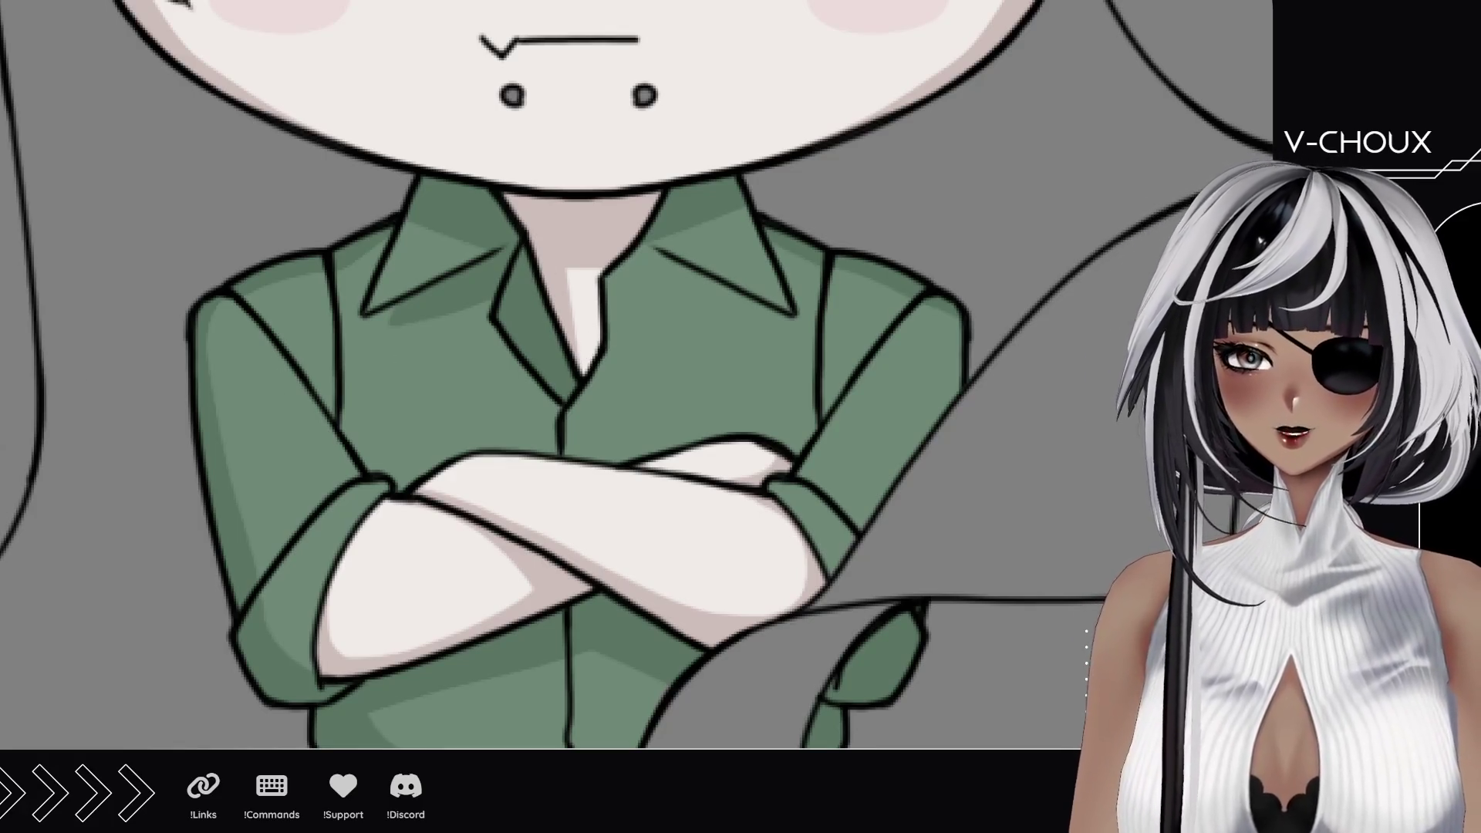
{"action": "left_click_drag", "start_coordinate": [568, 131], "coordinate": [602, 394]}
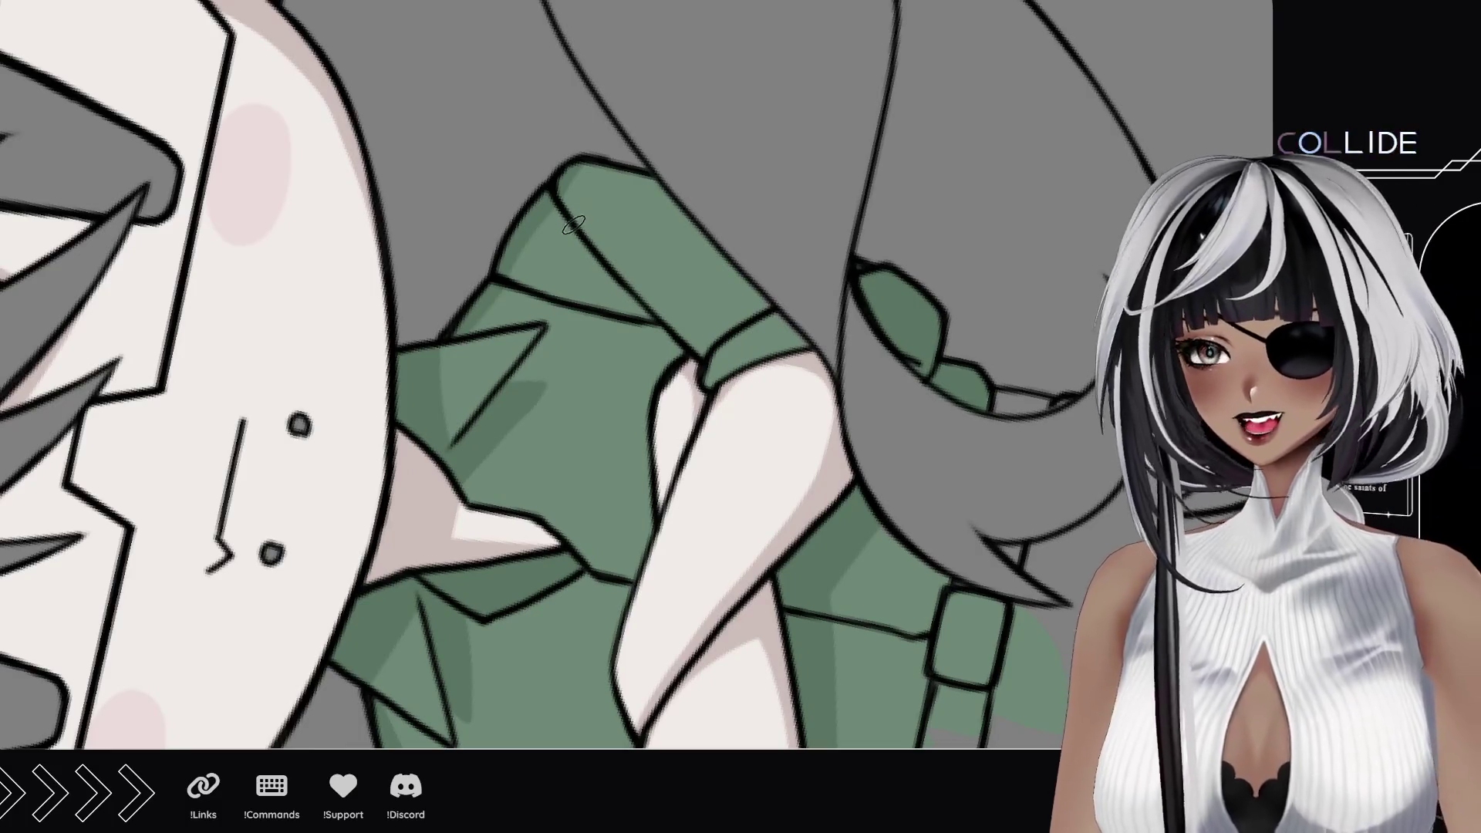
{"action": "scroll", "coordinate": [746, 311], "scroll_direction": "down", "scroll_amount": 3}
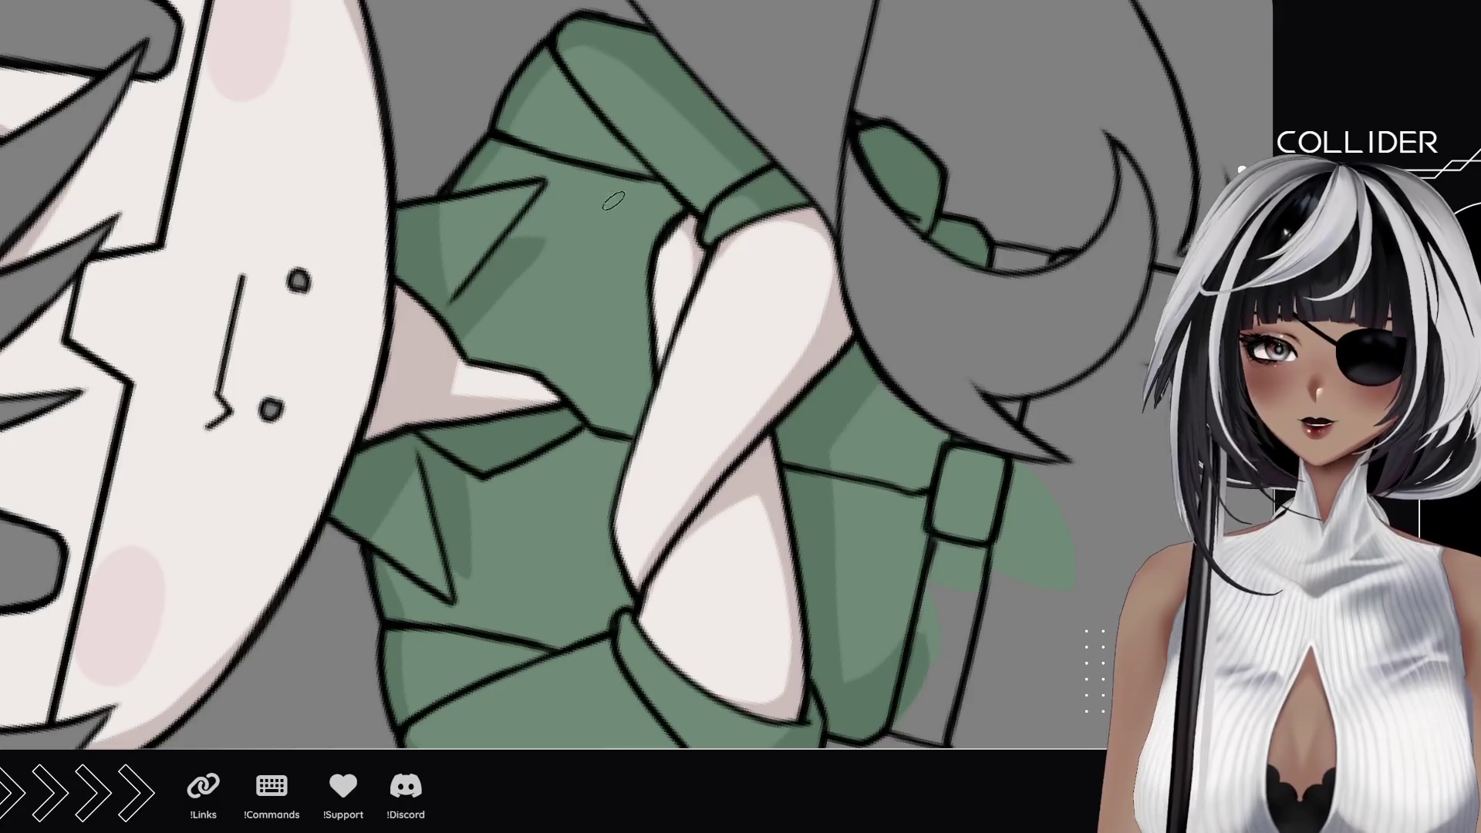
{"action": "scroll", "coordinate": [526, 226], "scroll_direction": "down", "scroll_amount": 3}
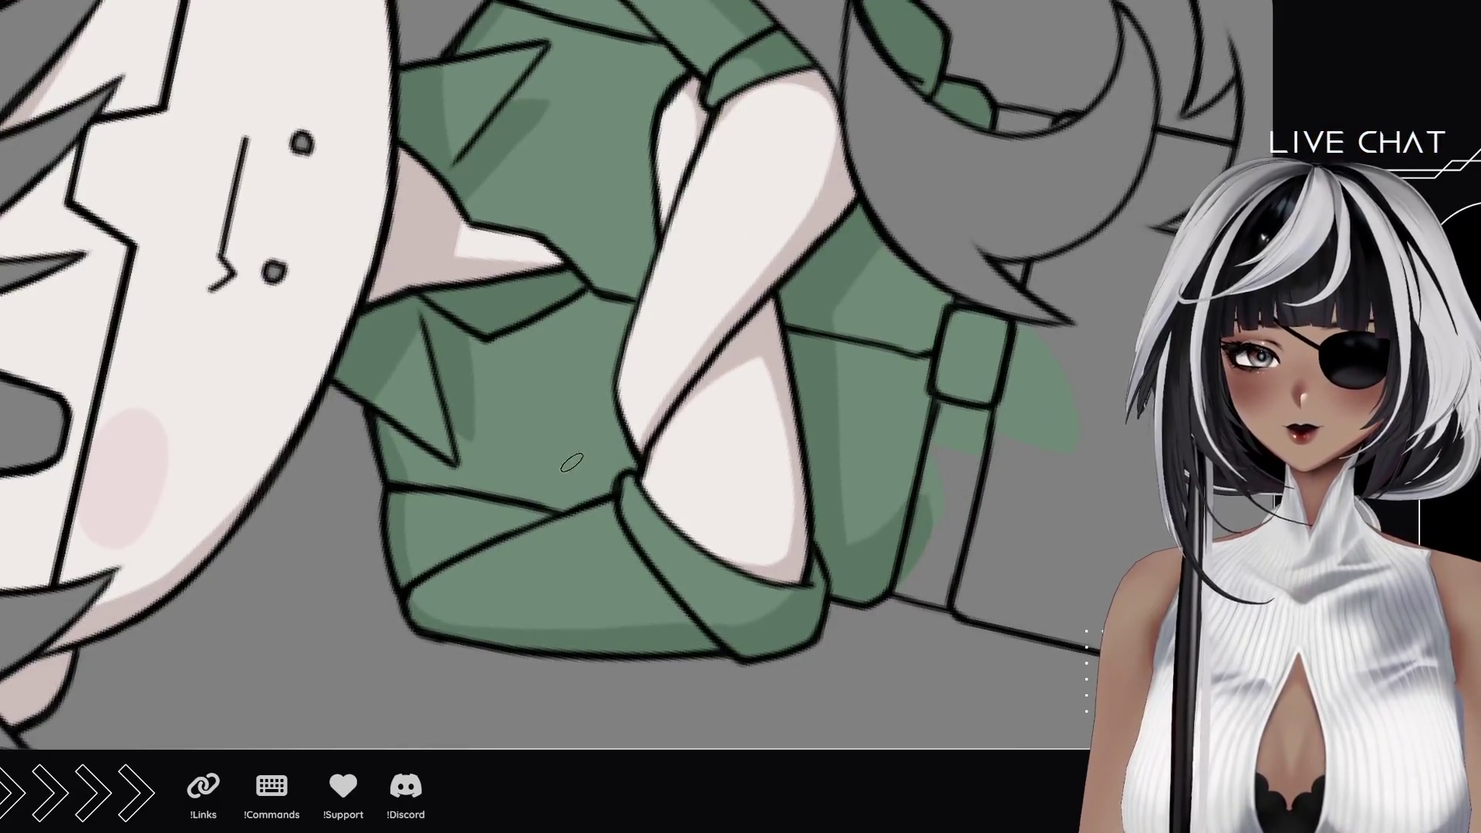
{"action": "scroll", "coordinate": [637, 348], "scroll_direction": "down", "scroll_amount": 3}
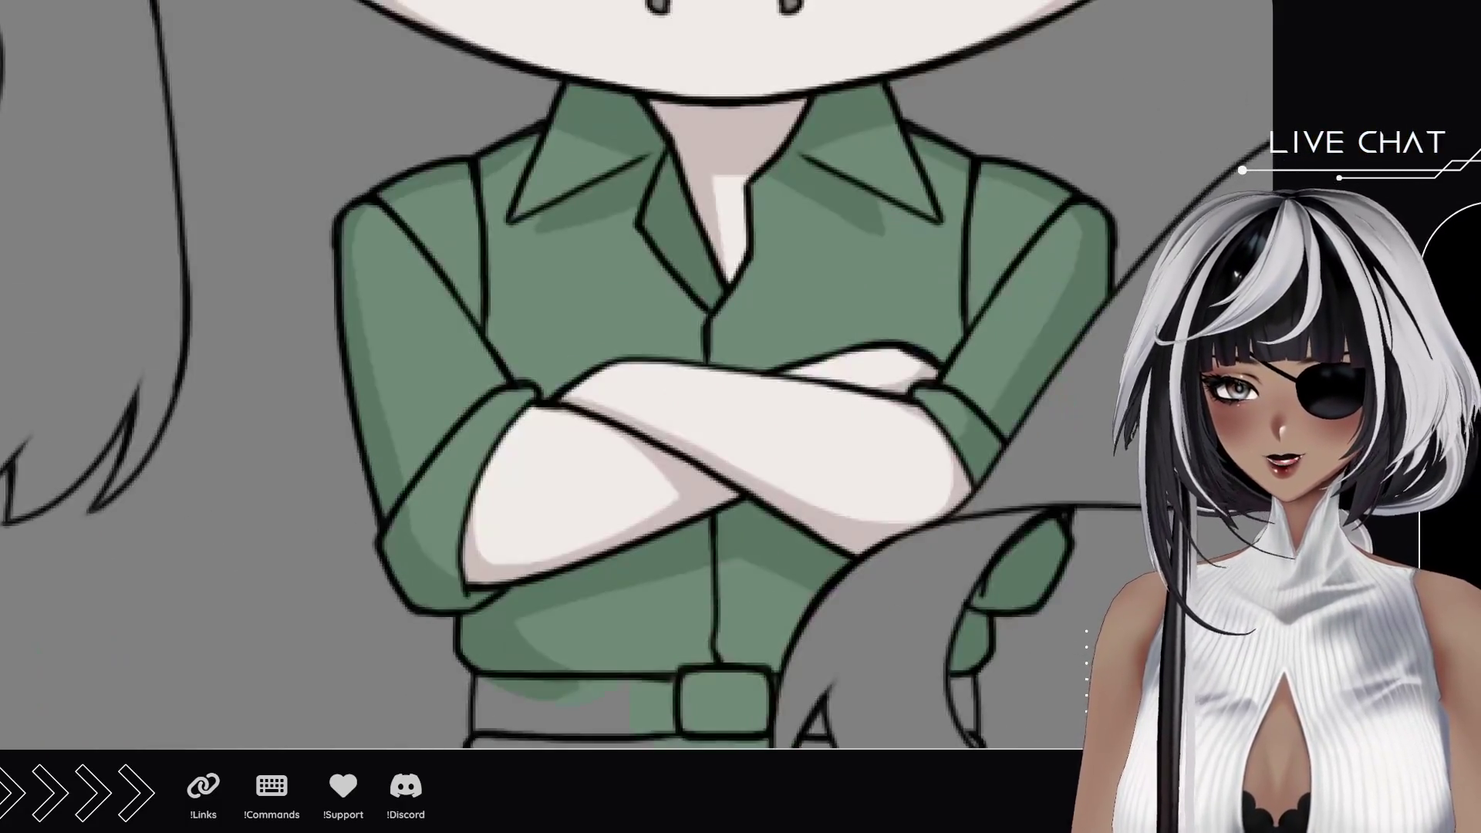
{"action": "scroll", "coordinate": [636, 347], "scroll_direction": "down", "scroll_amount": 3}
{"action": "scroll", "coordinate": [672, 393], "scroll_direction": "up", "scroll_amount": 3}
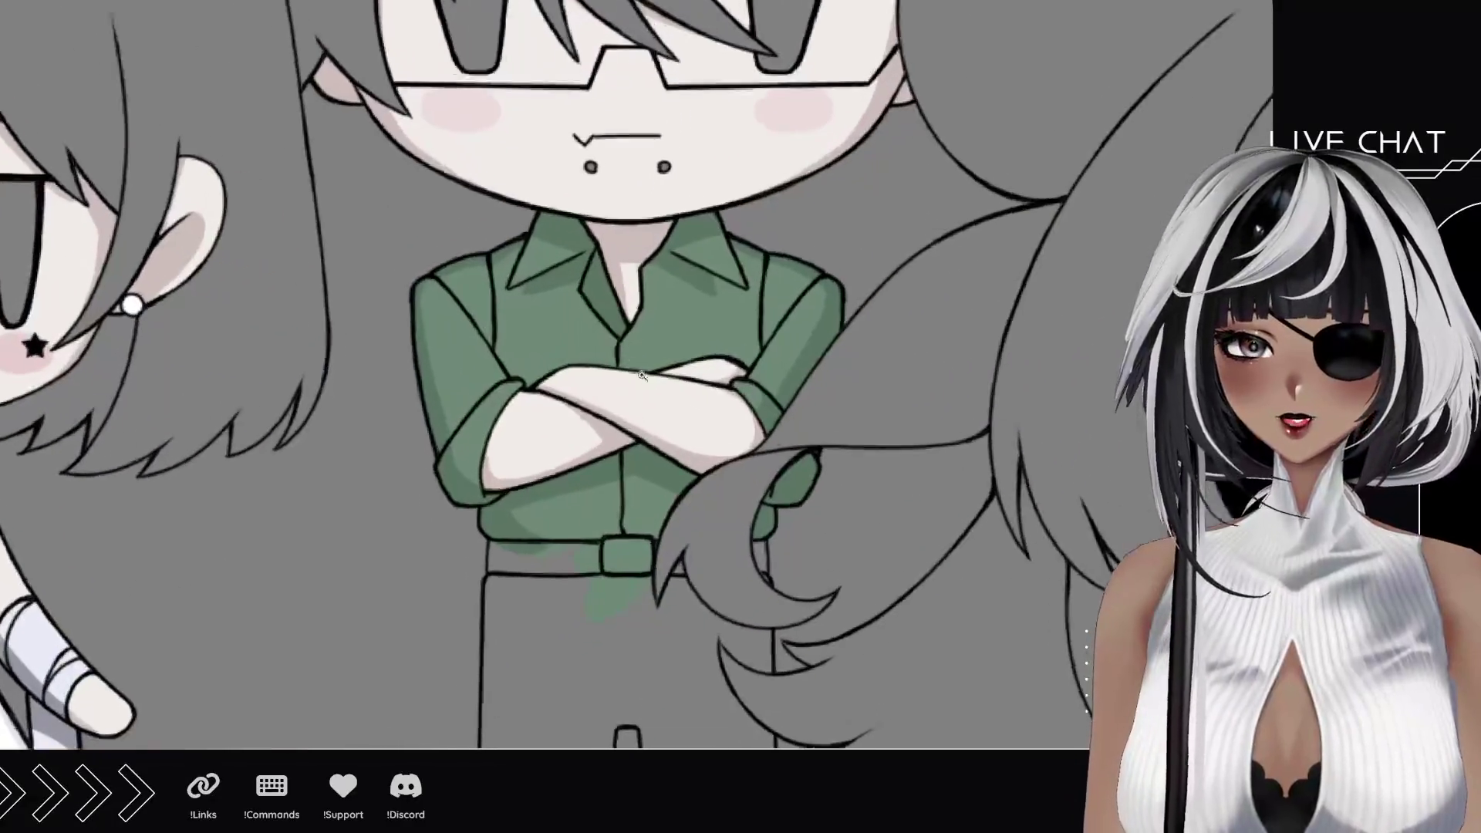
{"action": "scroll", "coordinate": [671, 393], "scroll_direction": "up", "scroll_amount": 3}
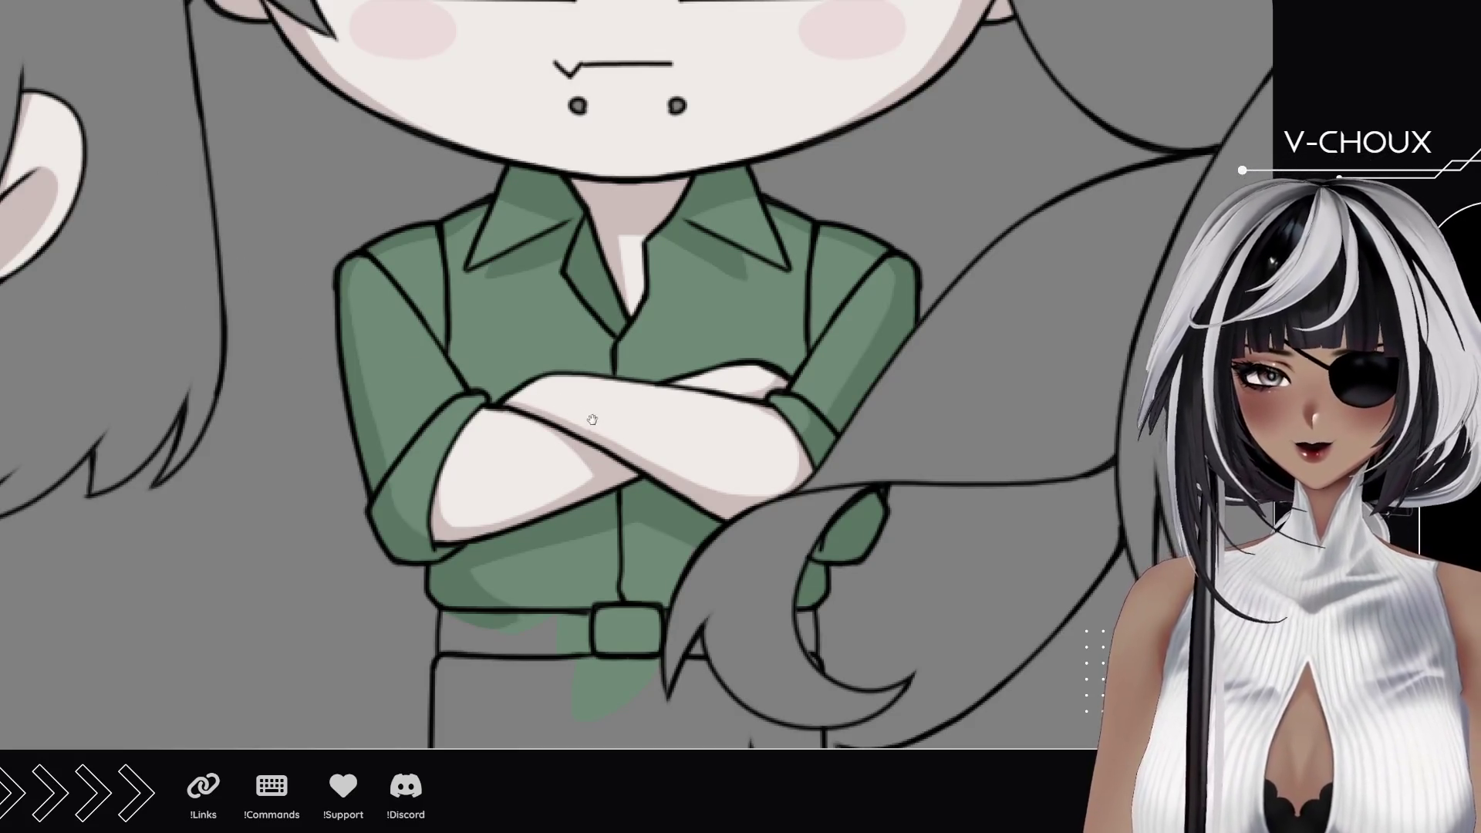
{"action": "left_click_drag", "start_coordinate": [589, 419], "coordinate": [473, 205]}
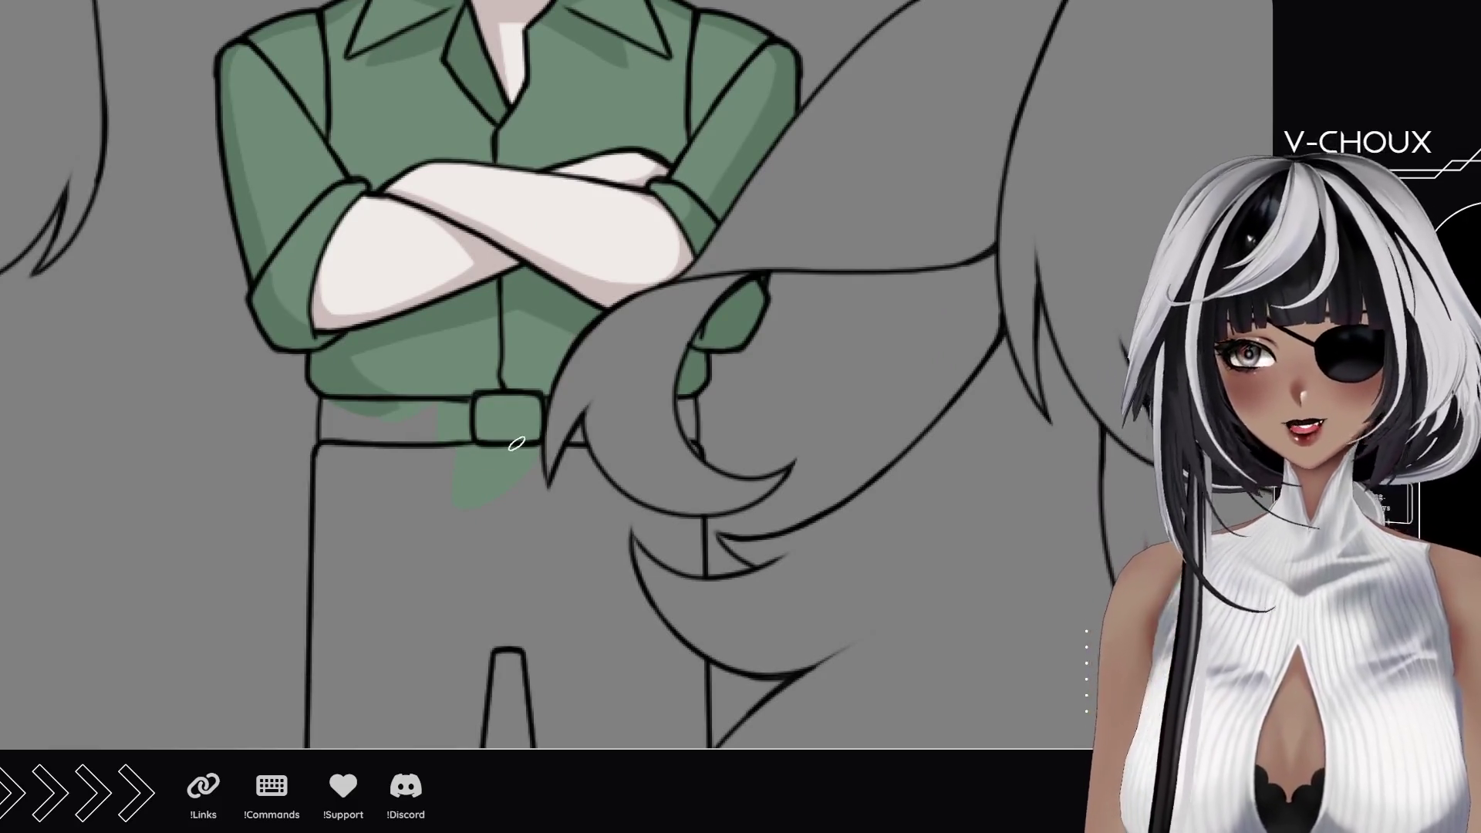
{"action": "left_click_drag", "start_coordinate": [516, 444], "coordinate": [567, 446]}
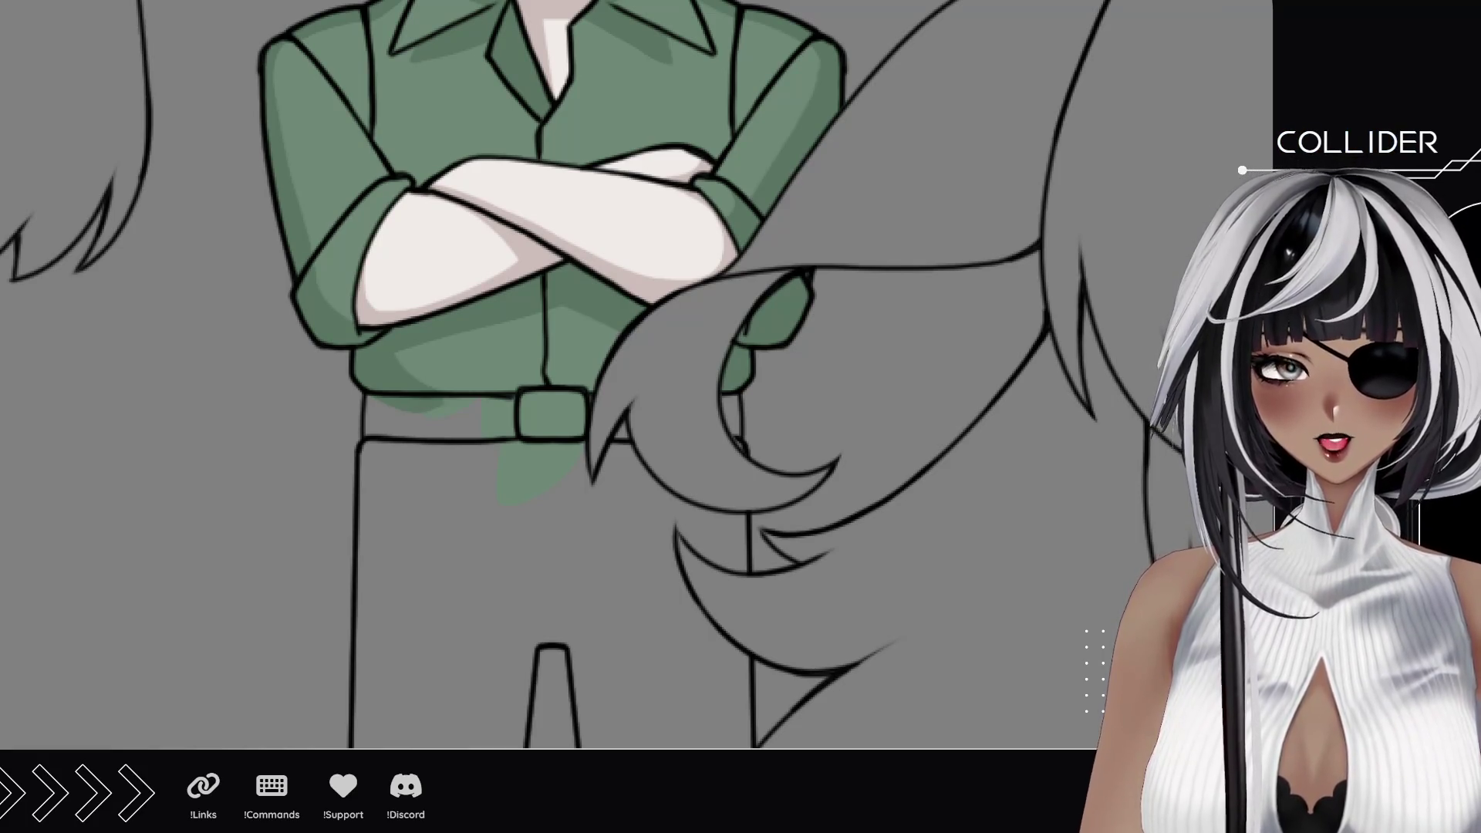
{"action": "left_click_drag", "start_coordinate": [579, 289], "coordinate": [590, 428]}
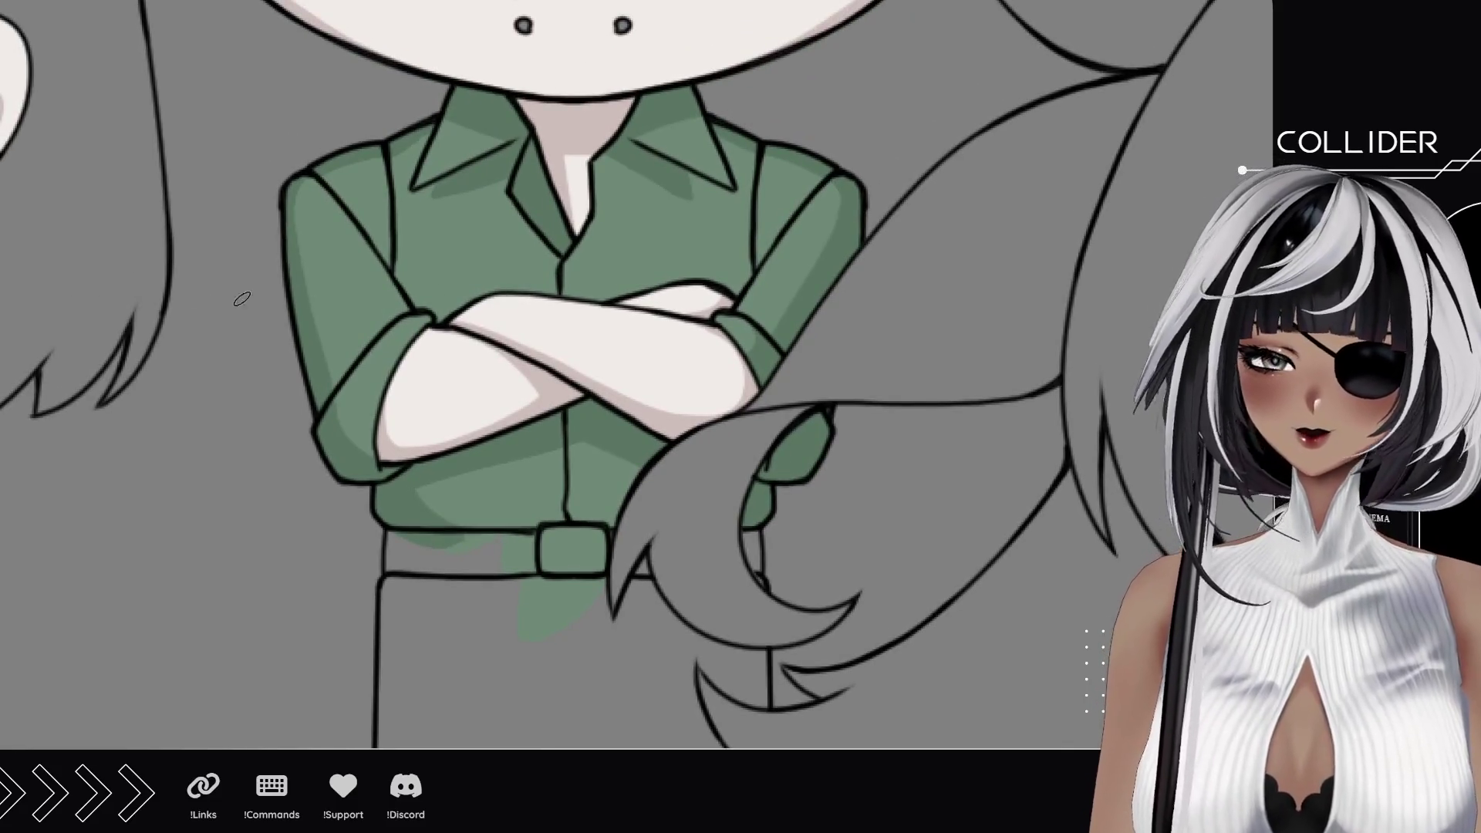
{"action": "scroll", "coordinate": [579, 347], "scroll_direction": "up", "scroll_amount": 2}
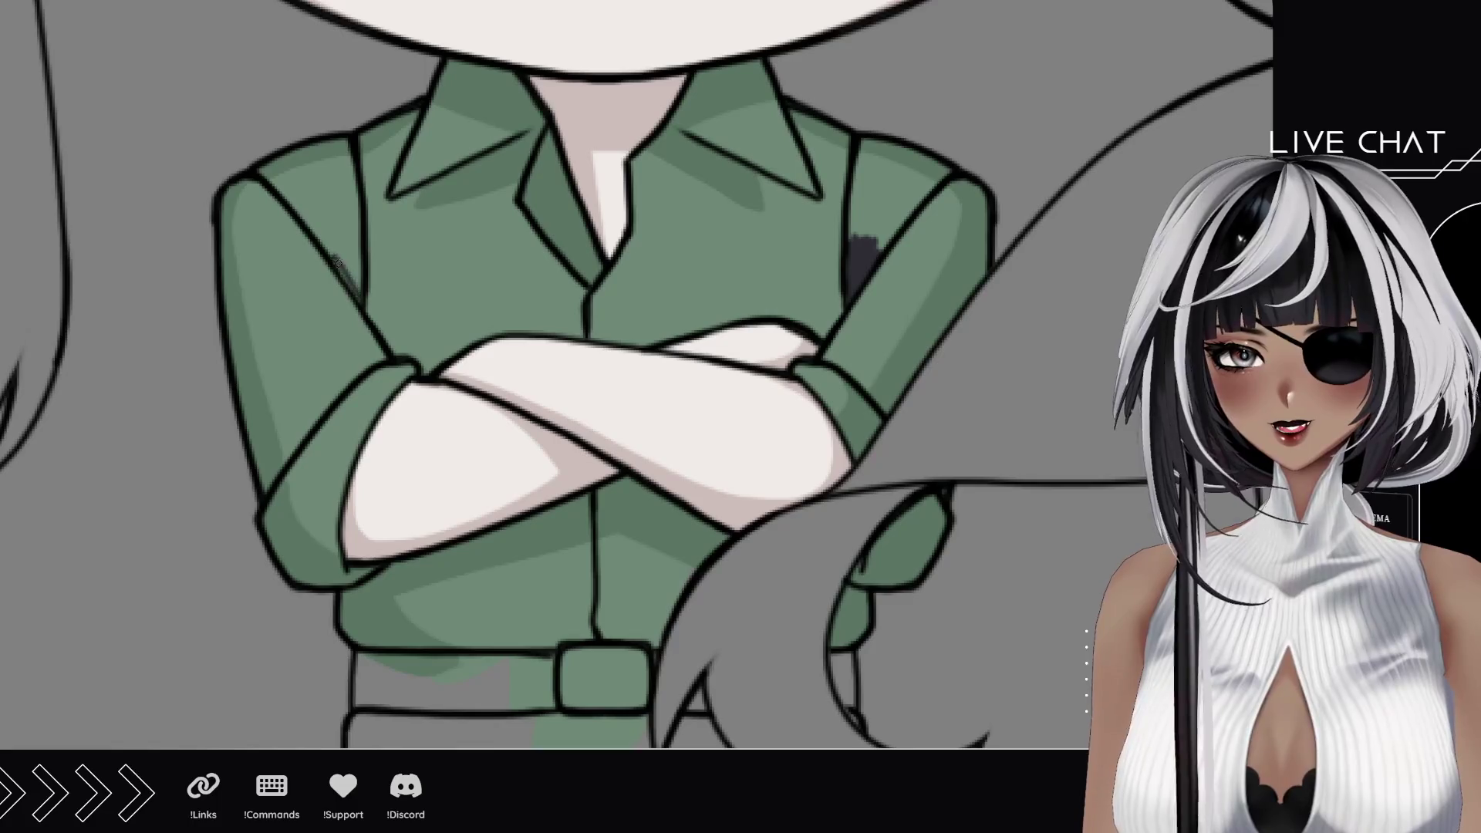
Step: Paint dark strap shapes over the left and right shoulders, then move down to the belt
{"action": "left_click_drag", "start_coordinate": [347, 261], "coordinate": [354, 295]}
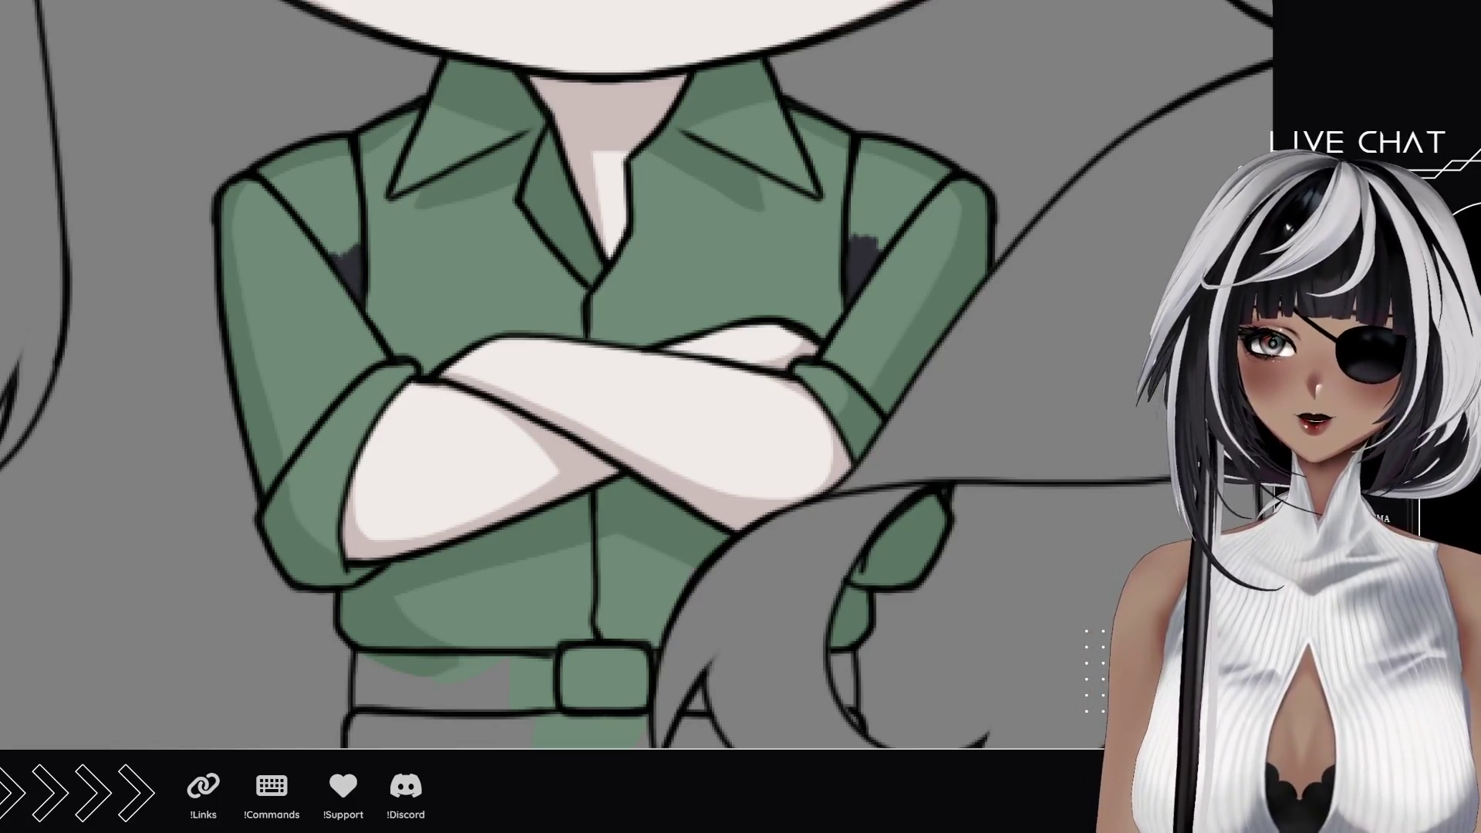
{"action": "mouse_move", "coordinate": [277, 157]}
{"action": "left_mouse_down"}
{"action": "mouse_move", "coordinate": [347, 260]}
{"action": "mouse_move", "coordinate": [252, 152]}
{"action": "left_mouse_up"}
{"action": "left_click_drag", "start_coordinate": [349, 238], "coordinate": [334, 145]}
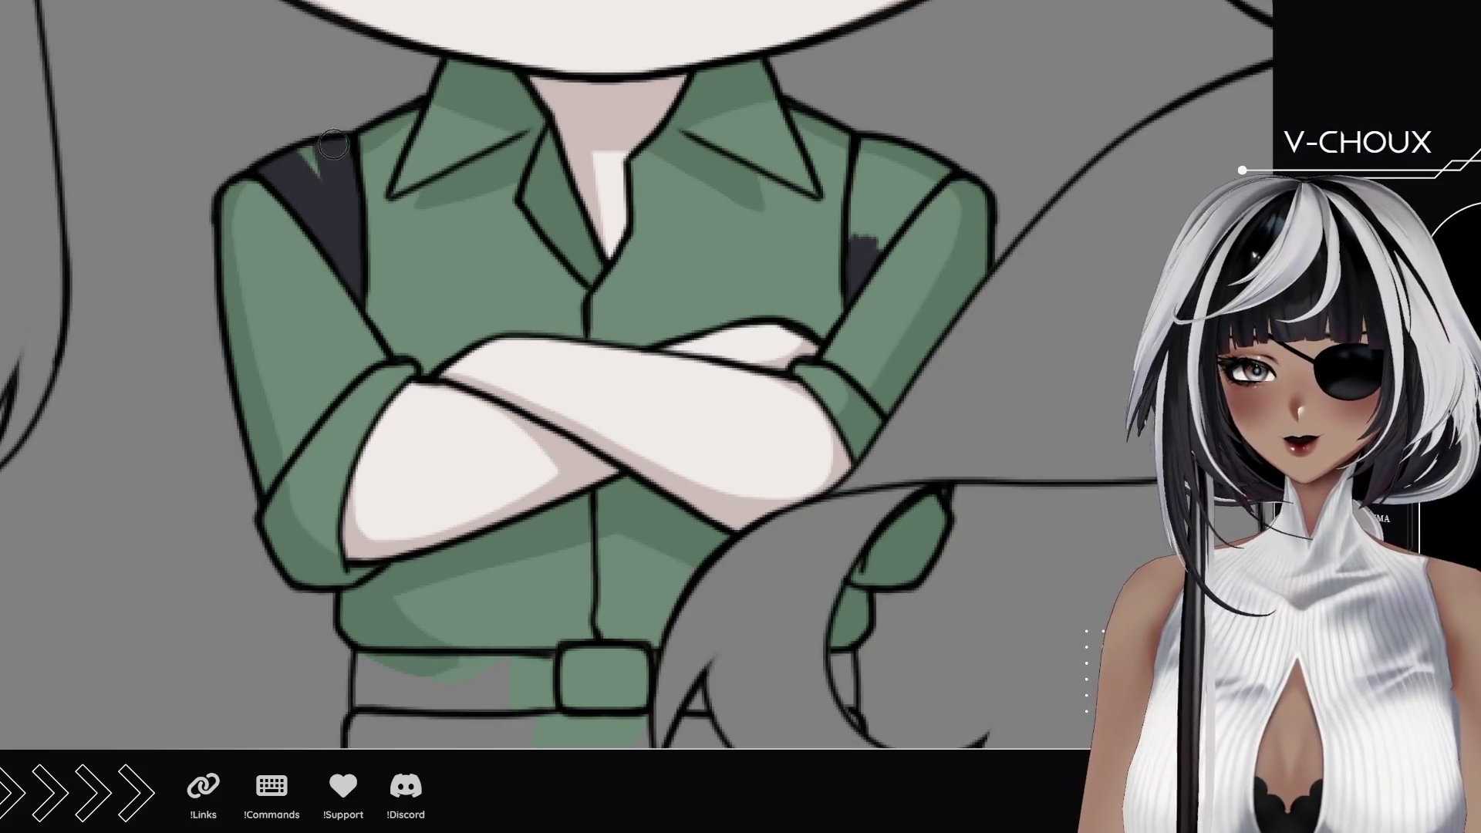
{"action": "left_click_drag", "start_coordinate": [866, 240], "coordinate": [877, 138]}
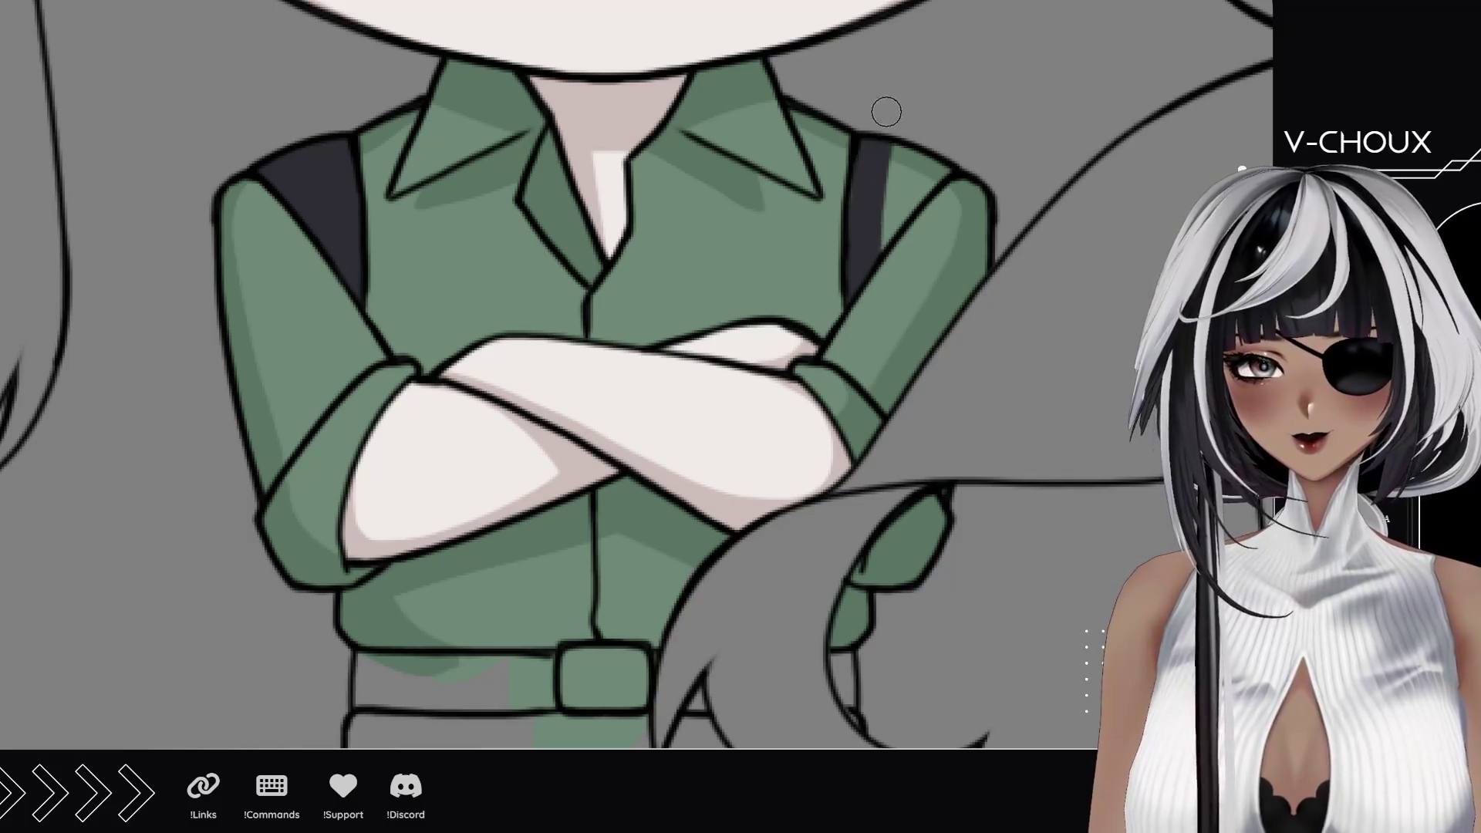
{"action": "mouse_move", "coordinate": [875, 243]}
{"action": "left_mouse_down"}
{"action": "mouse_move", "coordinate": [926, 150]}
{"action": "mouse_move", "coordinate": [914, 220]}
{"action": "left_mouse_up"}
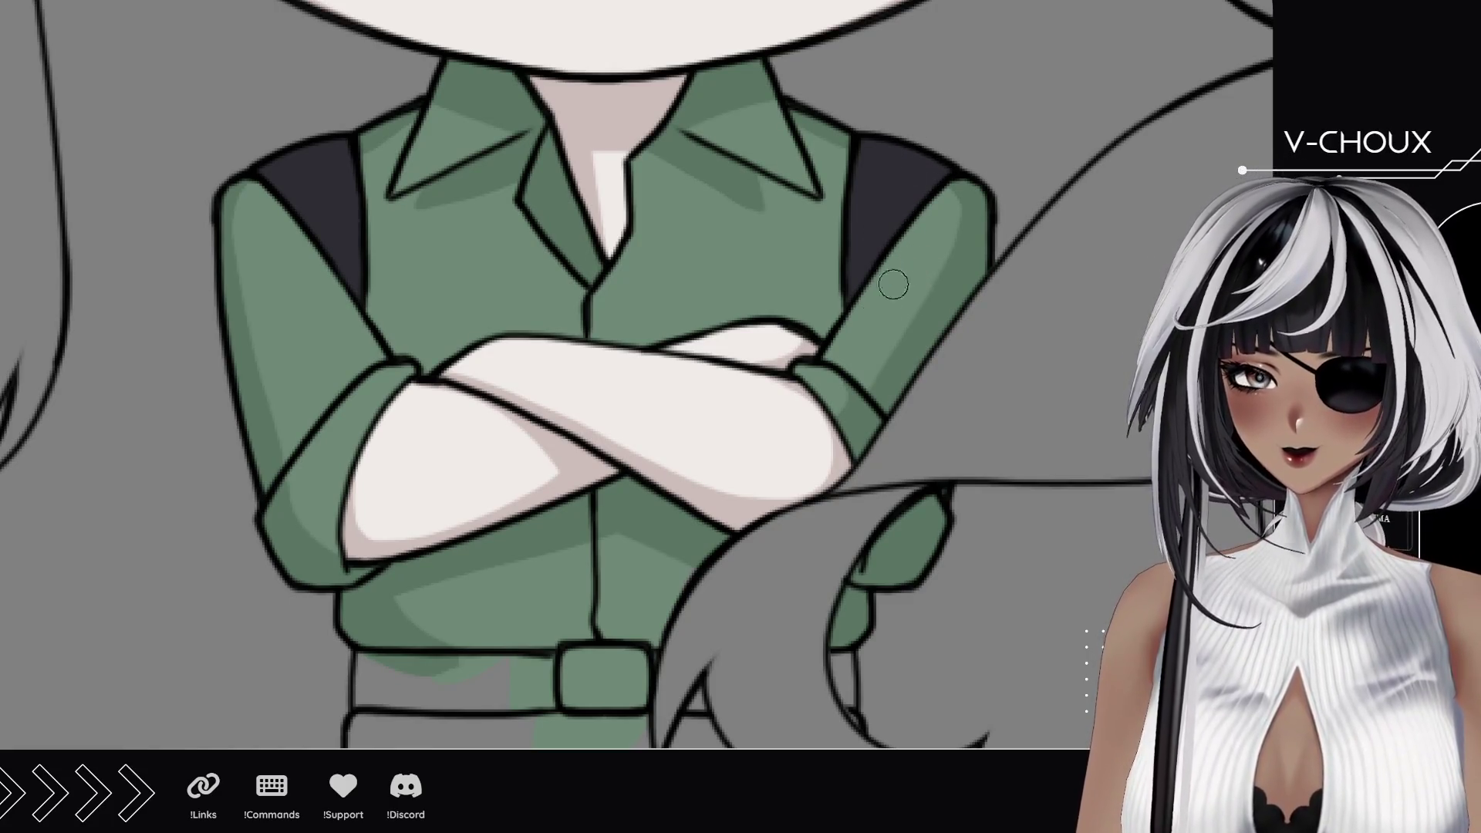
{"action": "left_click_drag", "start_coordinate": [730, 539], "coordinate": [649, 348]}
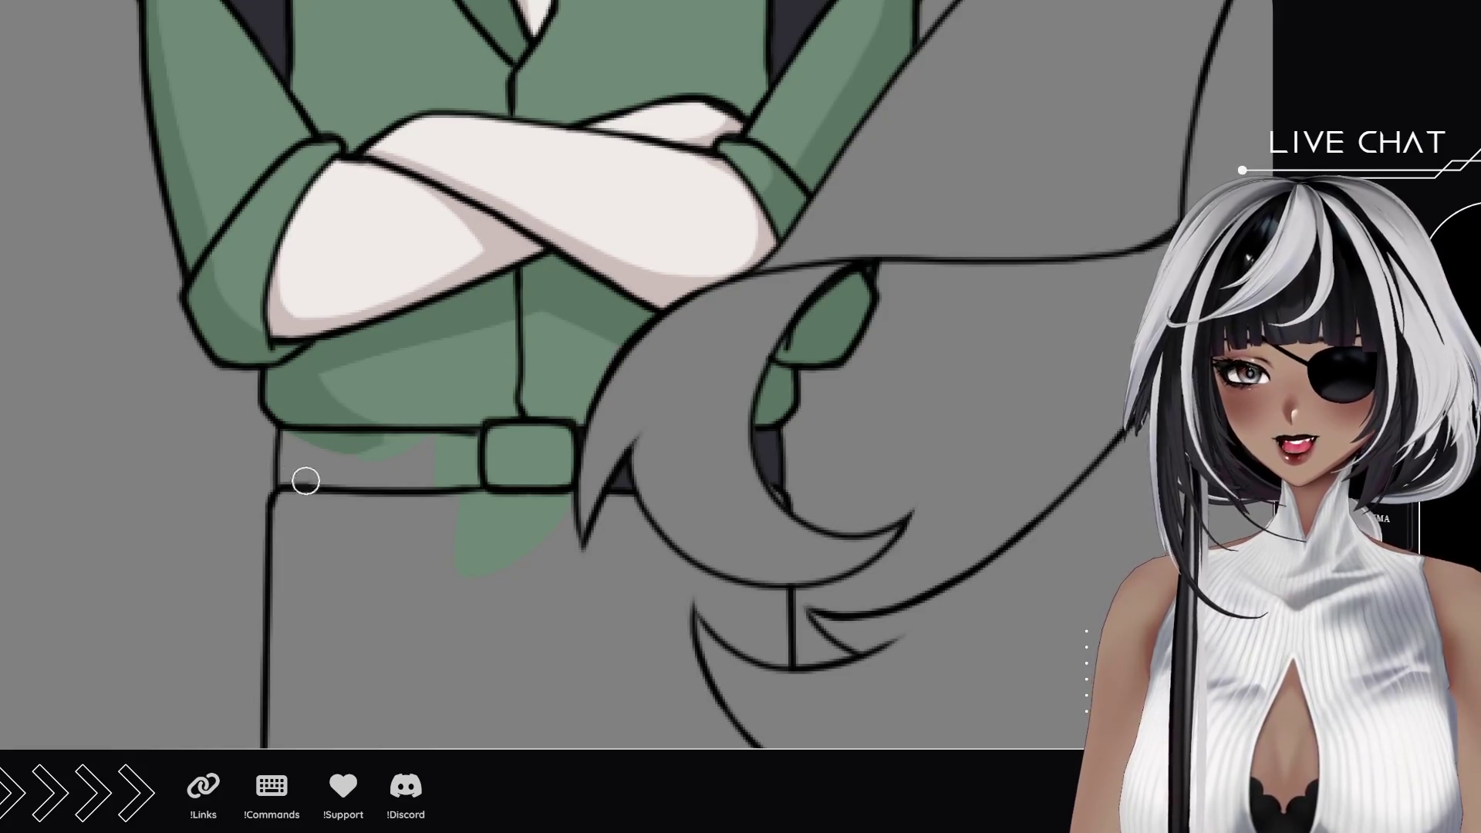
Step: Fill the belt band with dark colour and paint its buckle grey
{"action": "mouse_move", "coordinate": [296, 474]}
{"action": "left_mouse_down"}
{"action": "mouse_move", "coordinate": [370, 475]}
{"action": "mouse_move", "coordinate": [276, 445]}
{"action": "mouse_move", "coordinate": [428, 449]}
{"action": "left_mouse_up"}
{"action": "left_click_drag", "start_coordinate": [312, 476], "coordinate": [463, 472]}
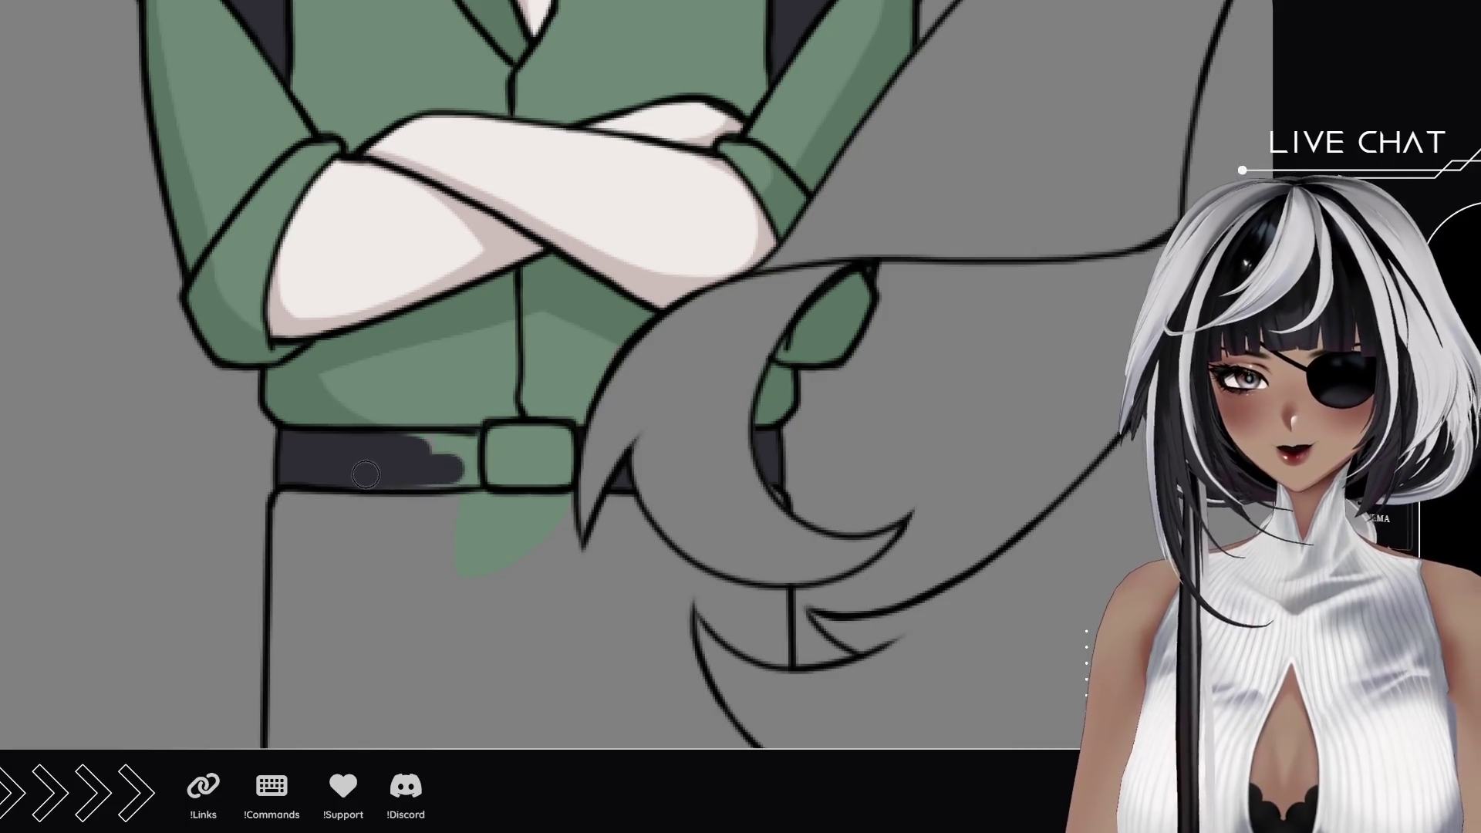
{"action": "left_click_drag", "start_coordinate": [370, 472], "coordinate": [455, 475]}
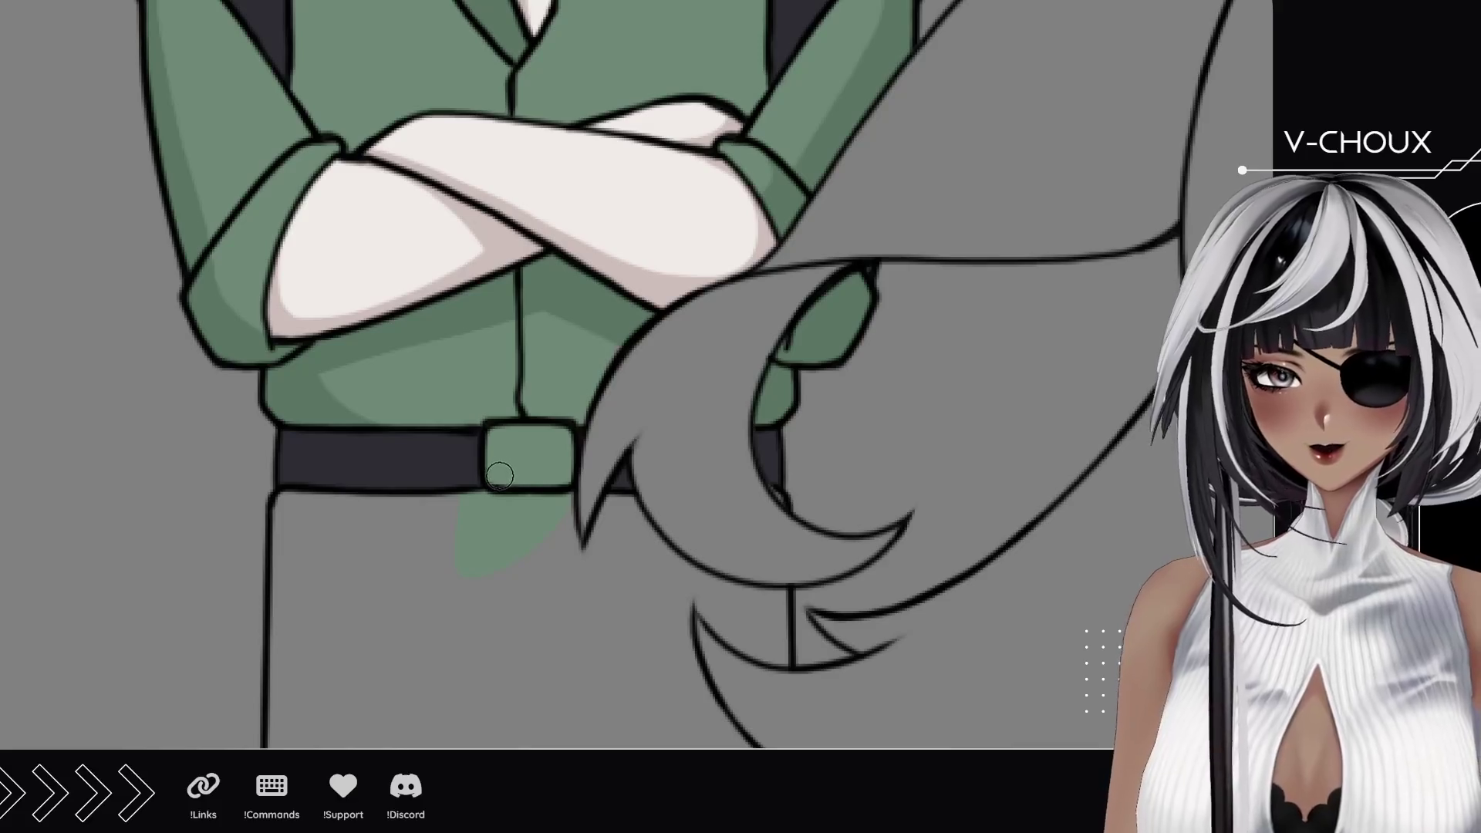
{"action": "left_click_drag", "start_coordinate": [513, 439], "coordinate": [556, 440]}
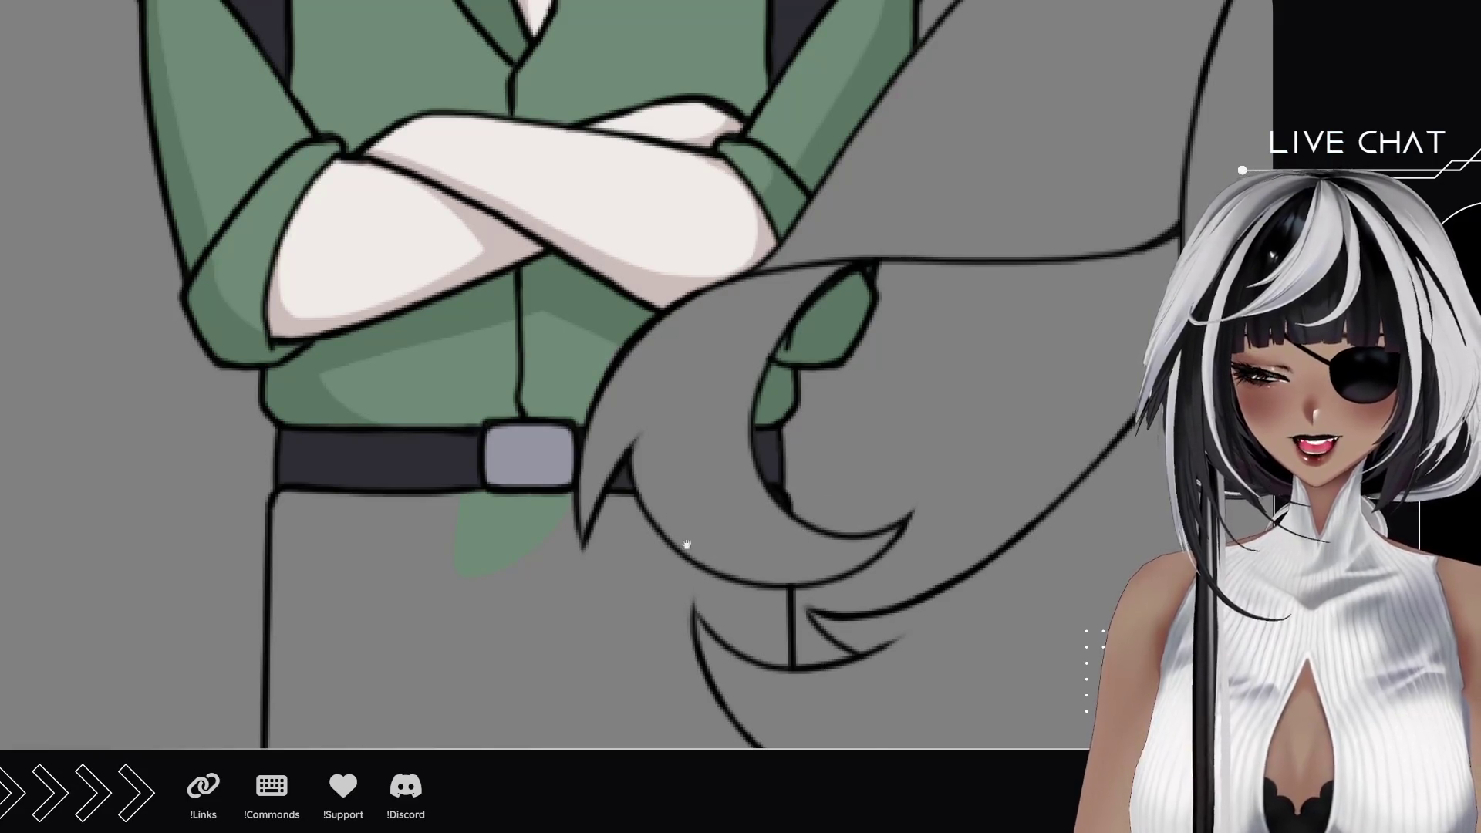
Step: Shade dark along the grey hair curves where they cross the man's trousers
{"action": "left_click_drag", "start_coordinate": [691, 553], "coordinate": [651, 357]}
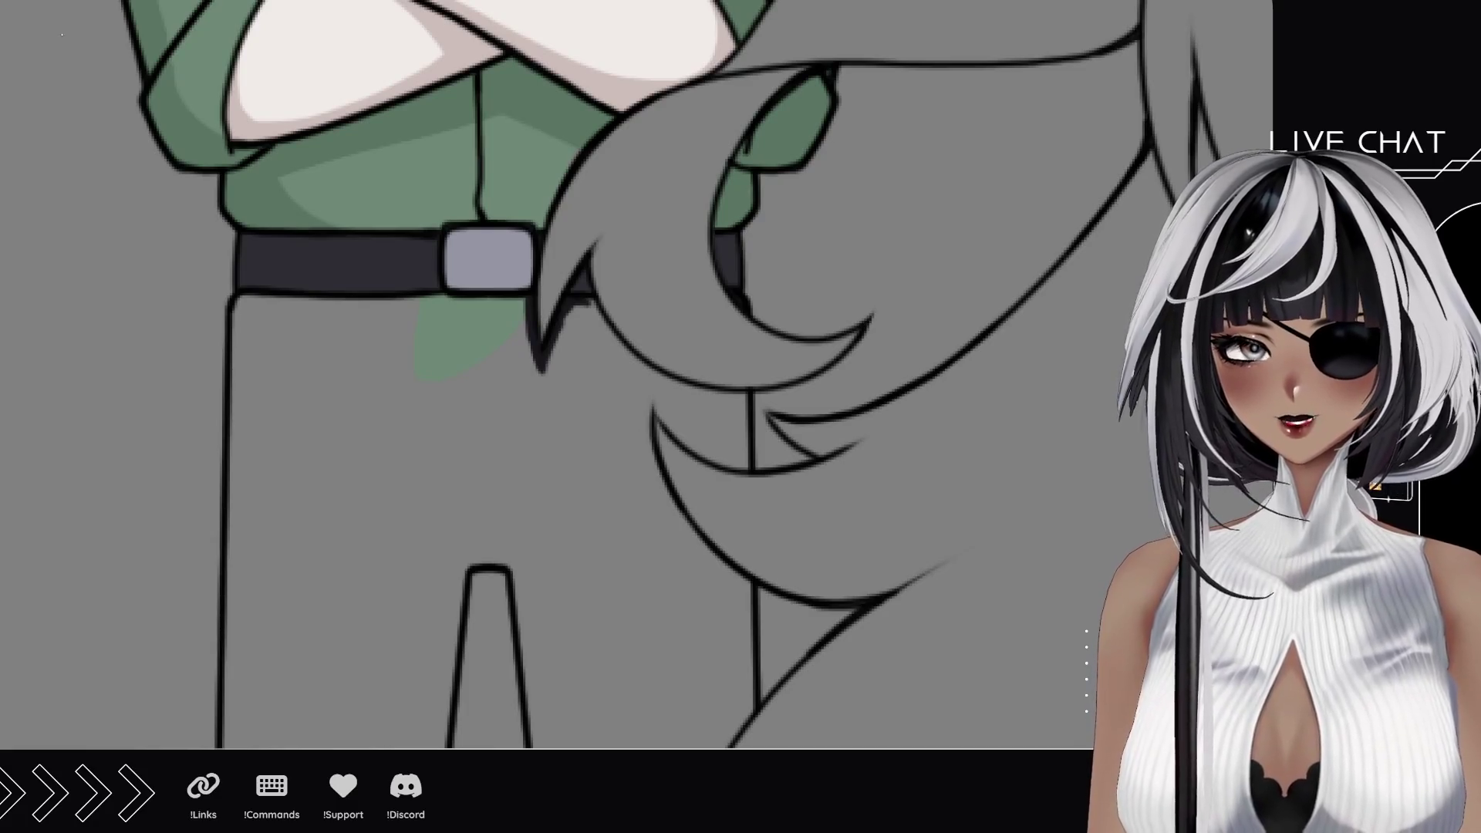
{"action": "mouse_move", "coordinate": [637, 384]}
{"action": "left_mouse_down"}
{"action": "mouse_move", "coordinate": [595, 329]}
{"action": "mouse_move", "coordinate": [636, 371]}
{"action": "left_mouse_up"}
{"action": "mouse_move", "coordinate": [595, 319]}
{"action": "left_mouse_down"}
{"action": "mouse_move", "coordinate": [718, 406]}
{"action": "mouse_move", "coordinate": [752, 411]}
{"action": "left_mouse_up"}
{"action": "mouse_move", "coordinate": [637, 365]}
{"action": "left_mouse_down"}
{"action": "mouse_move", "coordinate": [720, 398]}
{"action": "mouse_move", "coordinate": [688, 428]}
{"action": "mouse_move", "coordinate": [717, 452]}
{"action": "mouse_move", "coordinate": [732, 458]}
{"action": "mouse_move", "coordinate": [718, 417]}
{"action": "mouse_move", "coordinate": [743, 428]}
{"action": "left_mouse_up"}
{"action": "mouse_move", "coordinate": [742, 591]}
{"action": "left_mouse_down"}
{"action": "mouse_move", "coordinate": [665, 509]}
{"action": "mouse_move", "coordinate": [585, 348]}
{"action": "left_mouse_up"}
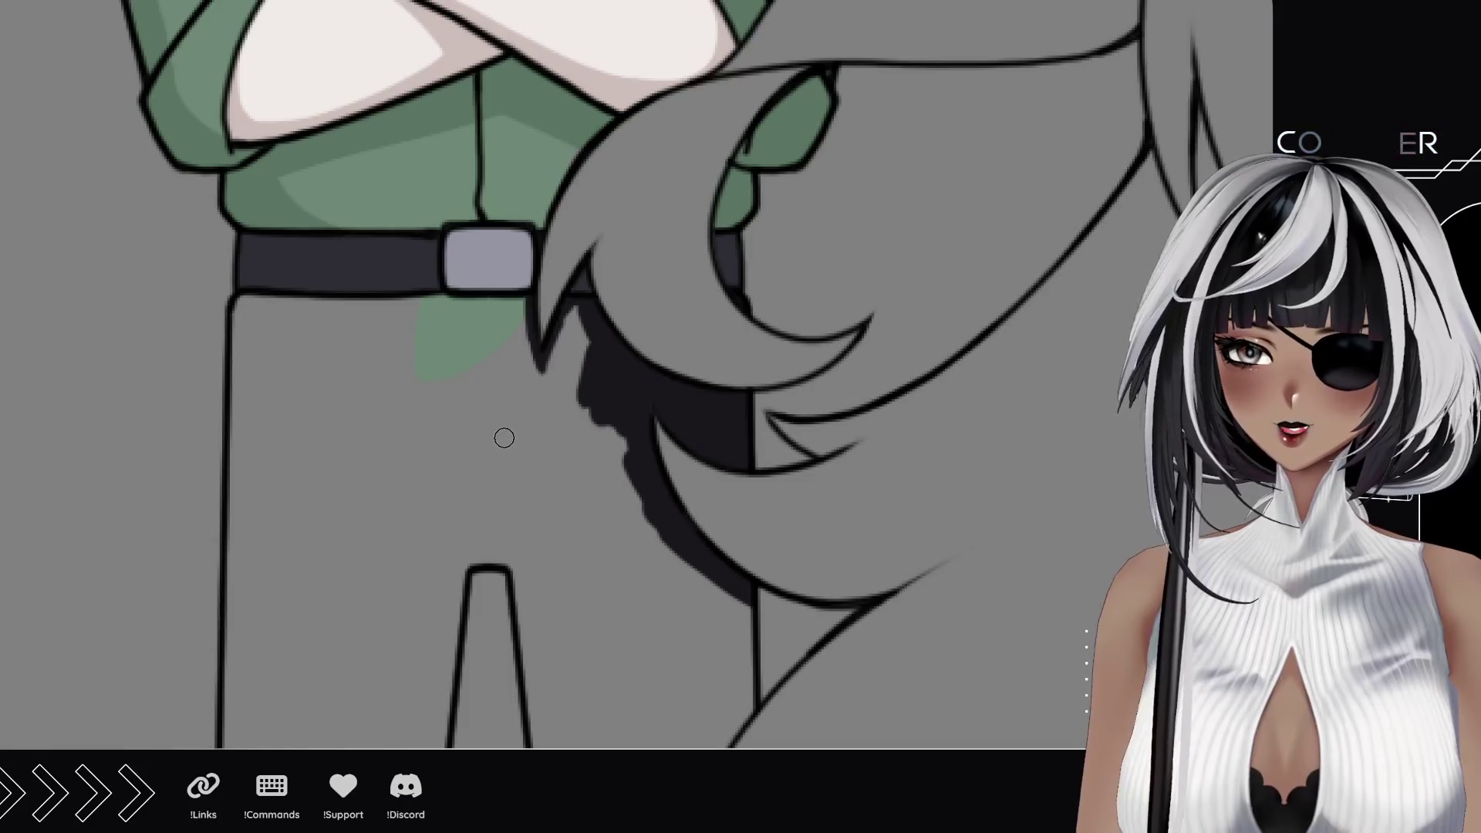
{"action": "mouse_move", "coordinate": [554, 370]}
{"action": "left_mouse_down"}
{"action": "mouse_move", "coordinate": [567, 324]}
{"action": "mouse_move", "coordinate": [580, 433]}
{"action": "mouse_move", "coordinate": [614, 457]}
{"action": "left_mouse_up"}
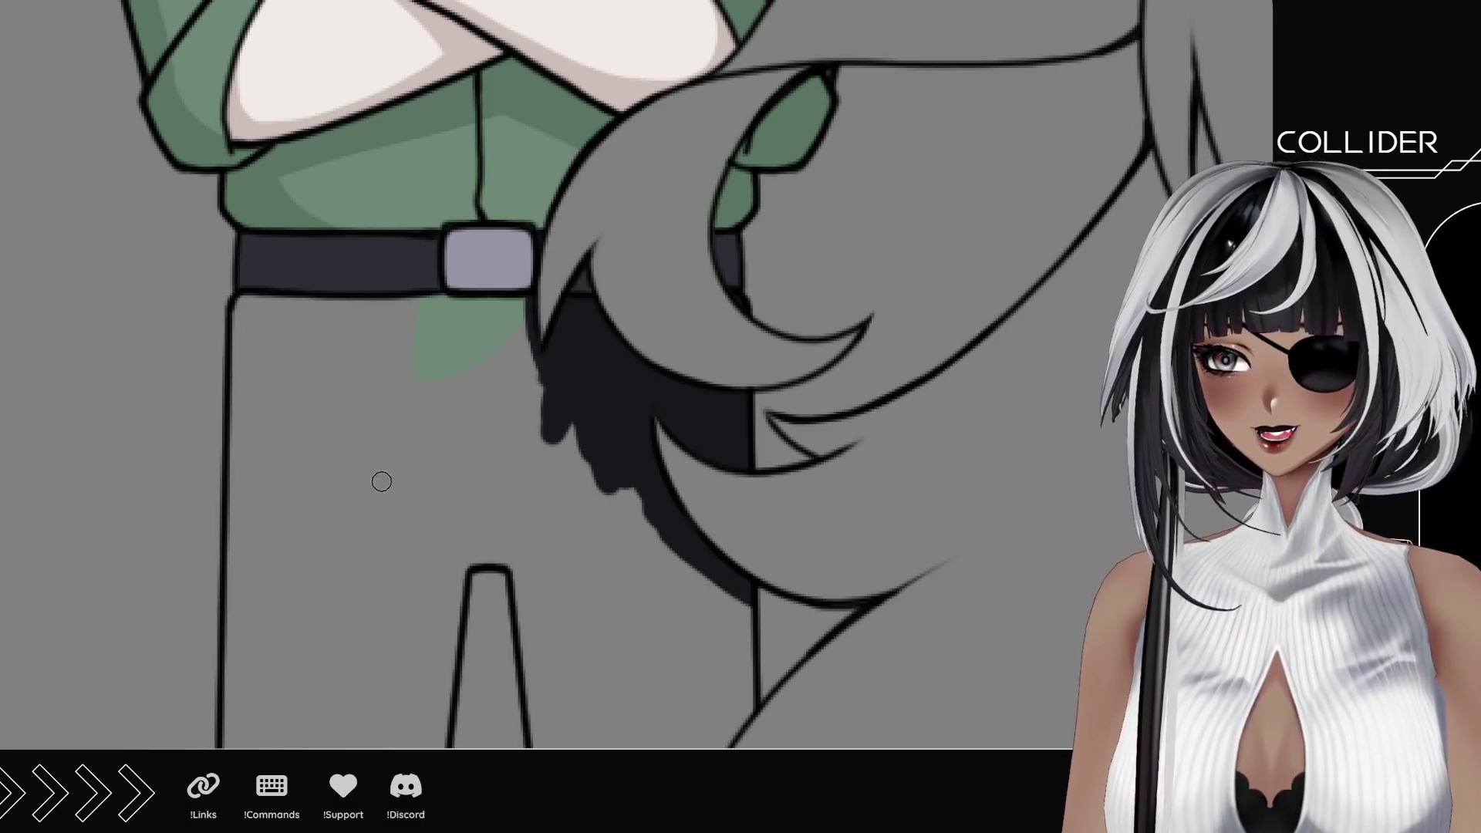
Step: Paint a dark shadow band under the belt toward the left leg, covering the green patch
{"action": "mouse_move", "coordinate": [519, 307]}
{"action": "left_mouse_down"}
{"action": "mouse_move", "coordinate": [431, 308]}
{"action": "mouse_move", "coordinate": [529, 356]}
{"action": "mouse_move", "coordinate": [486, 394]}
{"action": "left_mouse_up"}
{"action": "left_click_drag", "start_coordinate": [486, 324], "coordinate": [446, 336]}
{"action": "left_click_drag", "start_coordinate": [275, 318], "coordinate": [422, 322]}
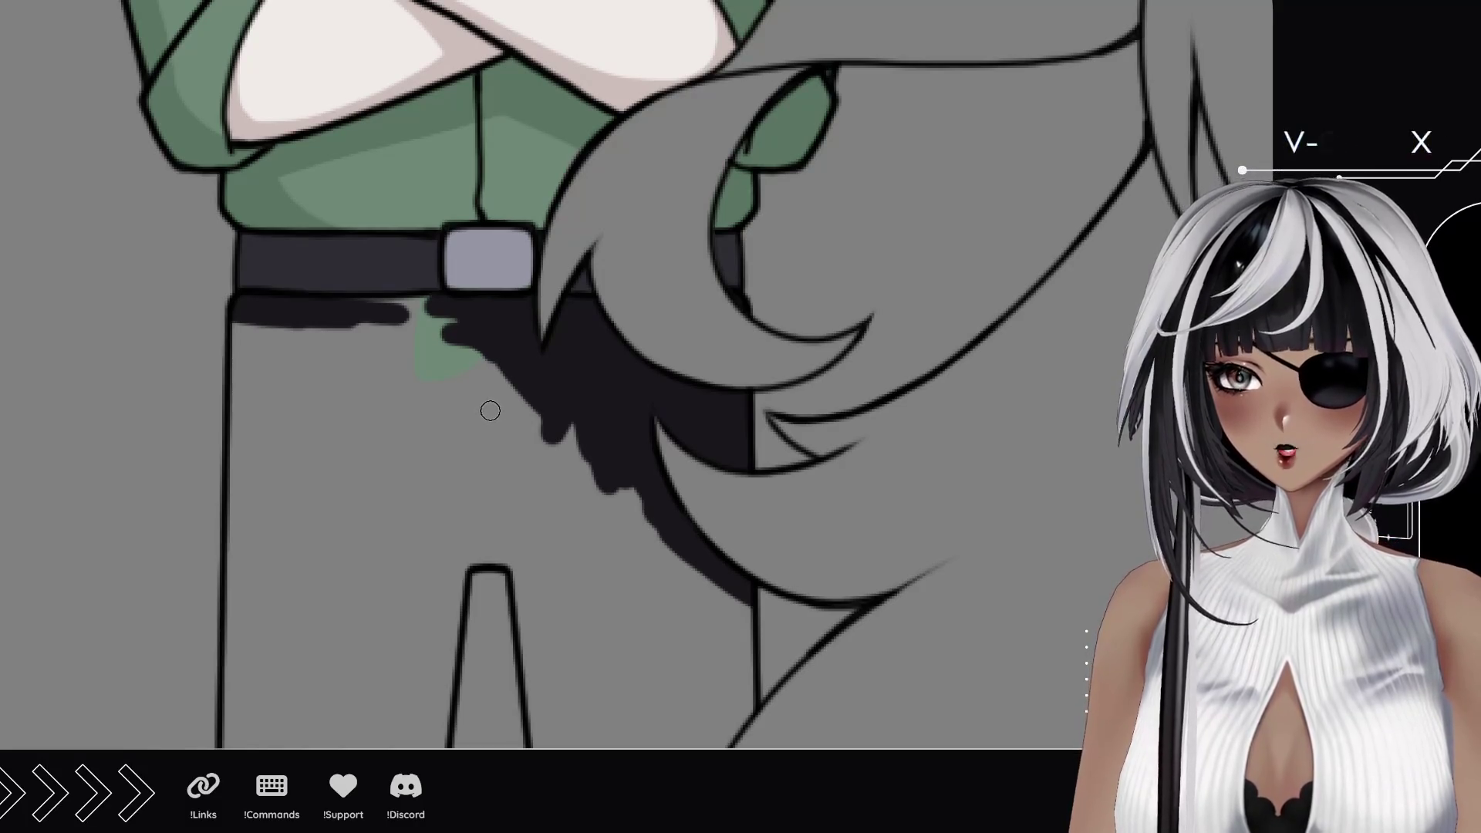
{"action": "left_click_drag", "start_coordinate": [372, 311], "coordinate": [458, 324]}
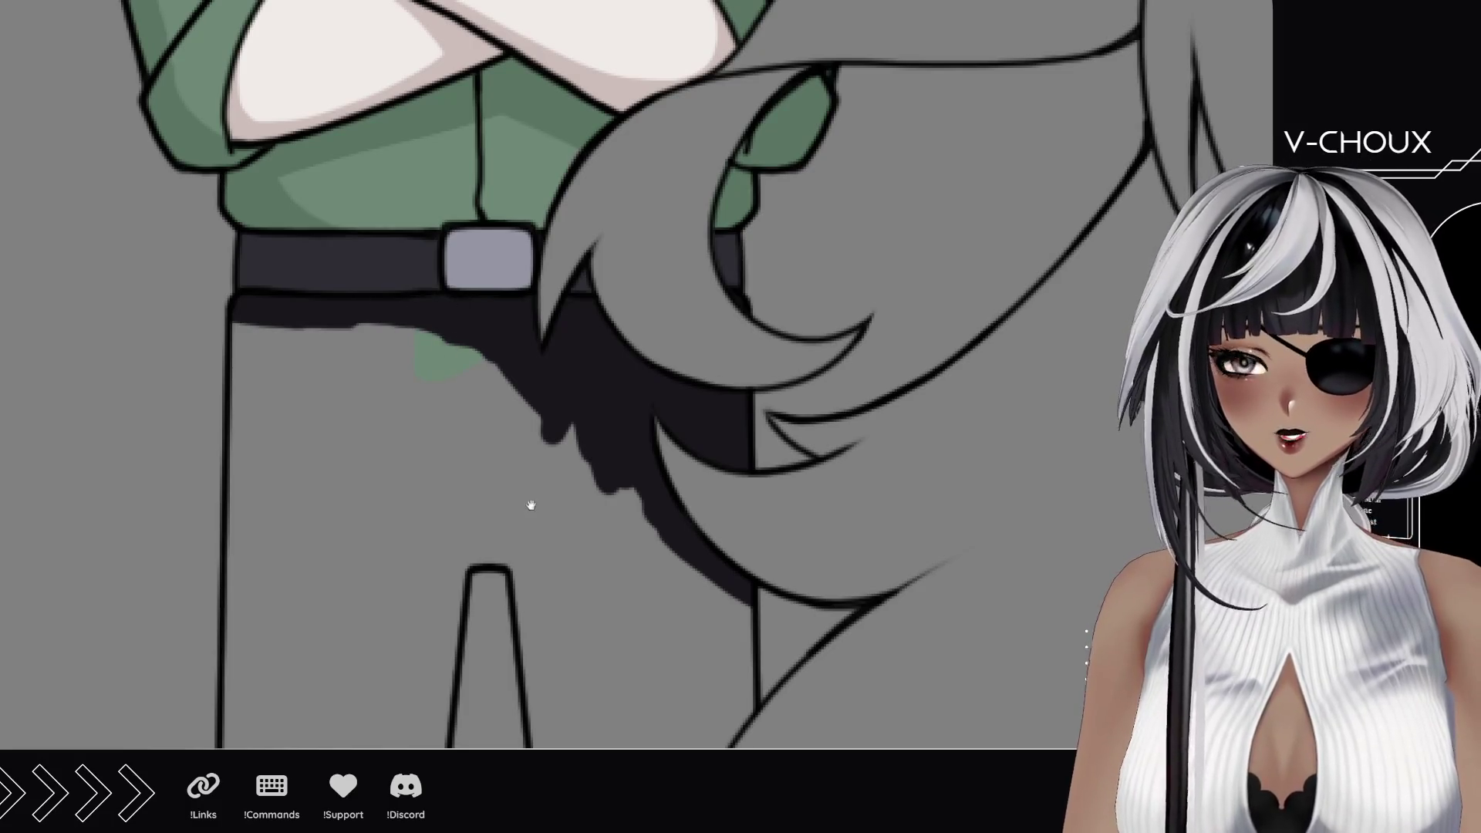
{"action": "scroll", "coordinate": [529, 504], "scroll_direction": "up", "scroll_amount": 2}
Step: Thicken the dark shading along the hair edge over the lower legs, working upward to its top
{"action": "left_click_drag", "start_coordinate": [567, 580], "coordinate": [509, 220]}
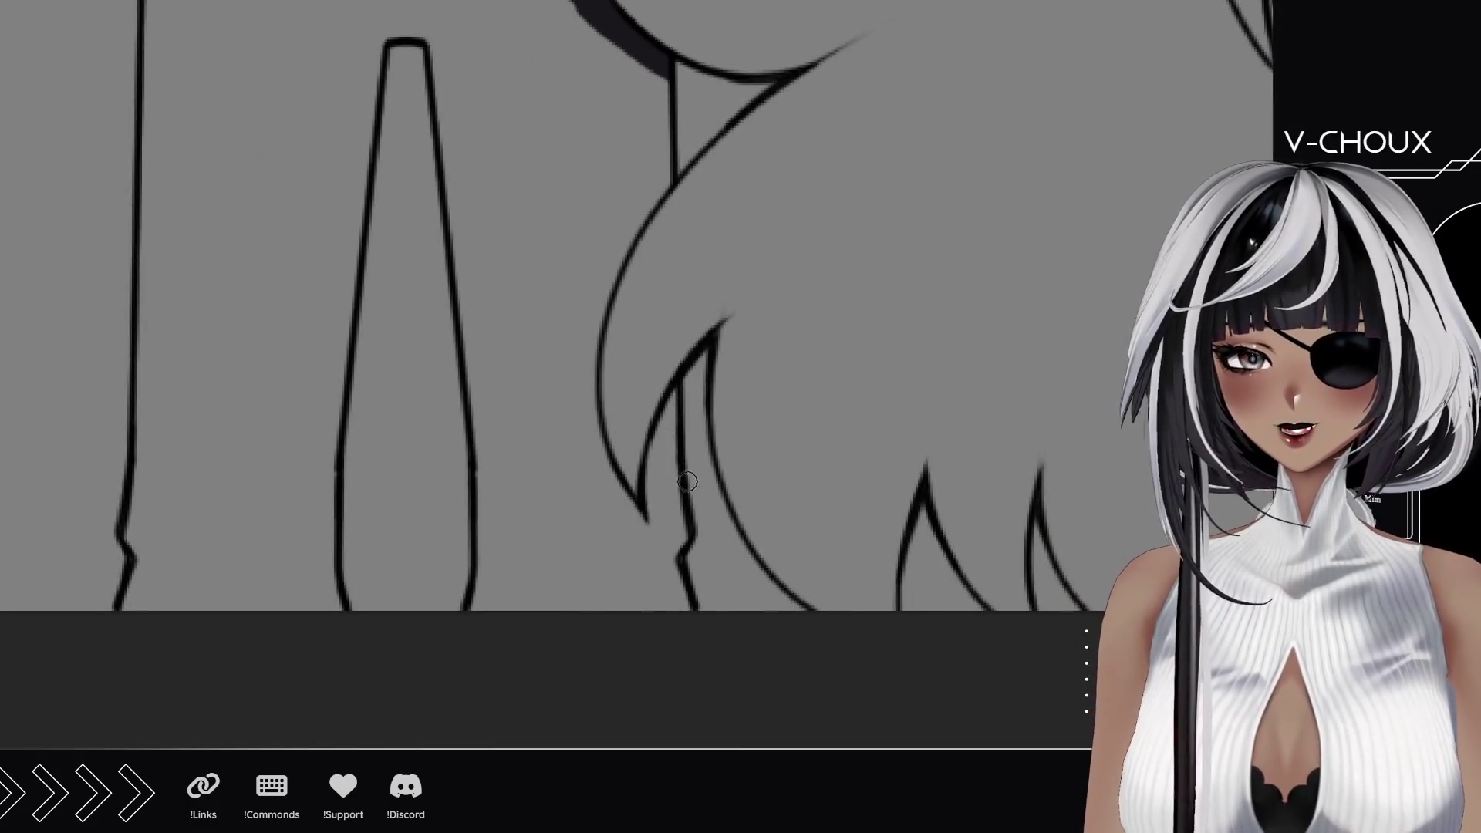
{"action": "mouse_move", "coordinate": [672, 437]}
{"action": "left_mouse_down"}
{"action": "mouse_move", "coordinate": [656, 537]}
{"action": "mouse_move", "coordinate": [662, 466]}
{"action": "mouse_move", "coordinate": [676, 608]}
{"action": "left_mouse_up"}
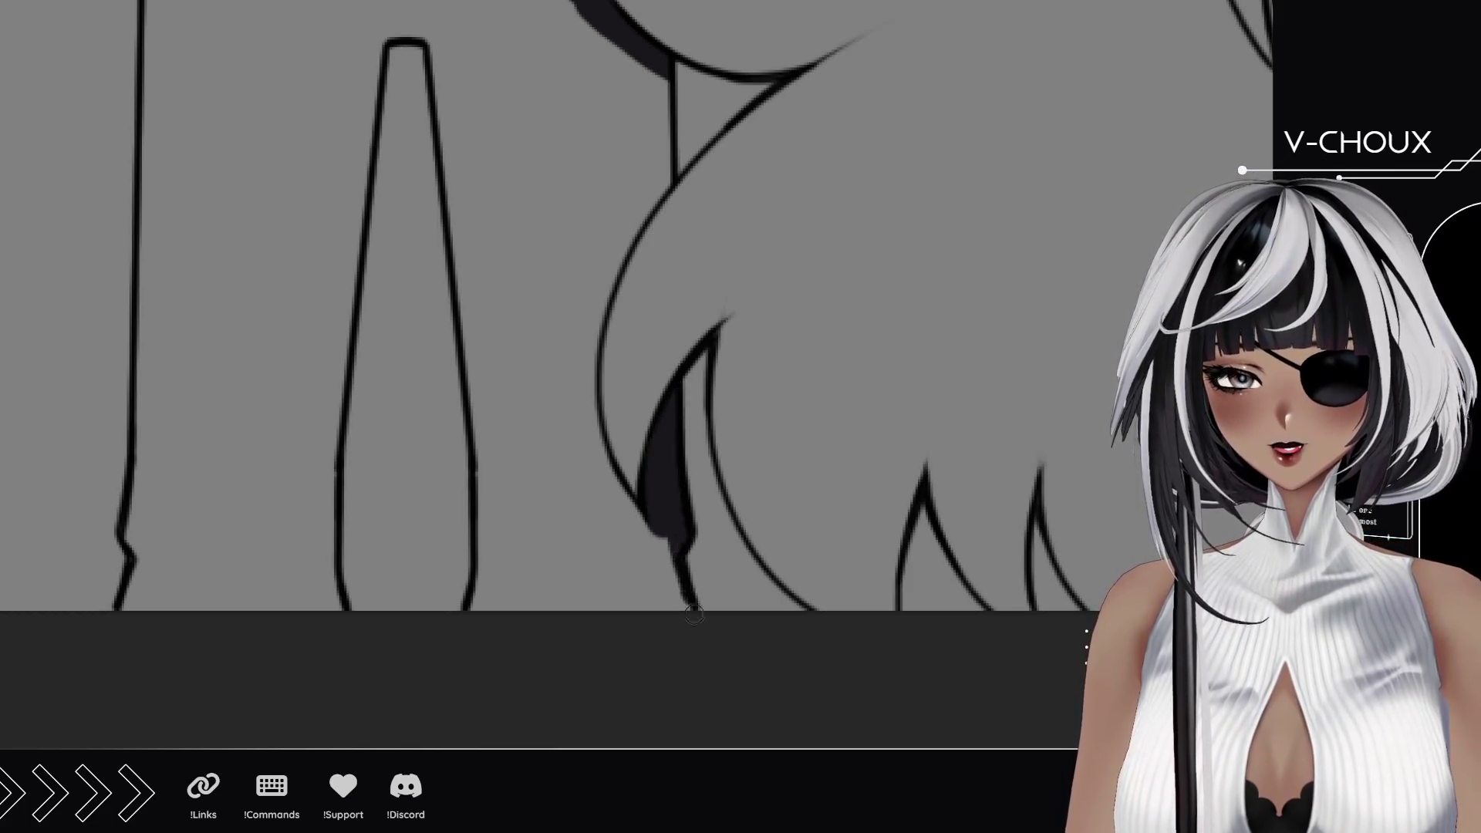
{"action": "left_click_drag", "start_coordinate": [573, 451], "coordinate": [672, 625]}
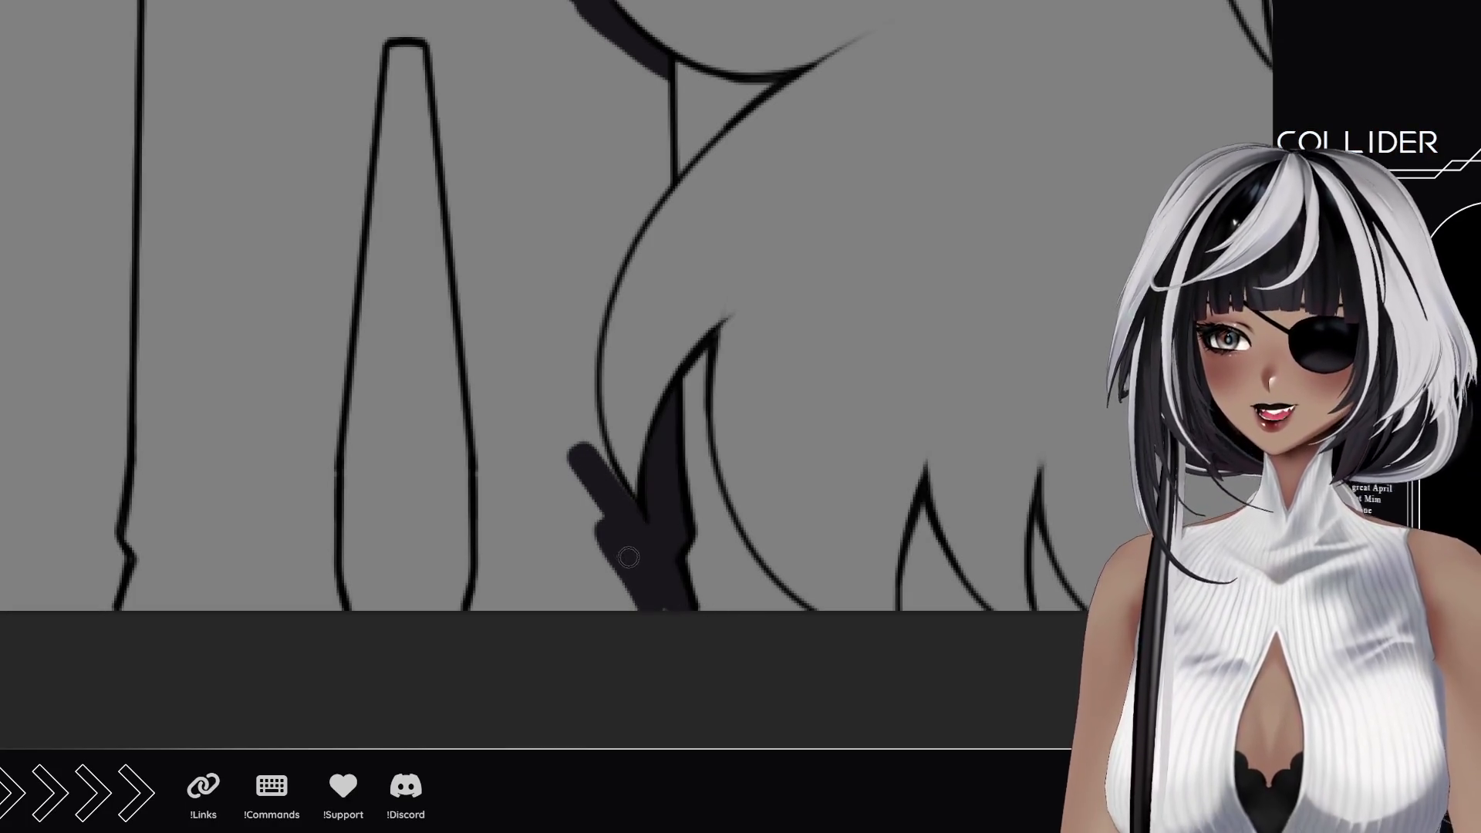
{"action": "left_click_drag", "start_coordinate": [574, 387], "coordinate": [637, 526]}
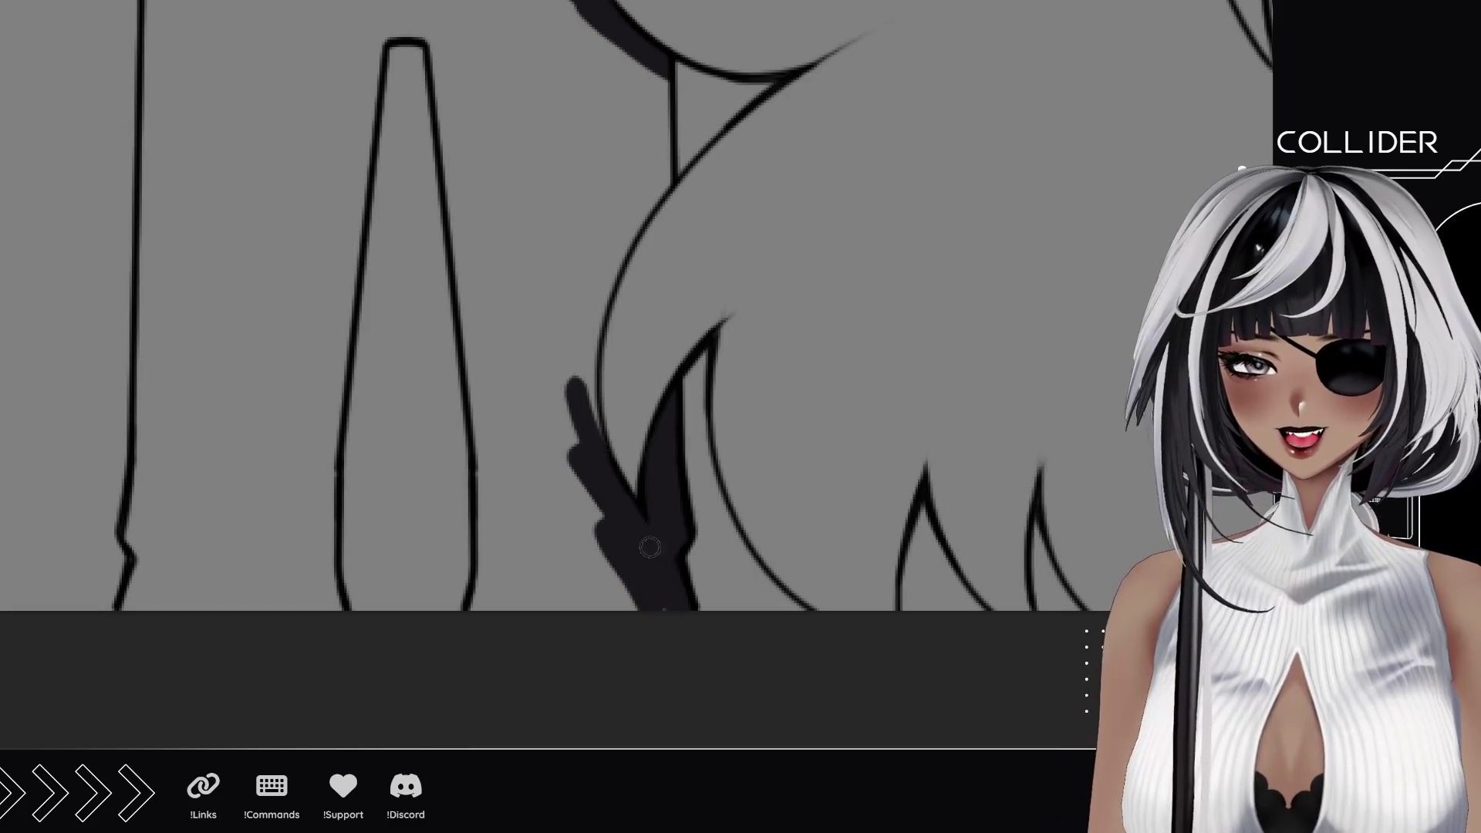
{"action": "left_click_drag", "start_coordinate": [585, 399], "coordinate": [593, 255]}
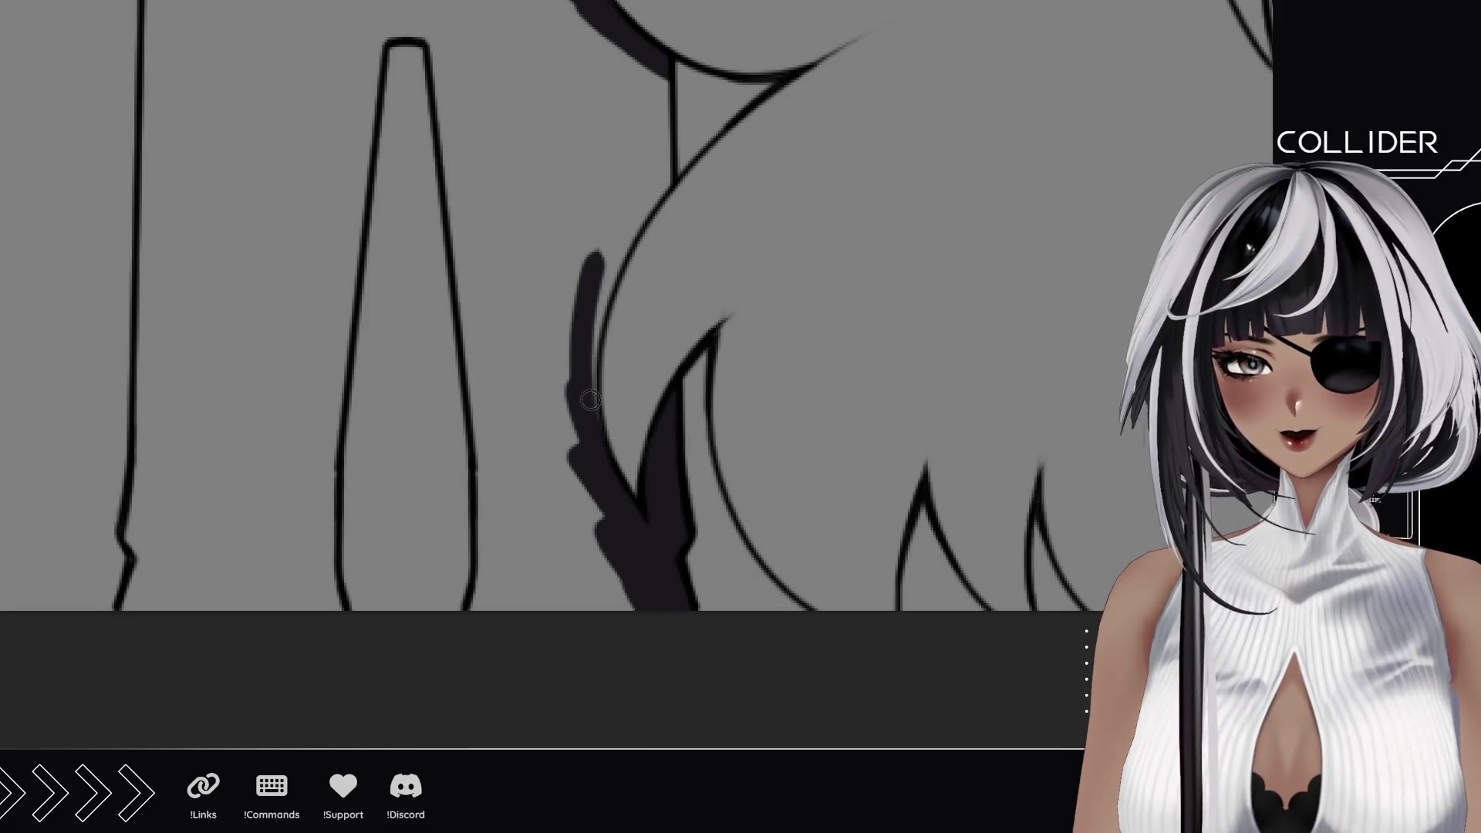
{"action": "left_click_drag", "start_coordinate": [591, 424], "coordinate": [602, 254]}
{"action": "mouse_move", "coordinate": [602, 312]}
{"action": "left_mouse_down"}
{"action": "mouse_move", "coordinate": [671, 162]}
{"action": "mouse_move", "coordinate": [666, 82]}
{"action": "left_mouse_up"}
{"action": "left_click_drag", "start_coordinate": [497, 209], "coordinate": [594, 472]}
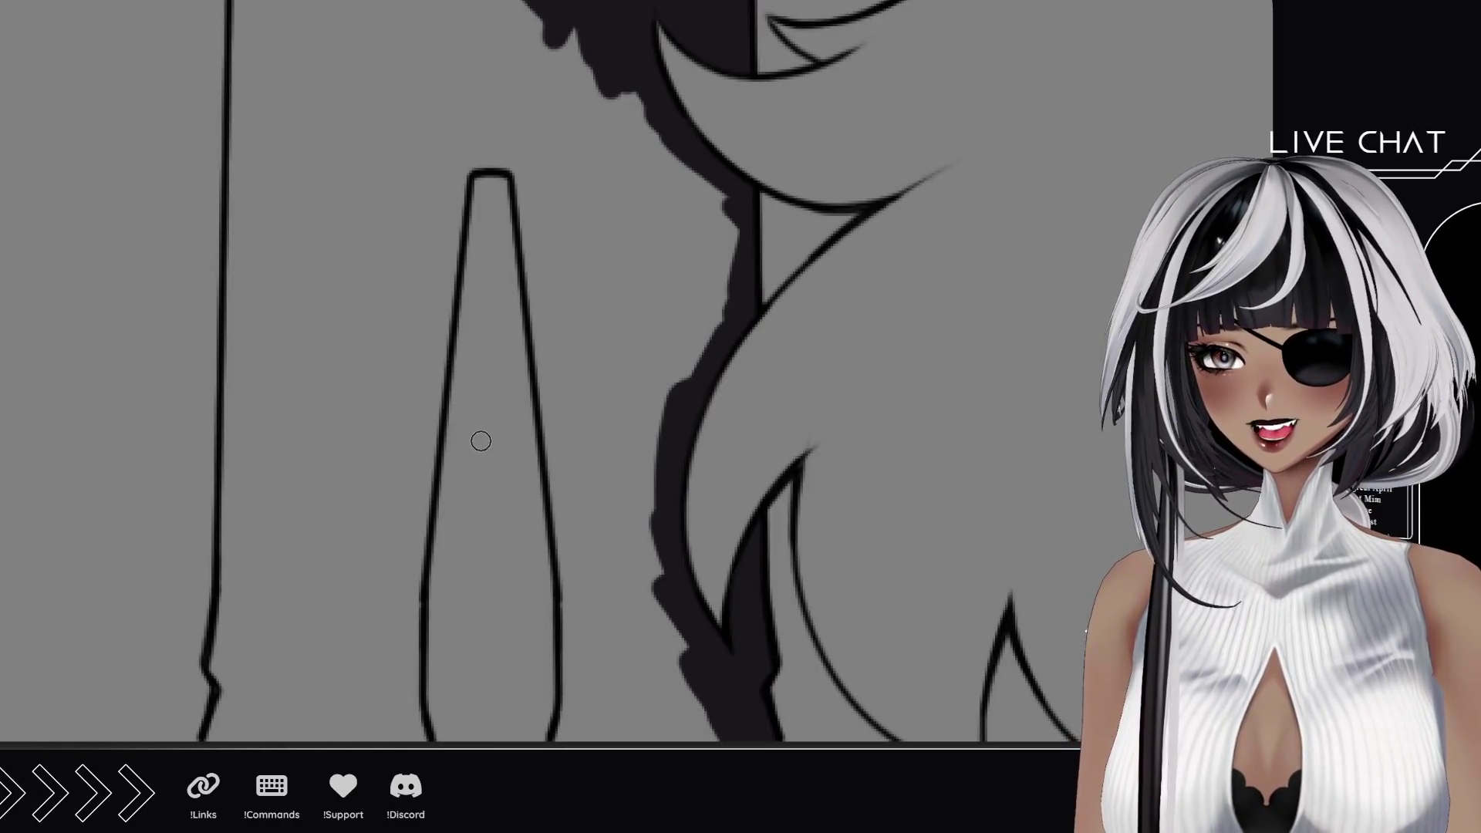
{"action": "mouse_move", "coordinate": [394, 278]}
{"action": "left_mouse_down"}
{"action": "mouse_move", "coordinate": [500, 424]}
{"action": "mouse_move", "coordinate": [486, 469]}
{"action": "left_mouse_up"}
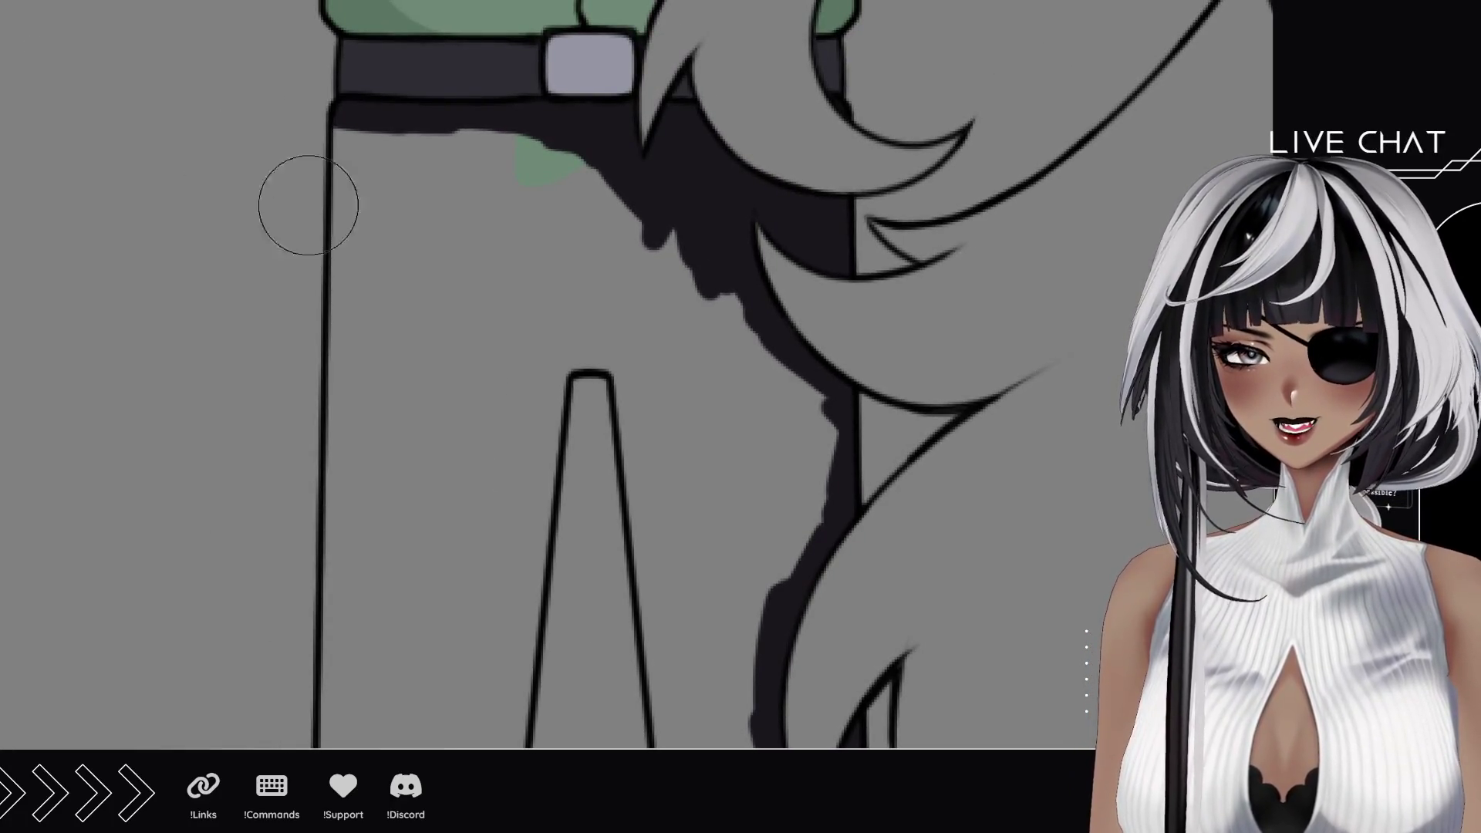
Step: Paint both trouser legs and the gap between them solid black
{"action": "mouse_move", "coordinate": [348, 174]}
{"action": "left_mouse_down"}
{"action": "mouse_move", "coordinate": [475, 174]}
{"action": "mouse_move", "coordinate": [712, 338]}
{"action": "mouse_move", "coordinate": [650, 555]}
{"action": "mouse_move", "coordinate": [631, 324]}
{"action": "mouse_move", "coordinate": [365, 266]}
{"action": "mouse_move", "coordinate": [386, 315]}
{"action": "mouse_move", "coordinate": [510, 382]}
{"action": "mouse_move", "coordinate": [486, 533]}
{"action": "left_mouse_up"}
{"action": "mouse_move", "coordinate": [486, 602]}
{"action": "left_mouse_down"}
{"action": "mouse_move", "coordinate": [550, 314]}
{"action": "mouse_move", "coordinate": [530, 283]}
{"action": "left_mouse_up"}
{"action": "mouse_move", "coordinate": [579, 348]}
{"action": "left_mouse_down"}
{"action": "mouse_move", "coordinate": [631, 382]}
{"action": "mouse_move", "coordinate": [628, 625]}
{"action": "mouse_move", "coordinate": [544, 441]}
{"action": "mouse_move", "coordinate": [533, 266]}
{"action": "left_mouse_up"}
{"action": "mouse_move", "coordinate": [406, 232]}
{"action": "left_mouse_down"}
{"action": "mouse_move", "coordinate": [394, 487]}
{"action": "mouse_move", "coordinate": [341, 253]}
{"action": "mouse_move", "coordinate": [277, 649]}
{"action": "mouse_move", "coordinate": [208, 267]}
{"action": "left_mouse_up"}
{"action": "left_click_drag", "start_coordinate": [290, 394], "coordinate": [344, 517]}
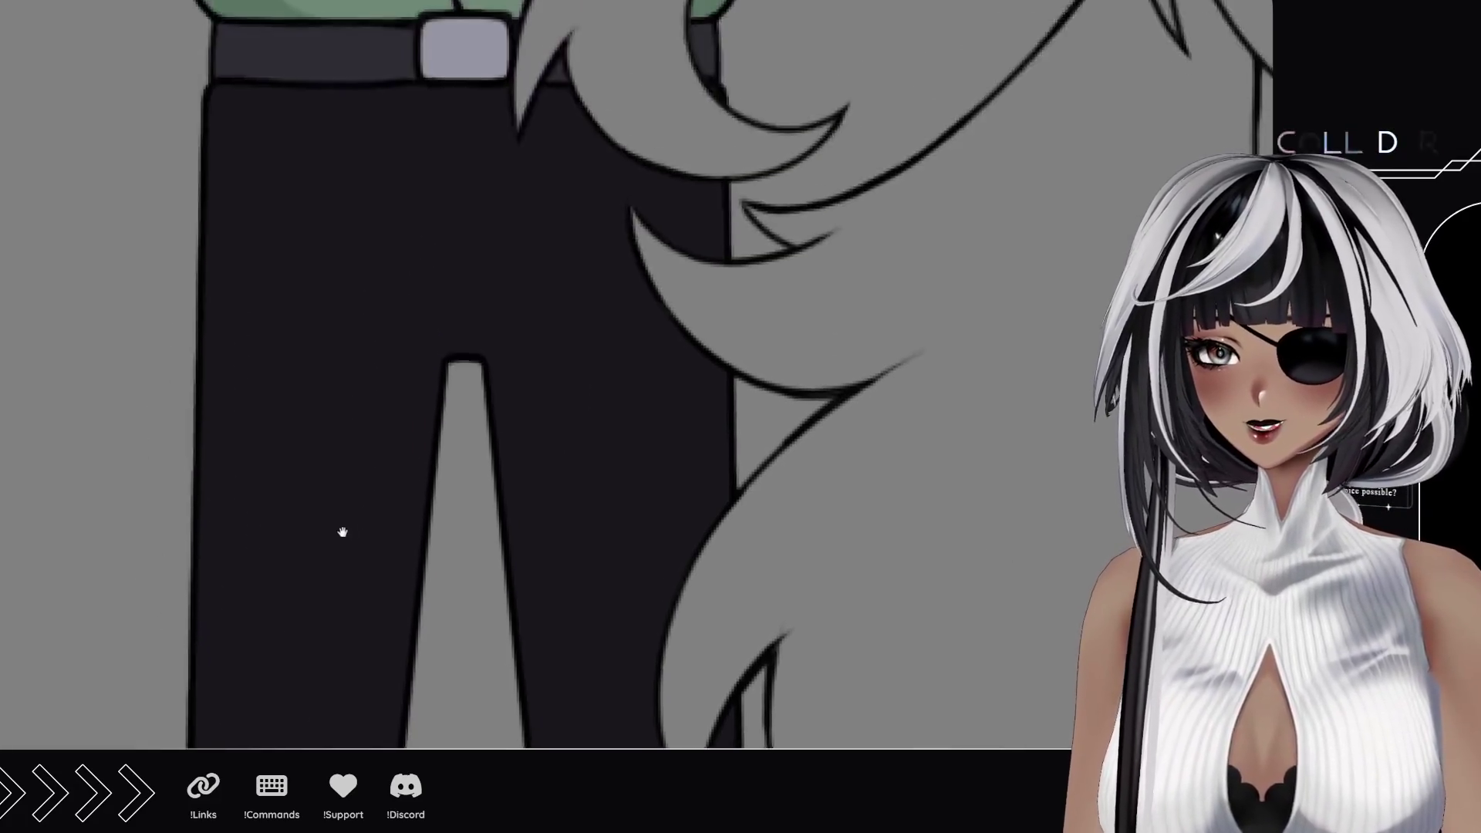
{"action": "scroll", "coordinate": [342, 517], "scroll_direction": "down", "scroll_amount": 3}
Step: Pull back to show shirt, belt and trousers, then move up to the collar and shoulders
{"action": "left_click_drag", "start_coordinate": [343, 347], "coordinate": [343, 521]}
{"action": "left_click_drag", "start_coordinate": [343, 406], "coordinate": [347, 544]}
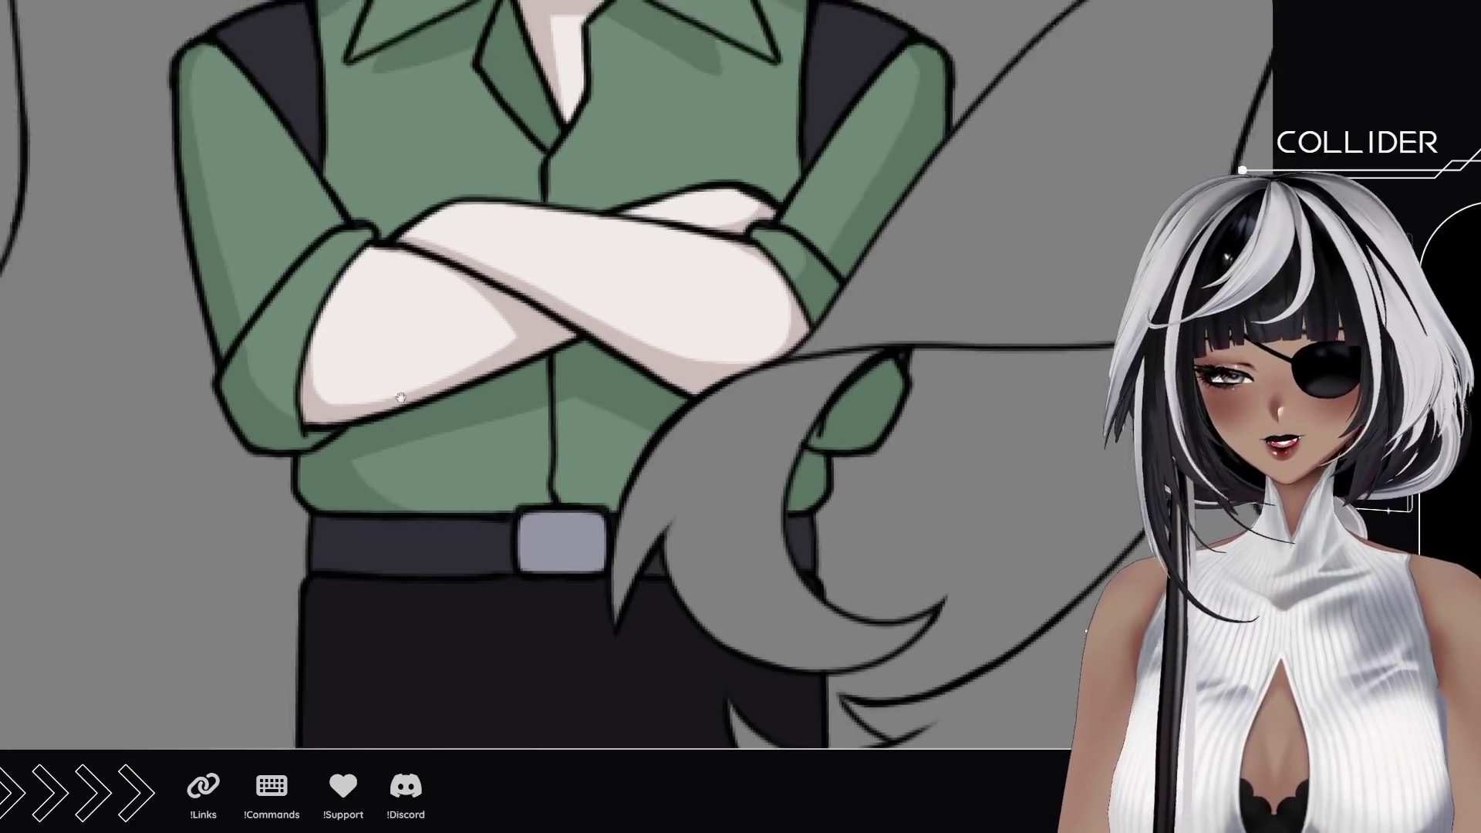
{"action": "left_click_drag", "start_coordinate": [452, 575], "coordinate": [172, 183]}
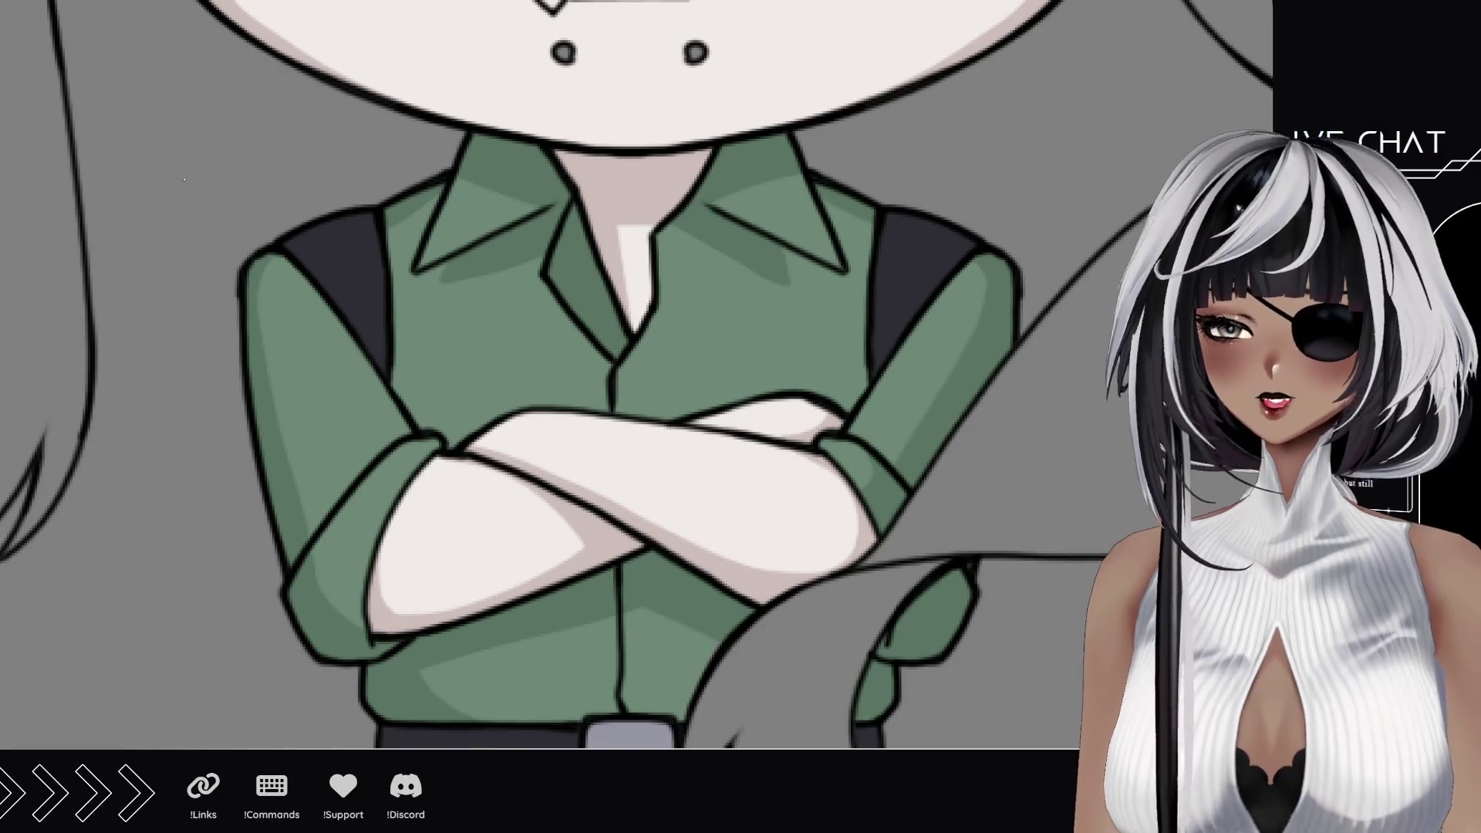
Step: Brush dark paint along both of the man's shoulder straps
{"action": "left_click_drag", "start_coordinate": [895, 219], "coordinate": [964, 238]}
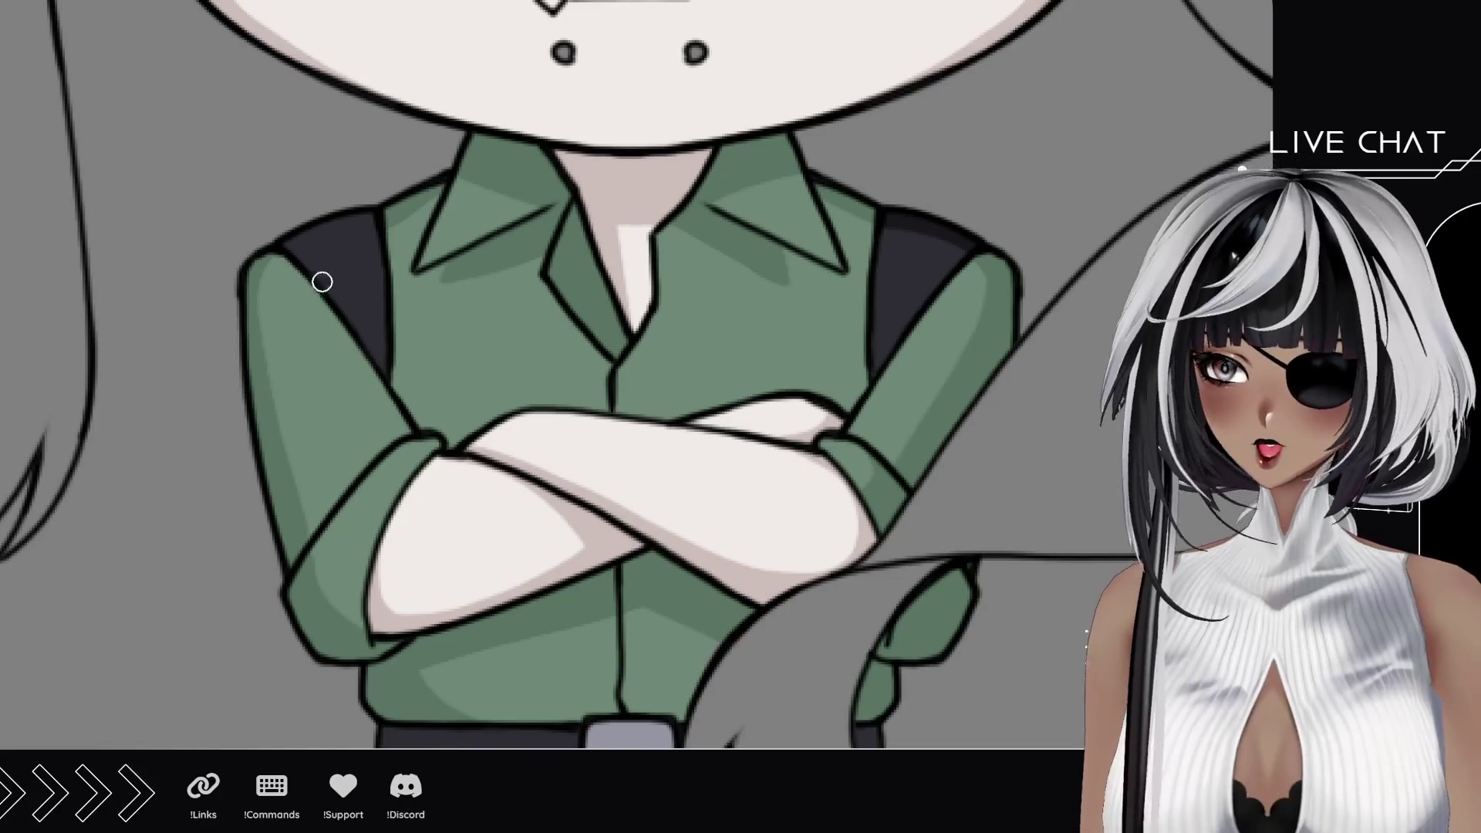
{"action": "left_click_drag", "start_coordinate": [289, 246], "coordinate": [368, 222]}
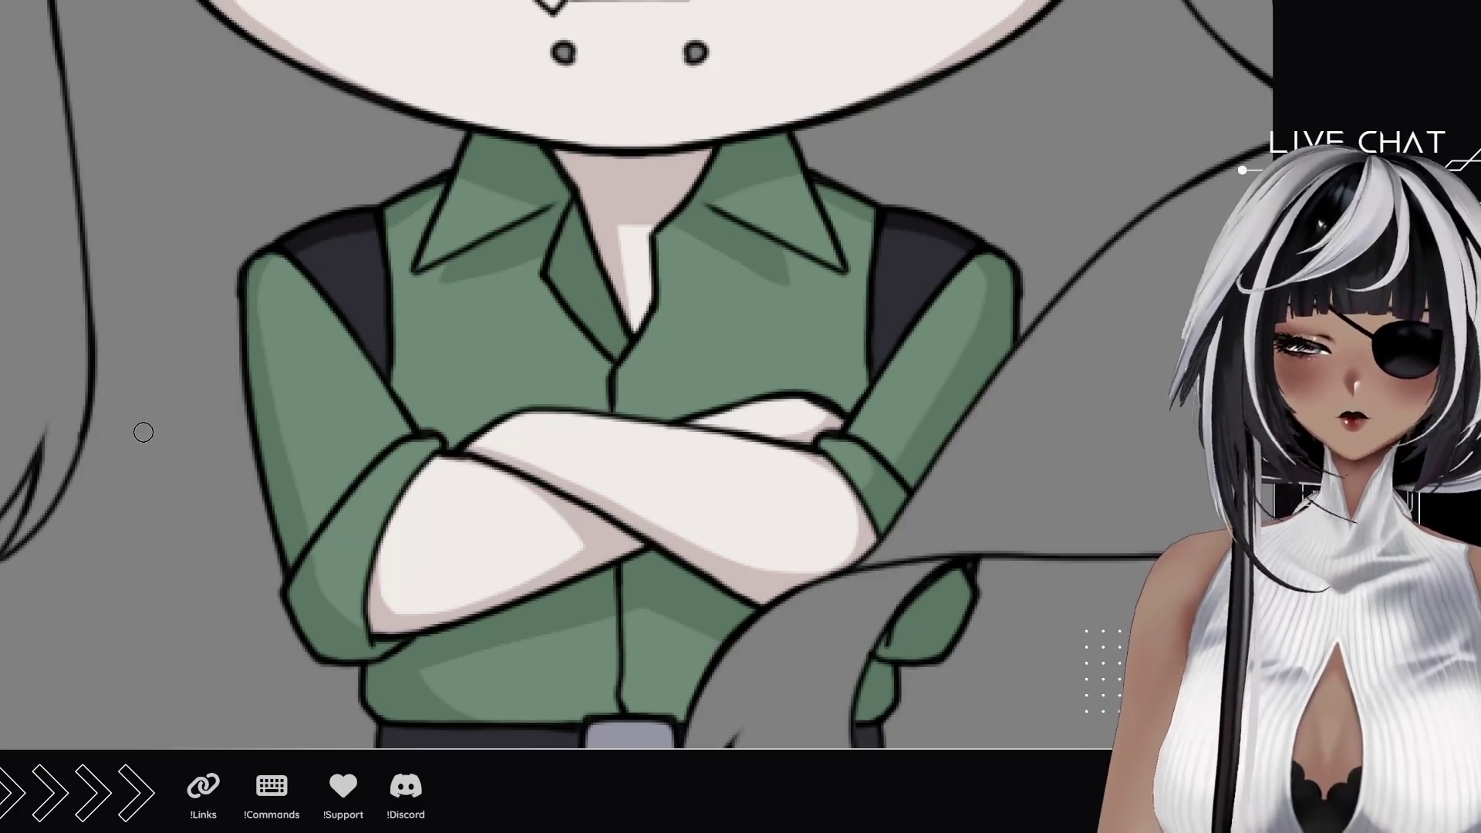
{"action": "scroll", "coordinate": [702, 603], "scroll_direction": "down", "scroll_amount": 5}
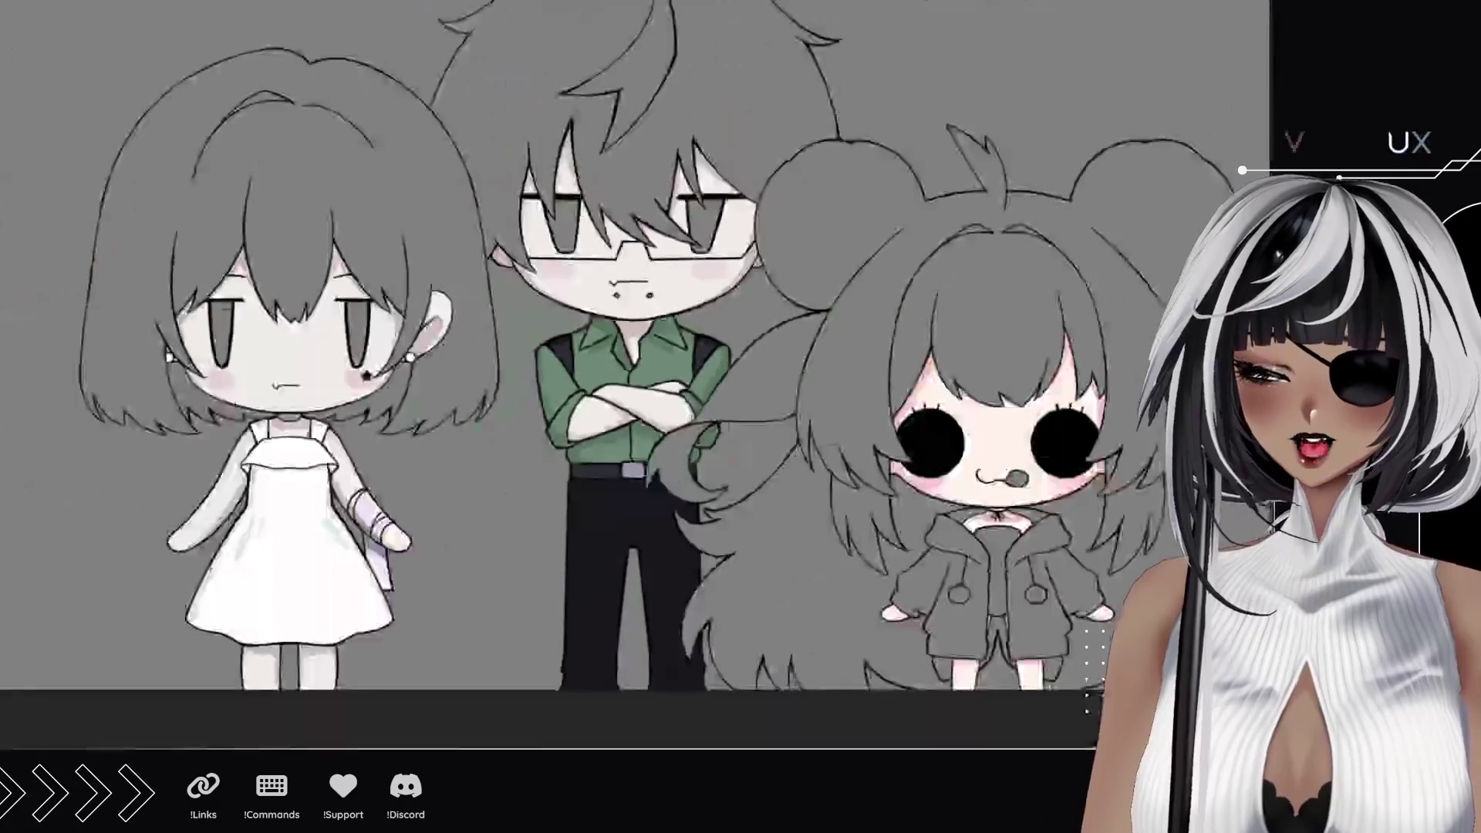
{"action": "scroll", "coordinate": [702, 603], "scroll_direction": "up", "scroll_amount": 3}
{"action": "left_click_drag", "start_coordinate": [702, 604], "coordinate": [585, 482]}
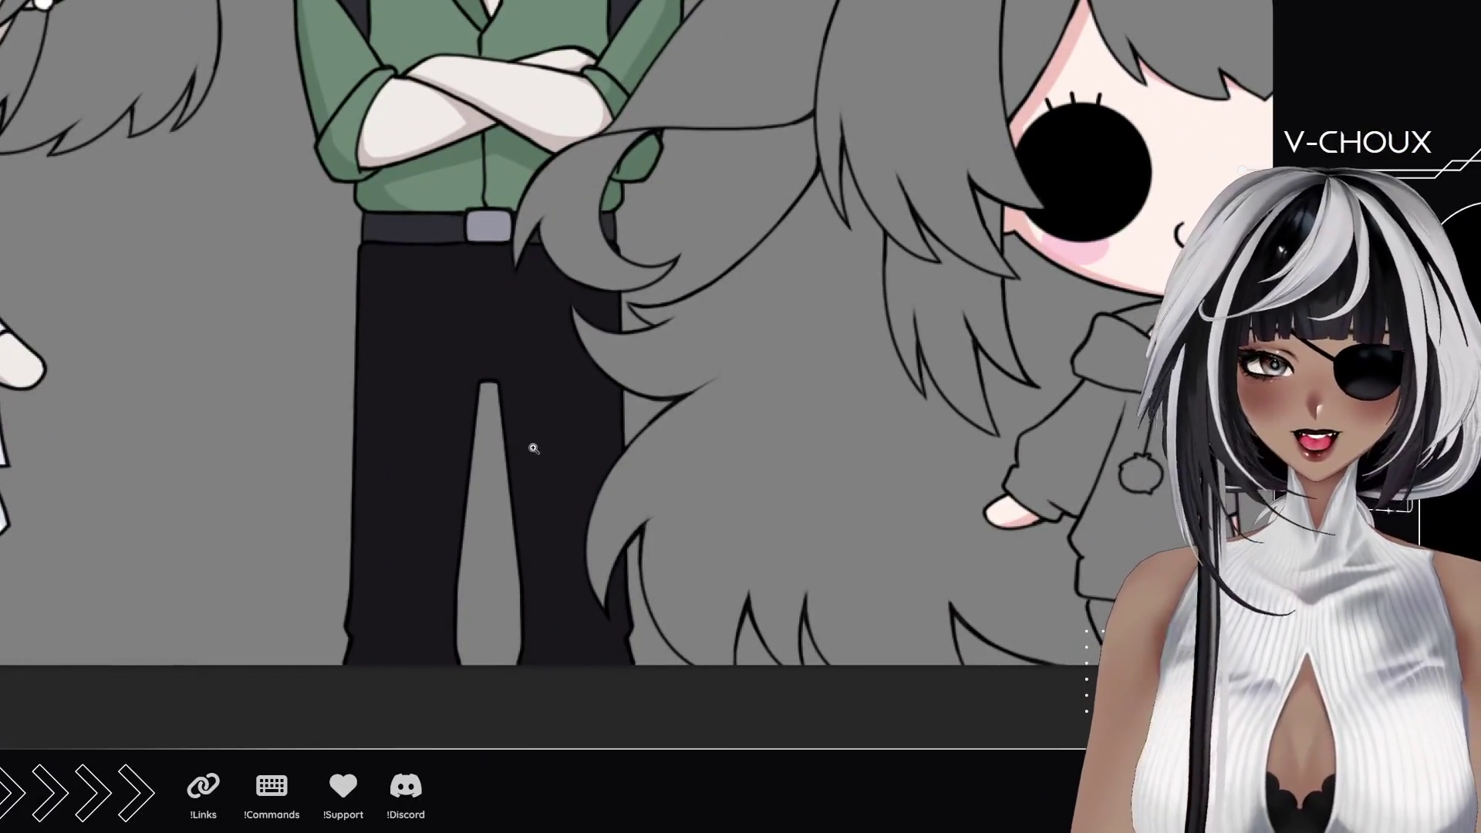
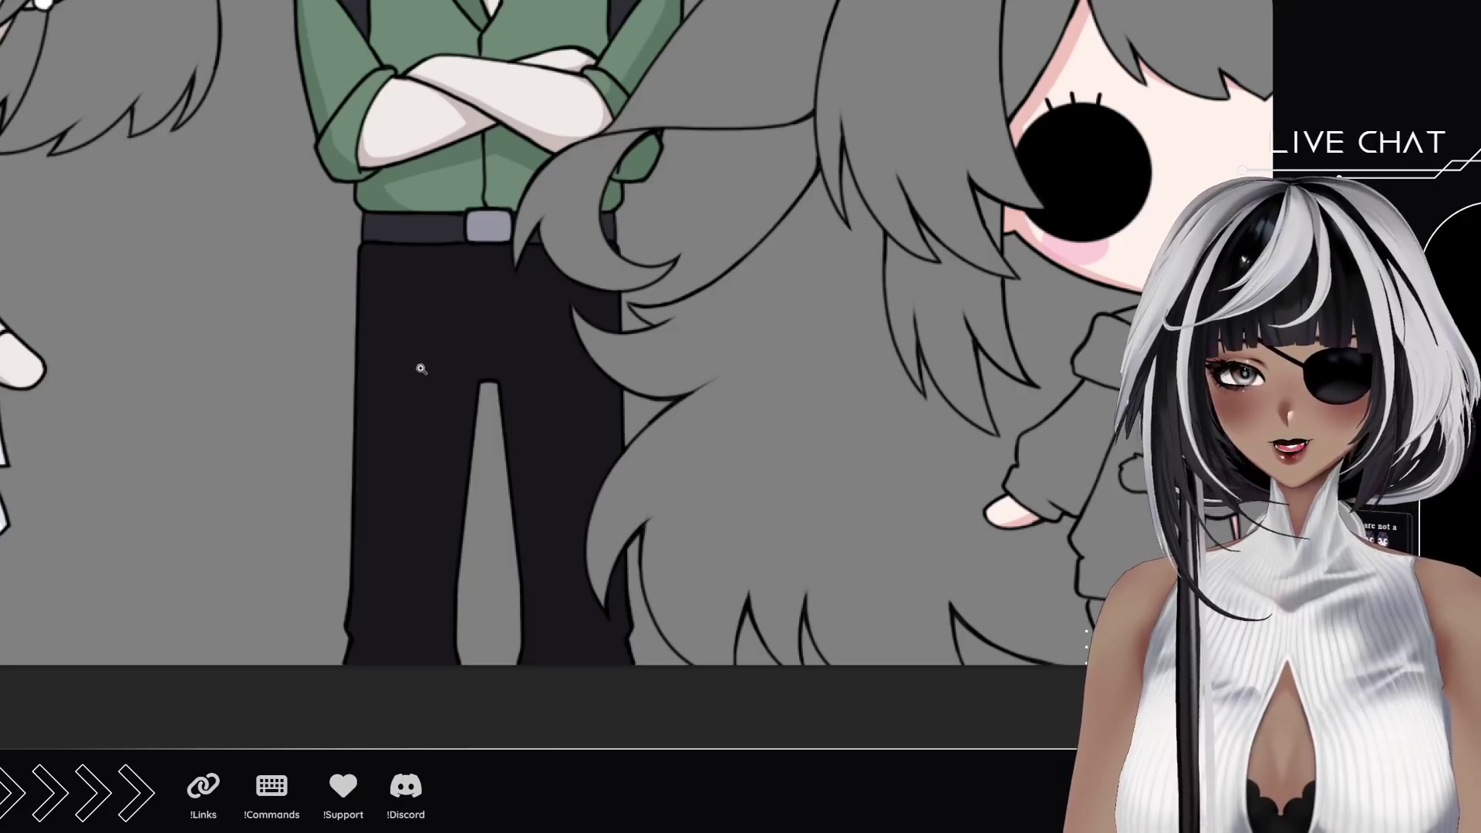
{"action": "scroll", "coordinate": [206, 445], "scroll_direction": "down", "scroll_amount": 3}
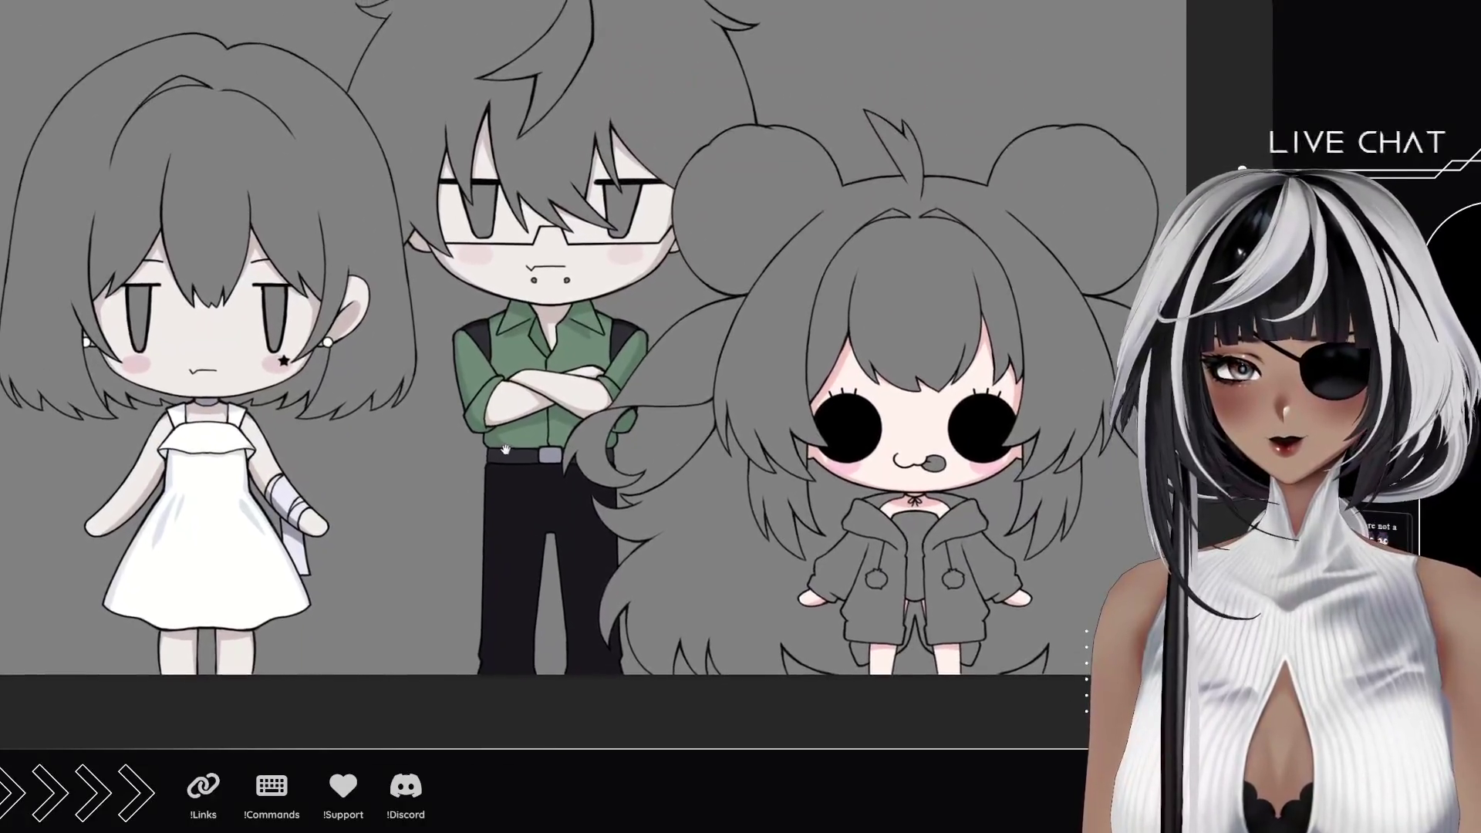
Step: Pan the canvas to bring the three chibi characters into better view
{"action": "left_click_drag", "start_coordinate": [518, 321], "coordinate": [617, 454]}
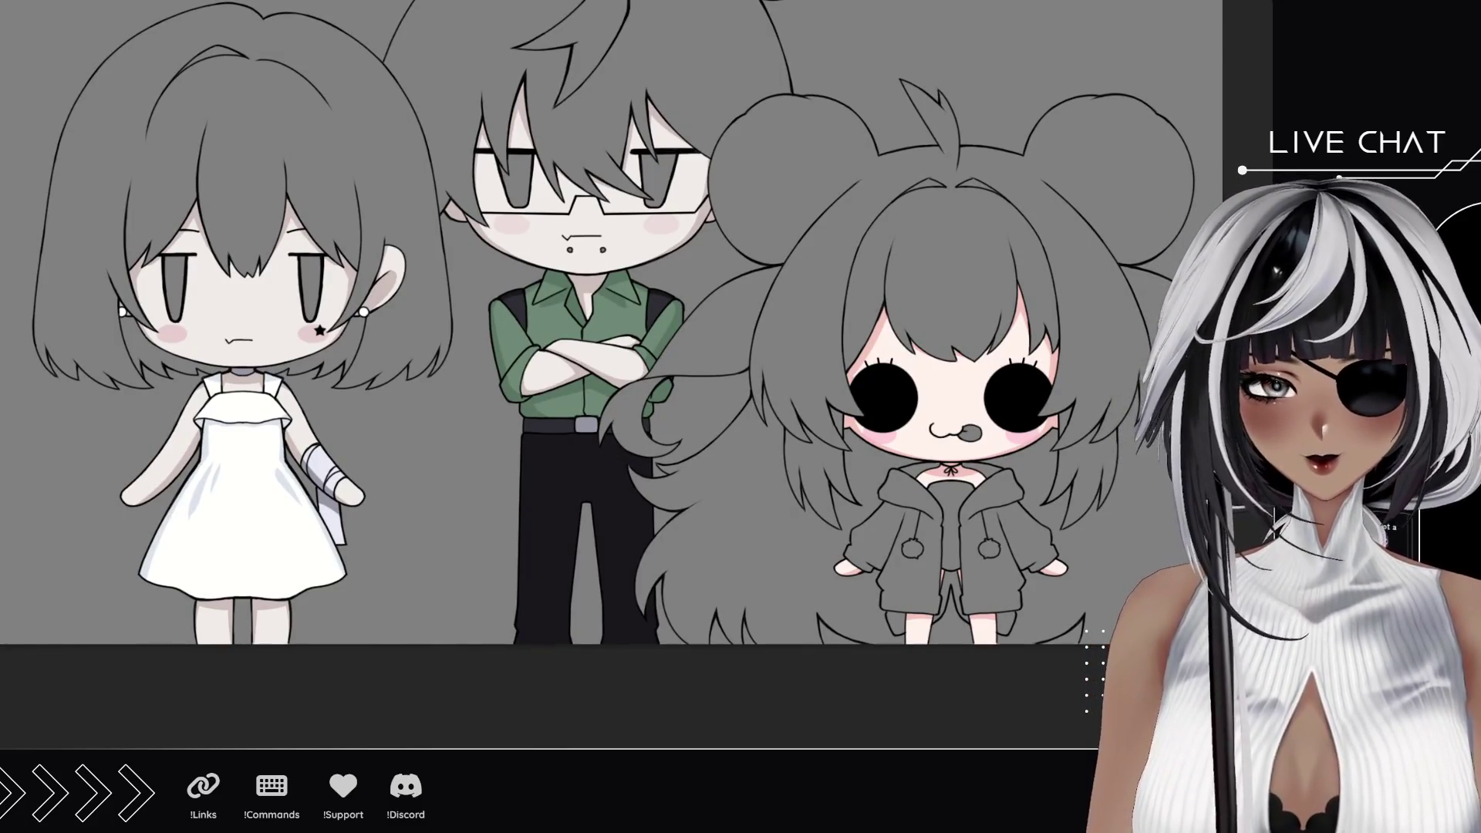
{"action": "scroll", "coordinate": [688, 469], "scroll_direction": "up", "scroll_amount": 3}
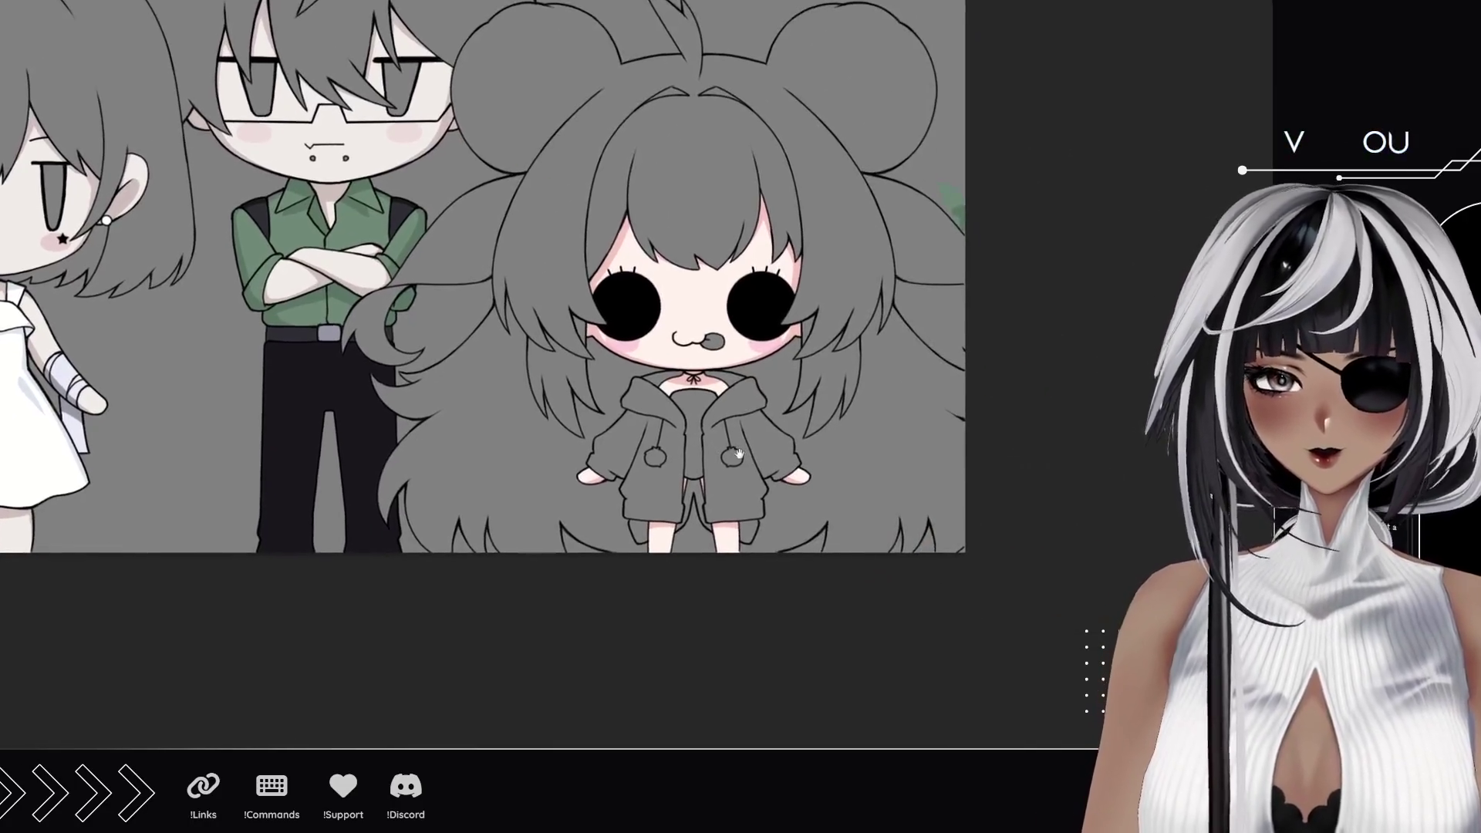
{"action": "scroll", "coordinate": [689, 469], "scroll_direction": "up", "scroll_amount": 4}
{"action": "scroll", "coordinate": [689, 469], "scroll_direction": "up", "scroll_amount": 2}
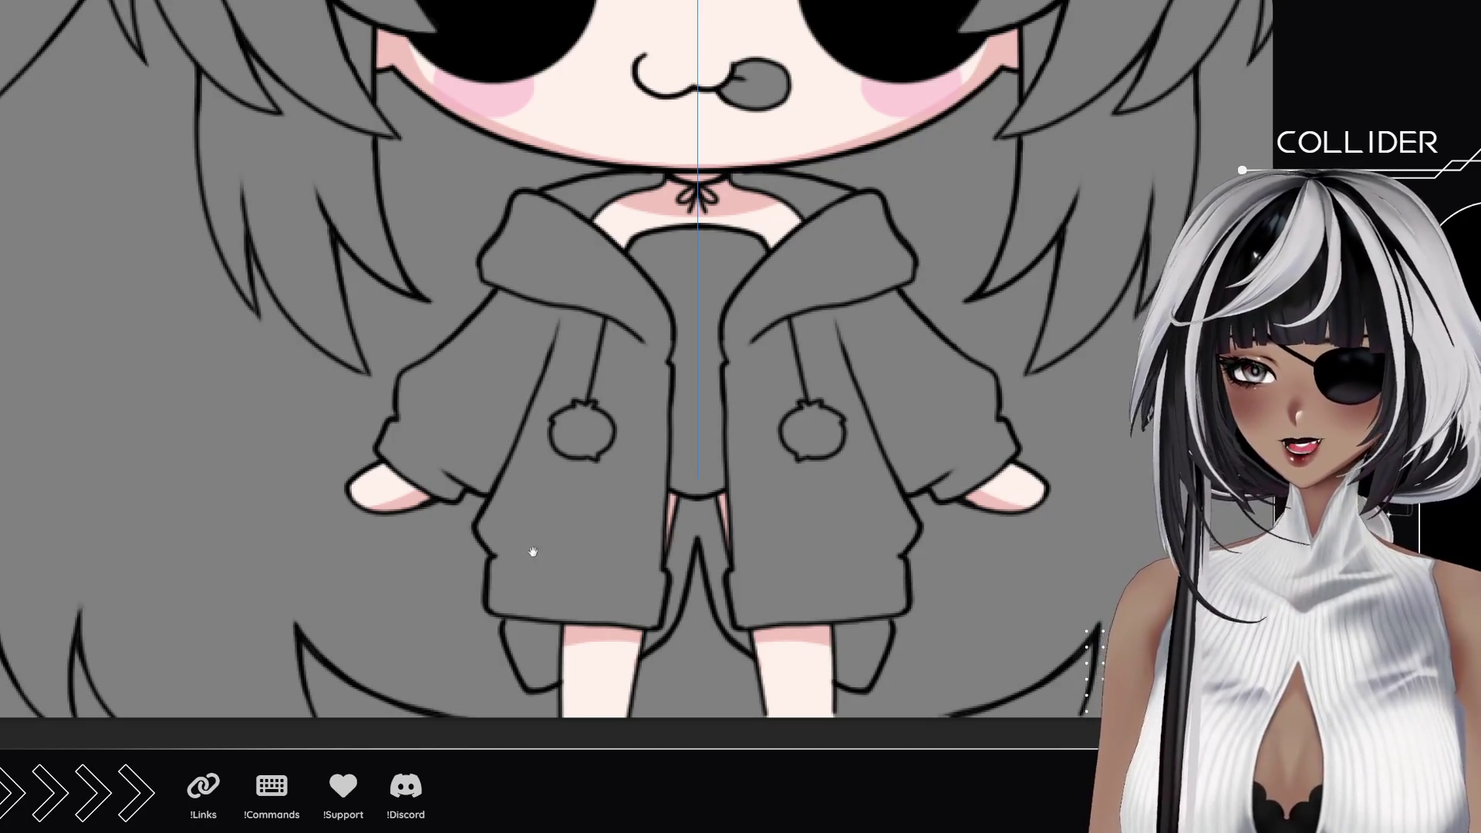
Step: Brush dark blue over both shorts legs, from the hem up the inner legs, with symmetry on
{"action": "left_click_drag", "start_coordinate": [544, 532], "coordinate": [480, 478]}
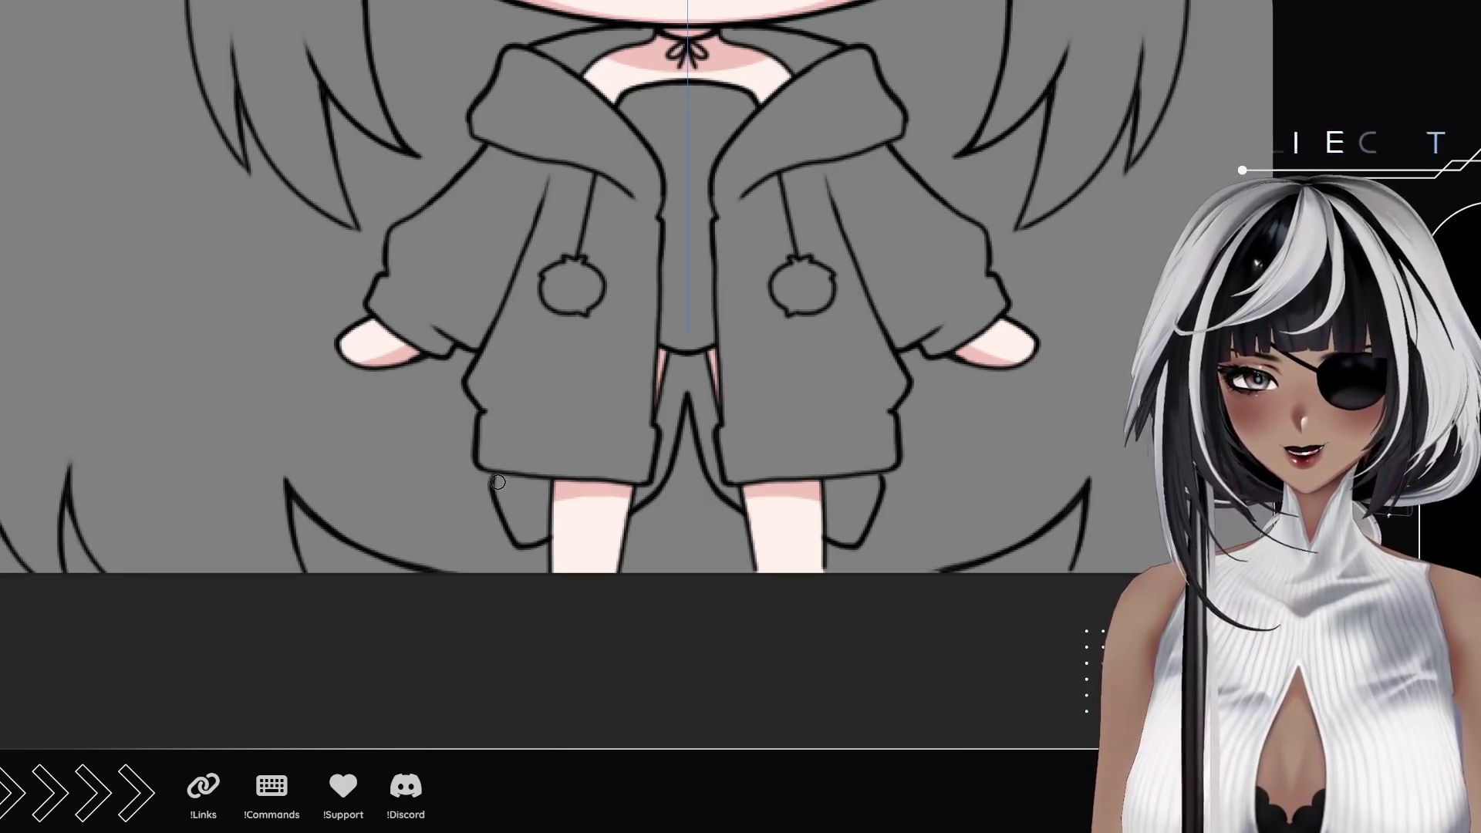
{"action": "left_click_drag", "start_coordinate": [498, 484], "coordinate": [545, 492]}
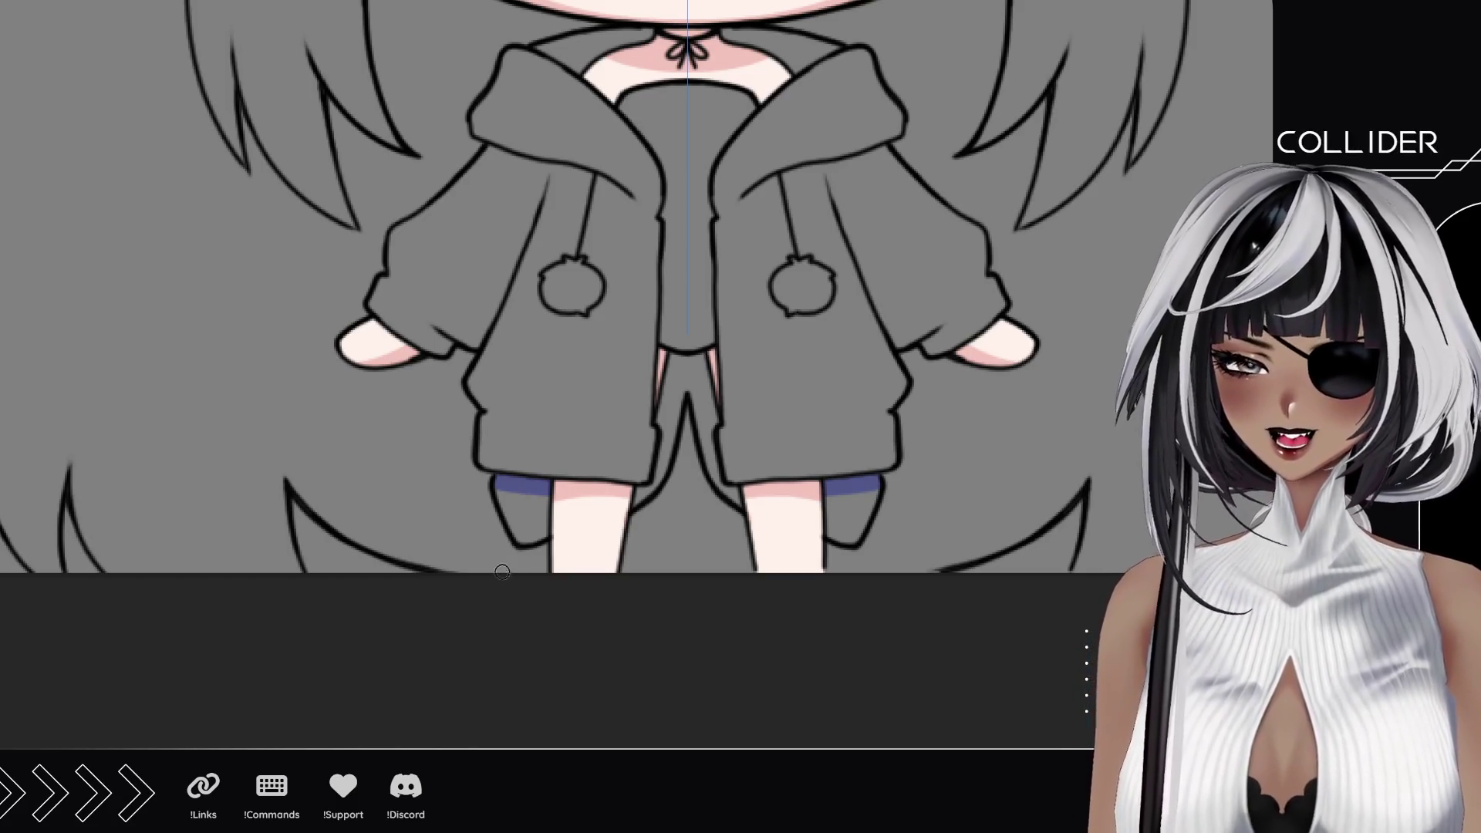
{"action": "mouse_move", "coordinate": [523, 538]}
{"action": "left_mouse_down"}
{"action": "mouse_move", "coordinate": [506, 496]}
{"action": "mouse_move", "coordinate": [525, 499]}
{"action": "left_mouse_up"}
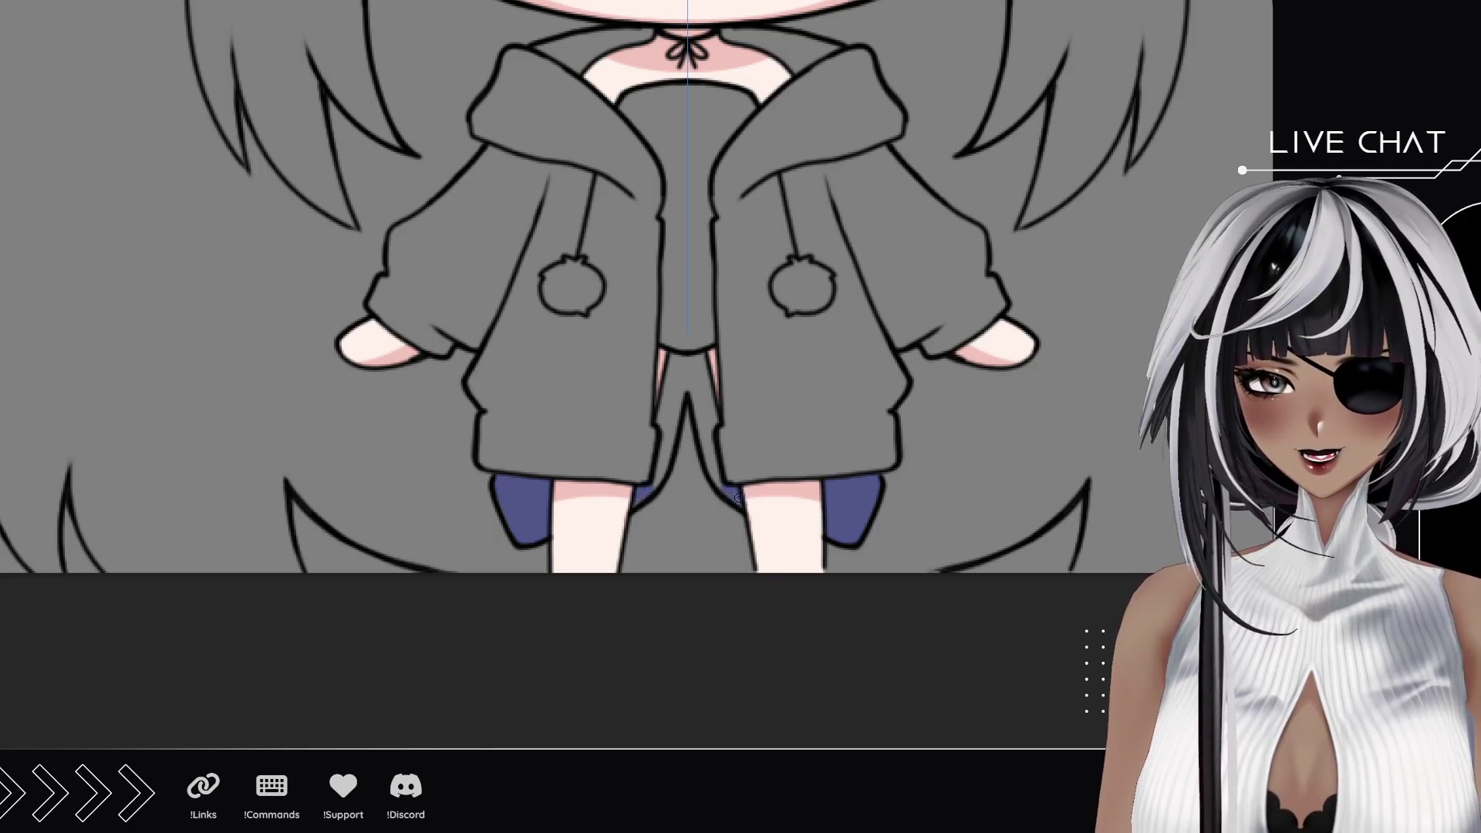
{"action": "left_click_drag", "start_coordinate": [716, 477], "coordinate": [695, 361]}
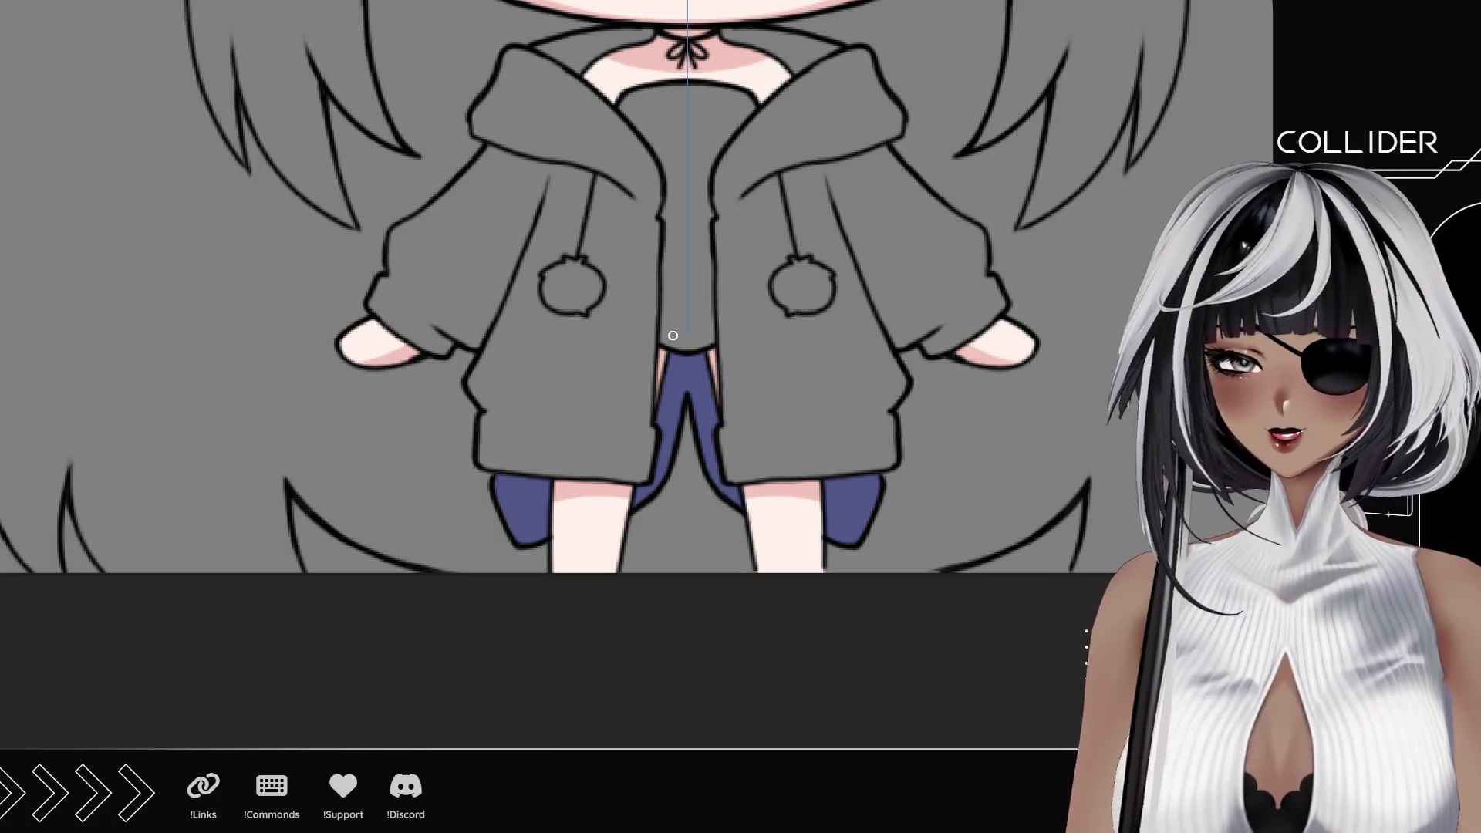
Step: Paint the shirt white between the jacket halves up to the collar, with a grey centre line
{"action": "left_click_drag", "start_coordinate": [666, 337], "coordinate": [673, 220]}
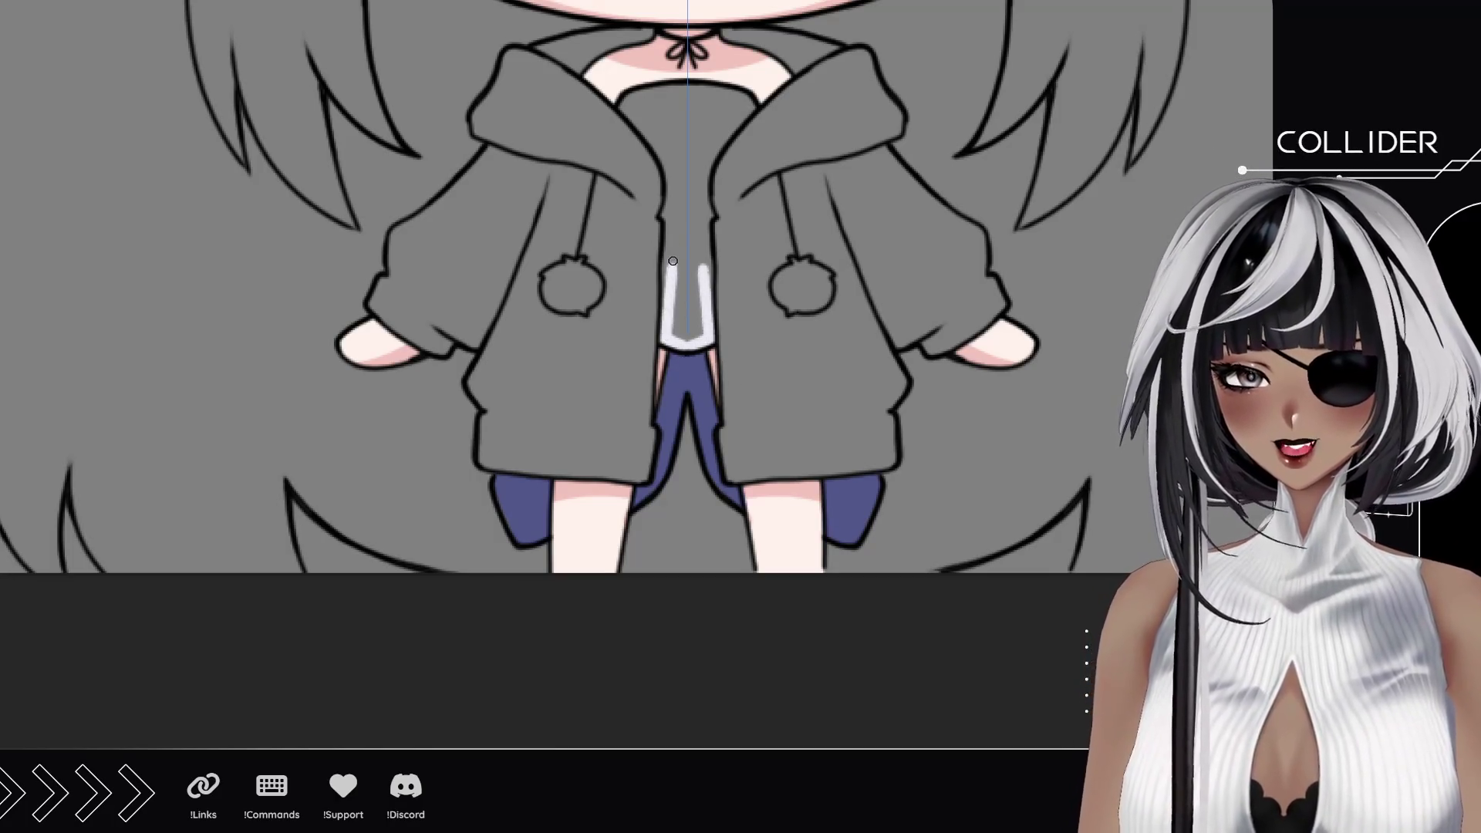
{"action": "left_click_drag", "start_coordinate": [664, 324], "coordinate": [682, 268]}
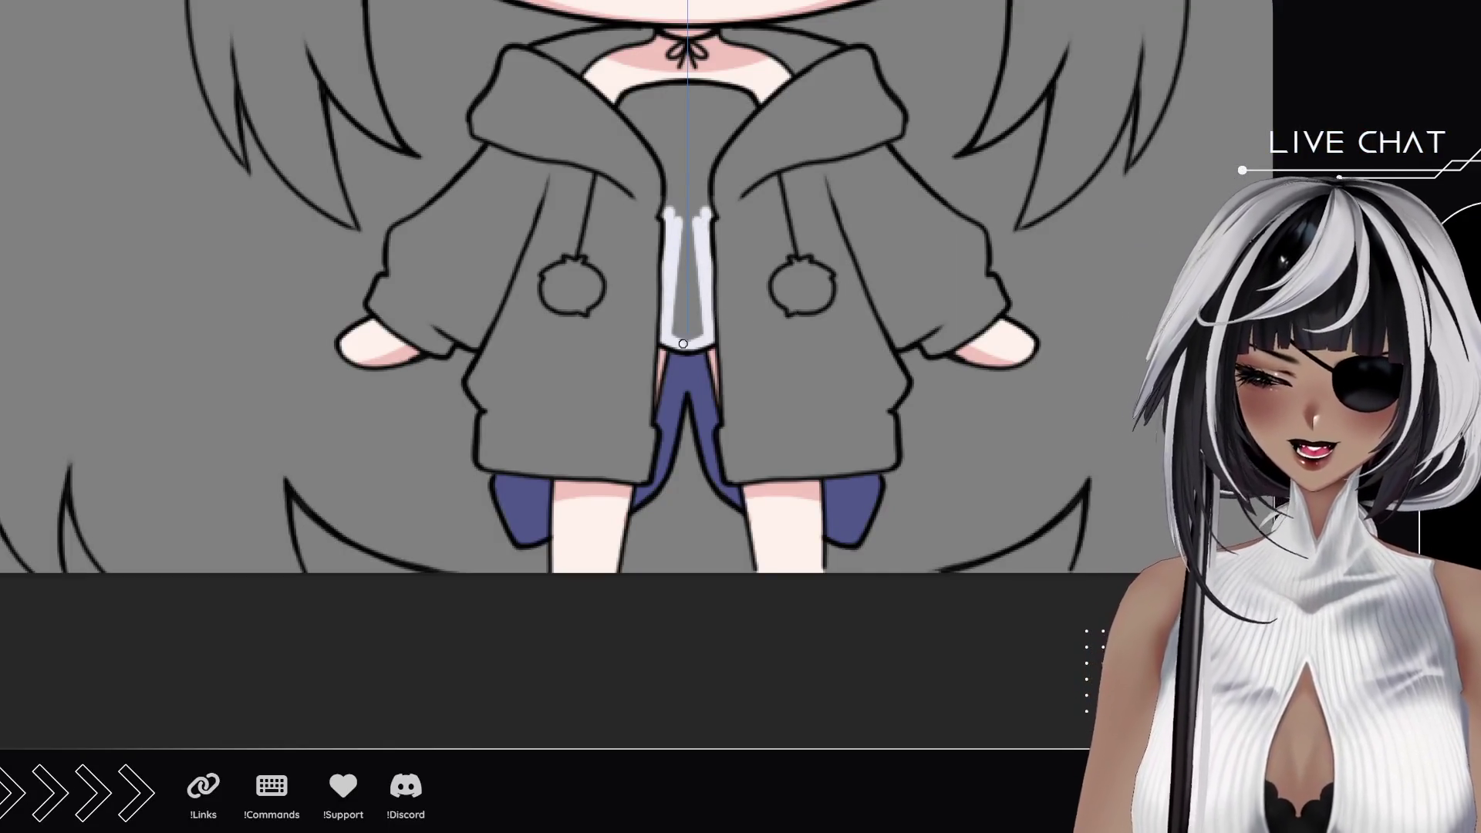
{"action": "left_click_drag", "start_coordinate": [677, 332], "coordinate": [688, 206]}
{"action": "mouse_move", "coordinate": [620, 104]}
{"action": "left_mouse_down"}
{"action": "mouse_move", "coordinate": [663, 148]}
{"action": "mouse_move", "coordinate": [671, 206]}
{"action": "left_mouse_up"}
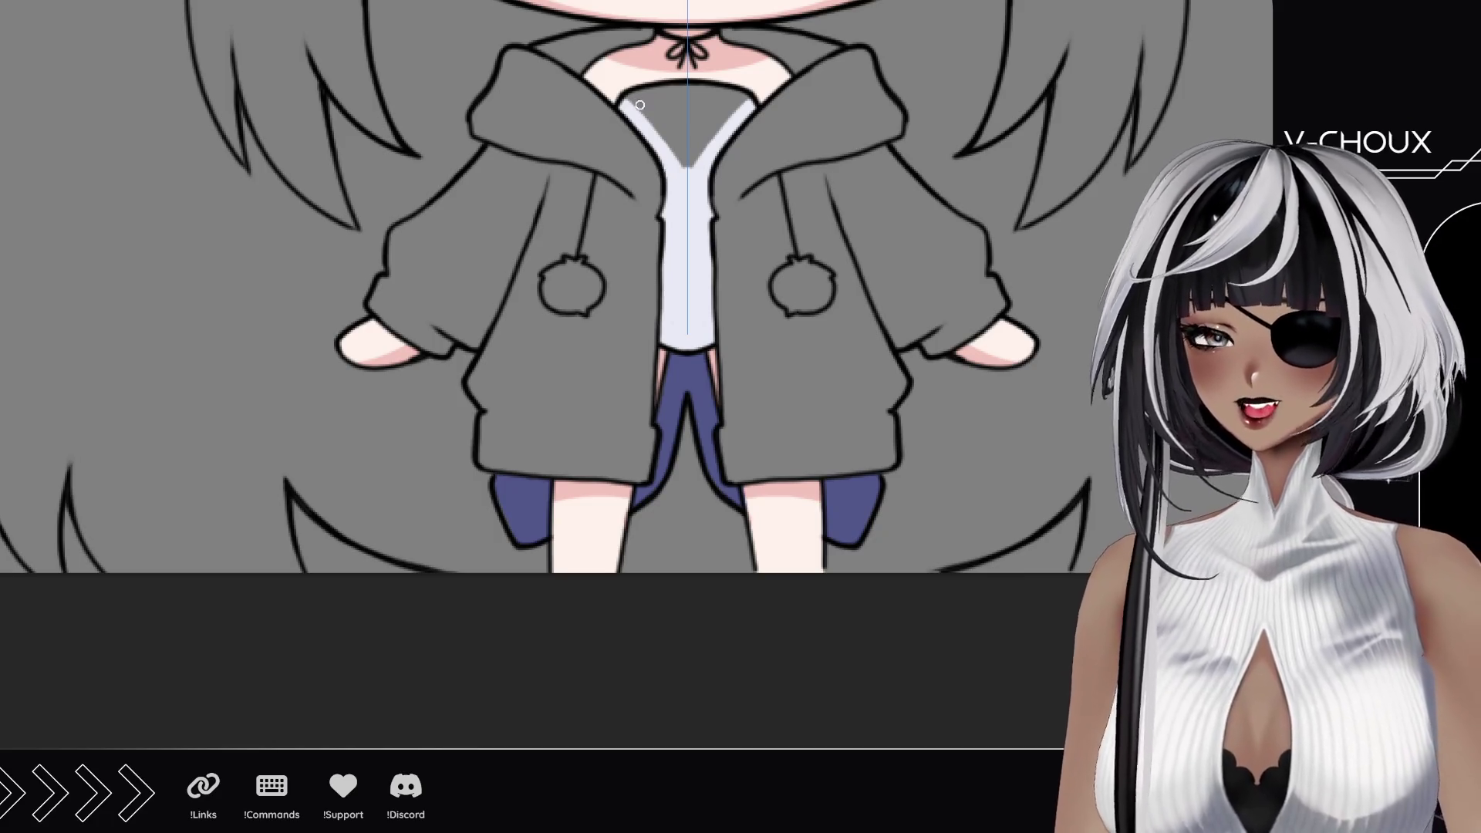
{"action": "mouse_move", "coordinate": [631, 95]}
{"action": "left_mouse_down"}
{"action": "mouse_move", "coordinate": [718, 117]}
{"action": "mouse_move", "coordinate": [689, 167]}
{"action": "mouse_move", "coordinate": [689, 104]}
{"action": "left_mouse_up"}
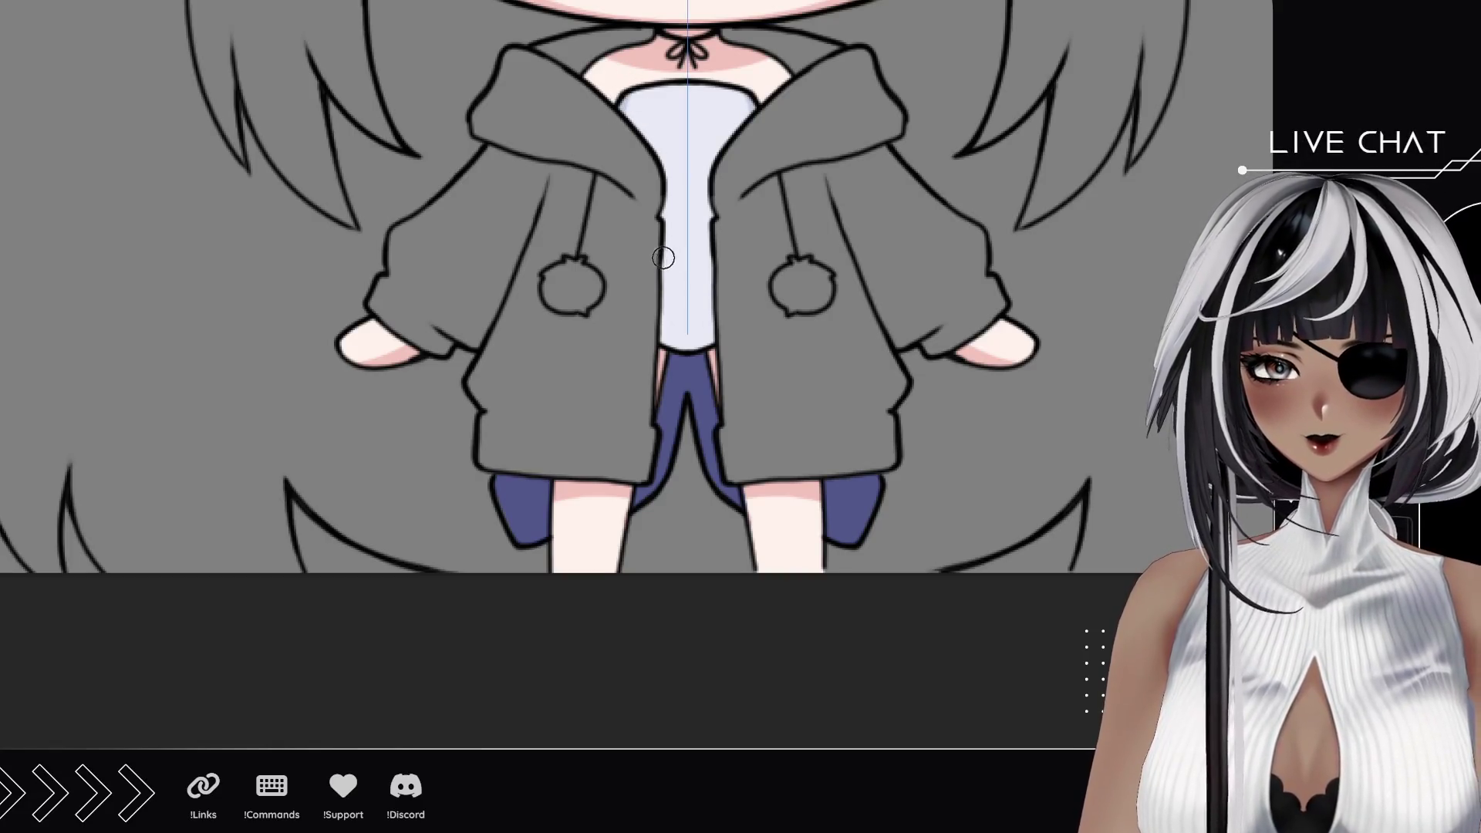
Step: Add soft grey shading to the shirt's lower part and side from collar to hem
{"action": "left_click_drag", "start_coordinate": [657, 302], "coordinate": [655, 335]}
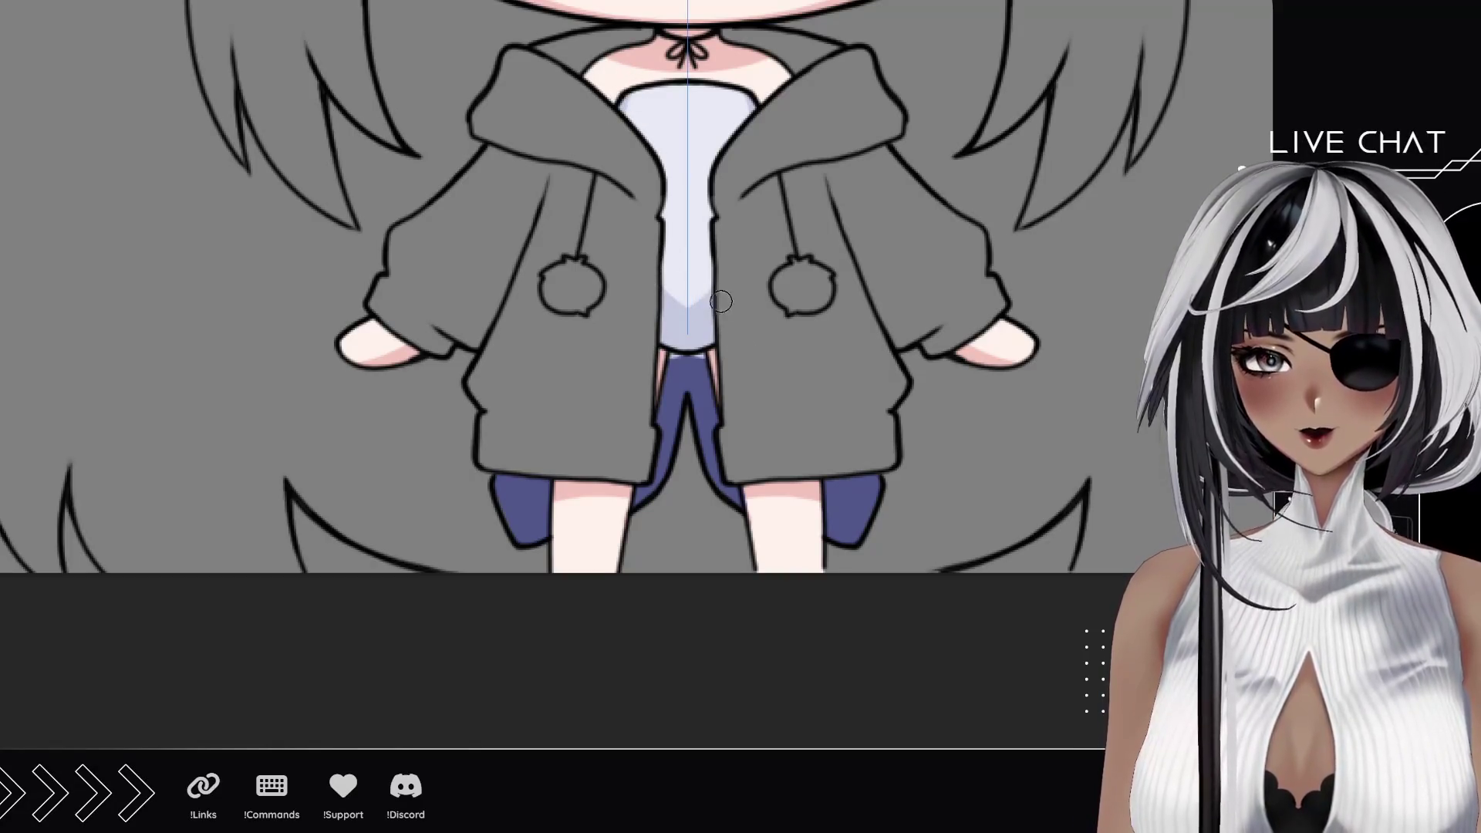
{"action": "left_click_drag", "start_coordinate": [717, 197], "coordinate": [703, 343]}
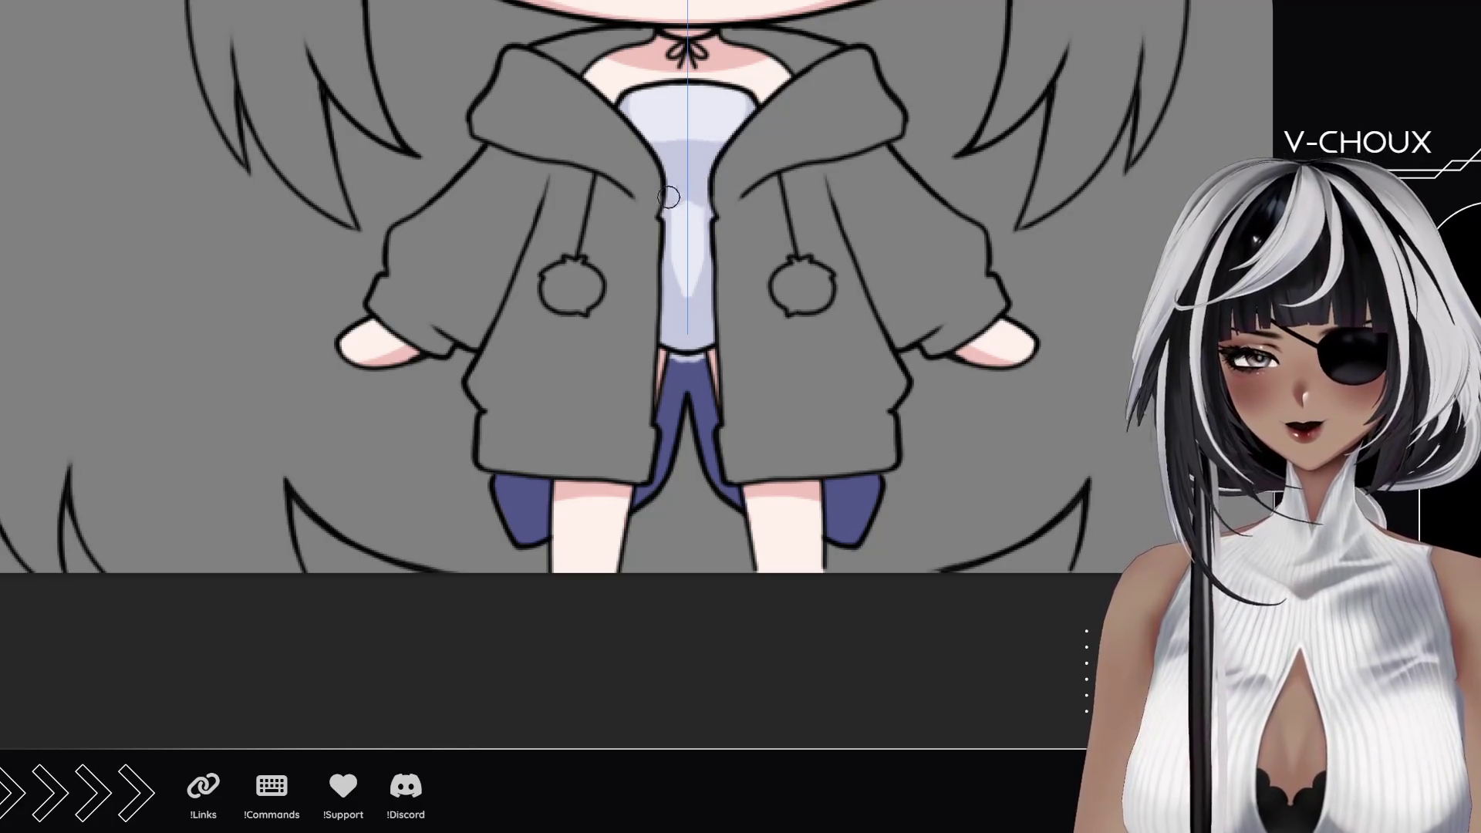
{"action": "mouse_move", "coordinate": [651, 248]}
{"action": "left_mouse_down"}
{"action": "mouse_move", "coordinate": [598, 349]}
{"action": "mouse_move", "coordinate": [676, 223]}
{"action": "left_mouse_up"}
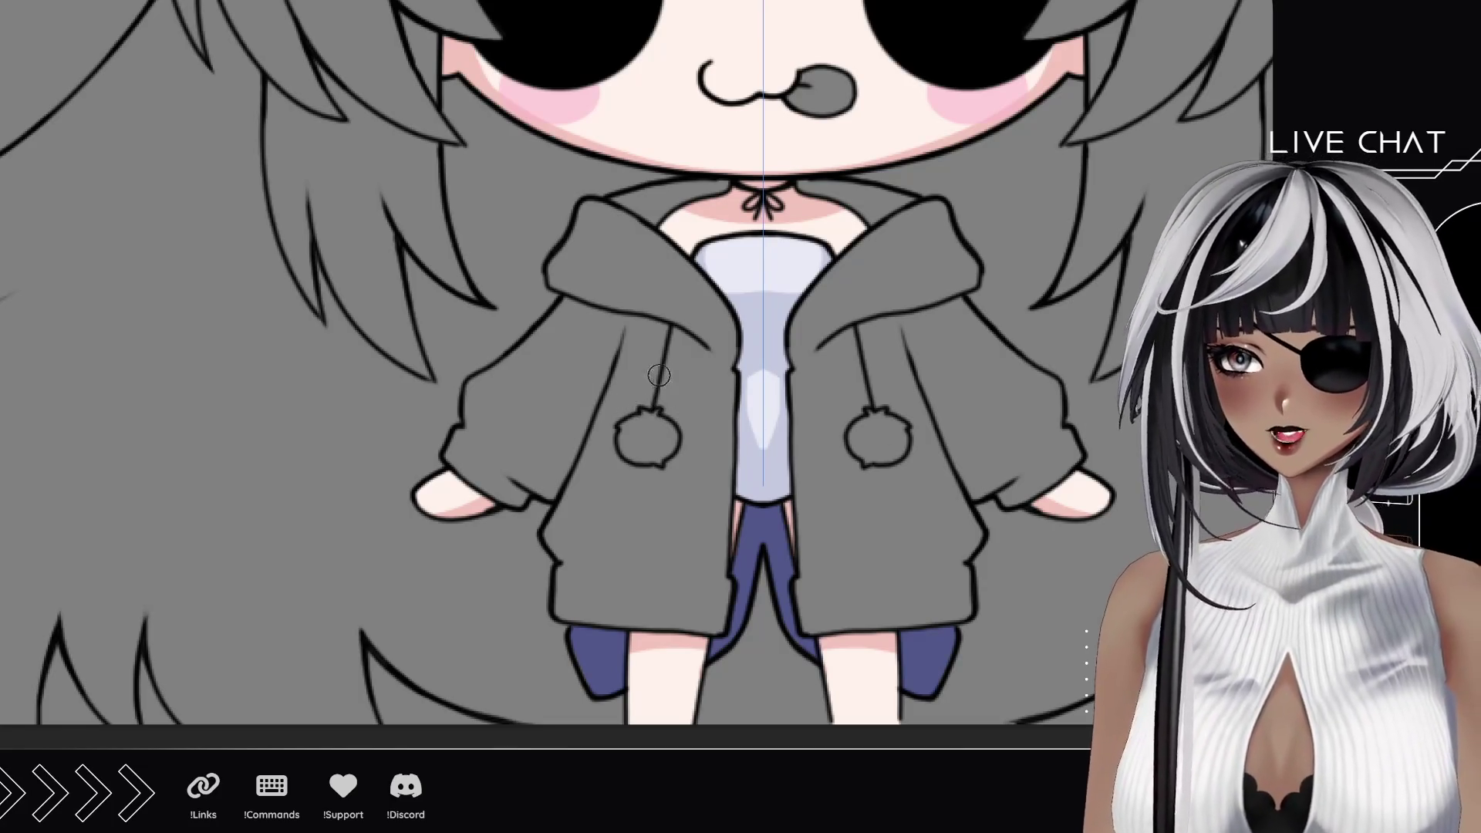
Step: Paint periwinkle blue over both hood lapels, sleeve cuffs, sleeves and the remaining jacket areas
{"action": "left_click_drag", "start_coordinate": [591, 208], "coordinate": [659, 271]}
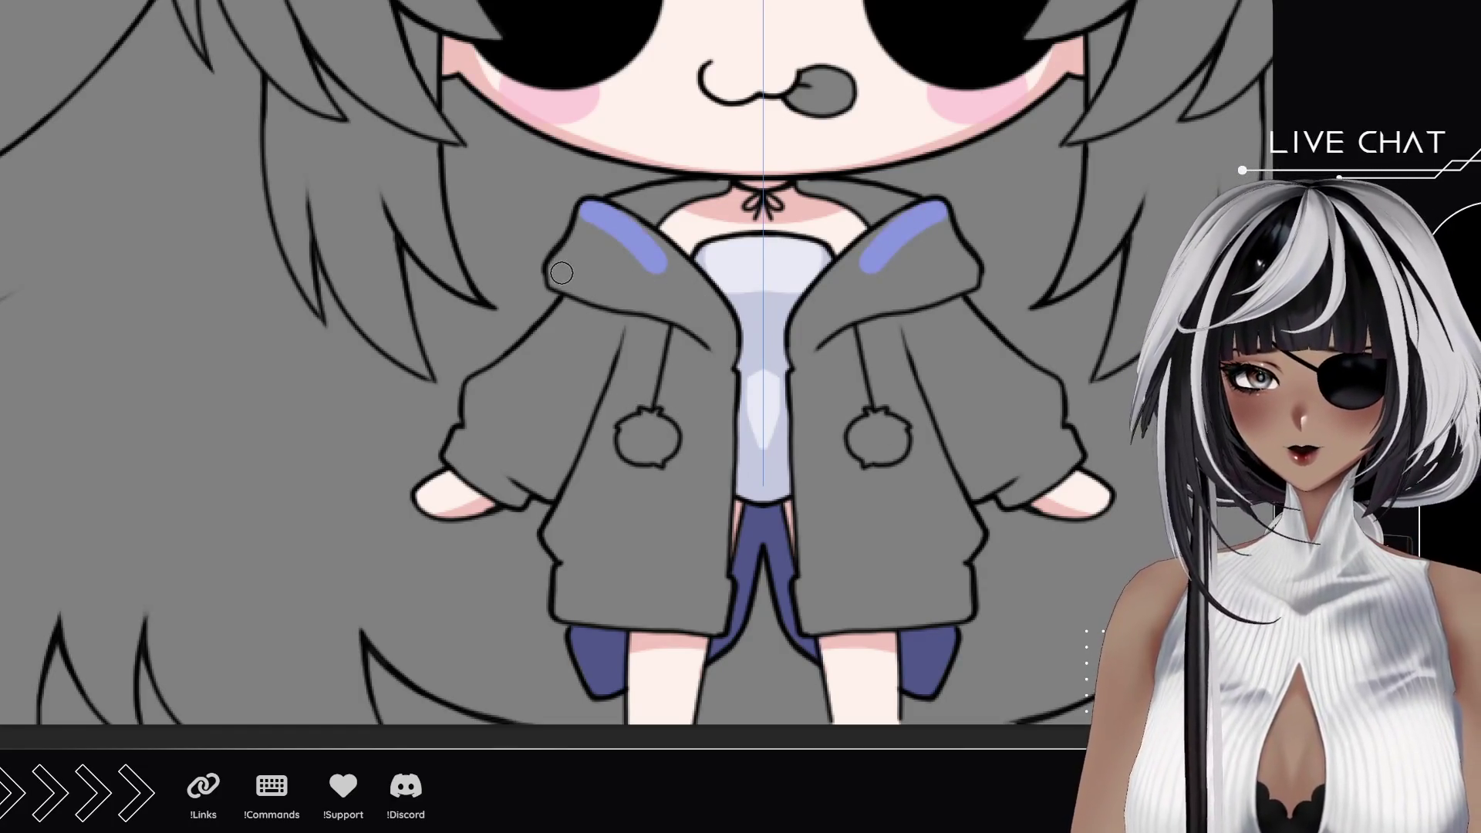
{"action": "left_click_drag", "start_coordinate": [561, 284], "coordinate": [590, 222]}
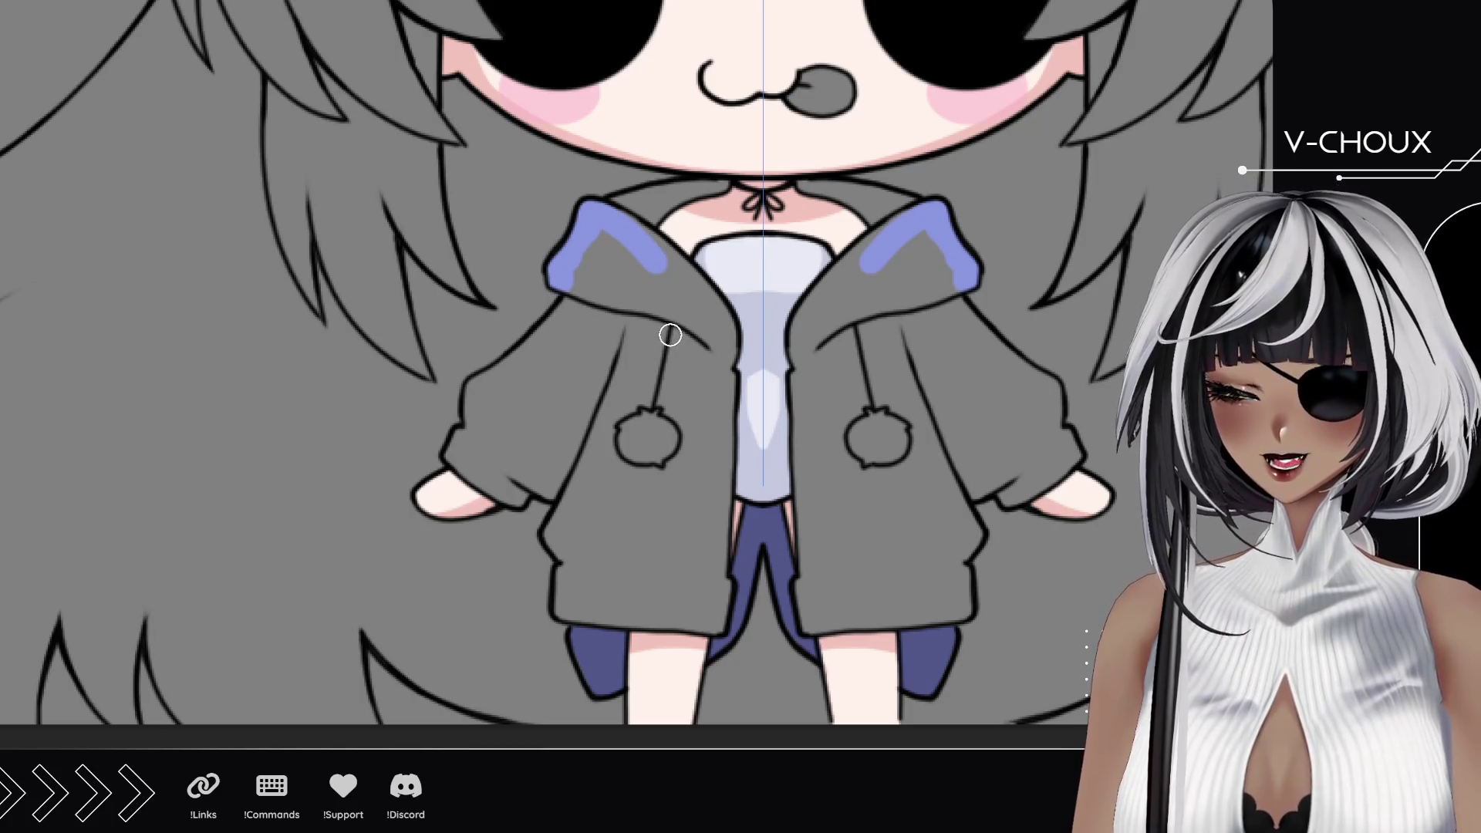
{"action": "mouse_move", "coordinate": [642, 315]}
{"action": "left_mouse_down"}
{"action": "mouse_move", "coordinate": [584, 285]}
{"action": "mouse_move", "coordinate": [648, 232]}
{"action": "mouse_move", "coordinate": [677, 277]}
{"action": "mouse_move", "coordinate": [653, 238]}
{"action": "left_mouse_up"}
{"action": "mouse_move", "coordinate": [457, 457]}
{"action": "left_mouse_down"}
{"action": "mouse_move", "coordinate": [480, 417]}
{"action": "mouse_move", "coordinate": [468, 388]}
{"action": "mouse_move", "coordinate": [584, 357]}
{"action": "mouse_move", "coordinate": [588, 305]}
{"action": "left_mouse_up"}
{"action": "left_click_drag", "start_coordinate": [524, 357], "coordinate": [579, 313]}
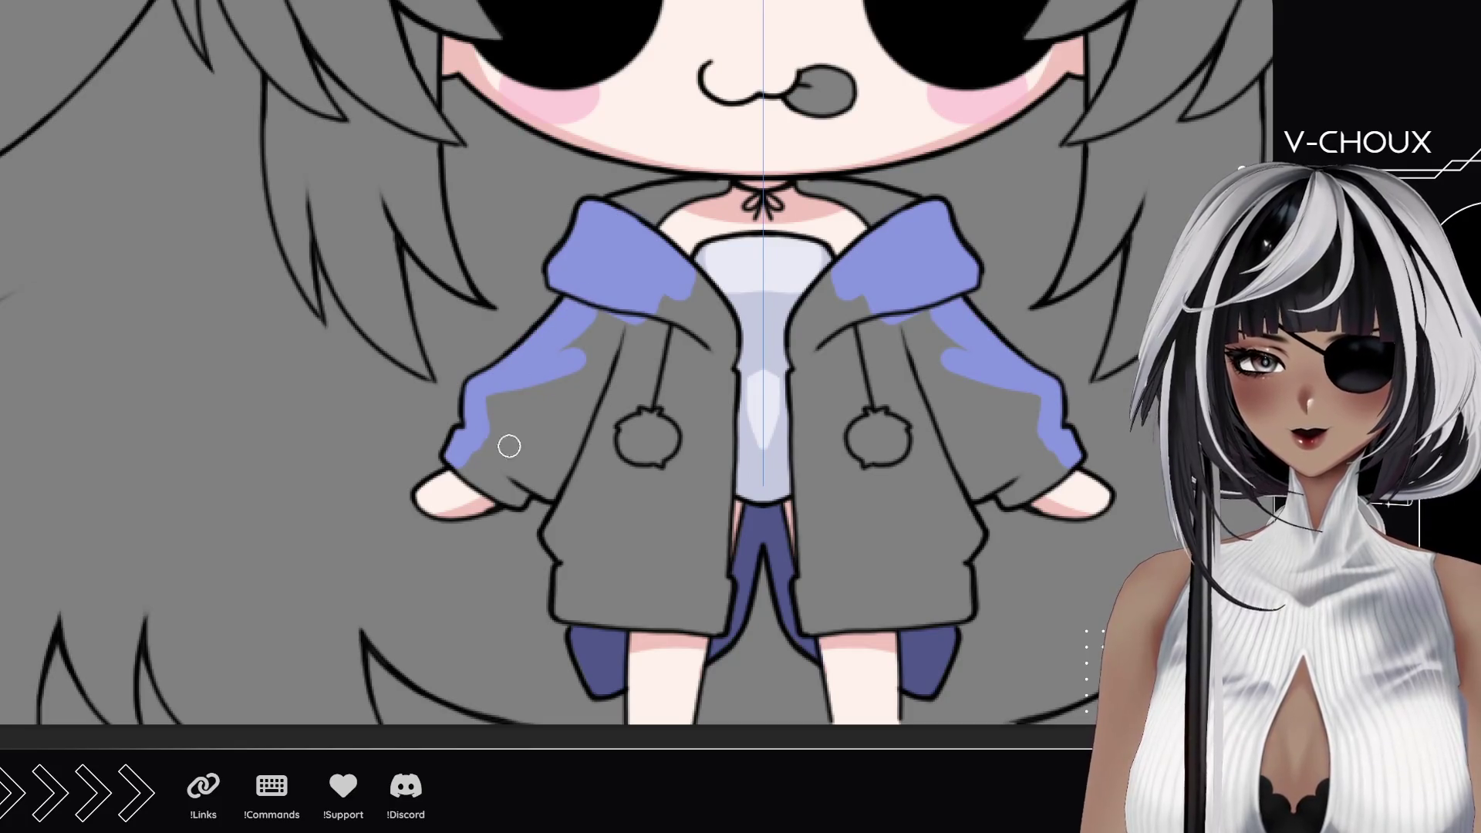
{"action": "mouse_move", "coordinate": [463, 463]}
{"action": "left_mouse_down"}
{"action": "mouse_move", "coordinate": [517, 495]}
{"action": "mouse_move", "coordinate": [603, 500]}
{"action": "mouse_move", "coordinate": [557, 540]}
{"action": "mouse_move", "coordinate": [568, 614]}
{"action": "mouse_move", "coordinate": [588, 613]}
{"action": "mouse_move", "coordinate": [573, 579]}
{"action": "mouse_move", "coordinate": [683, 613]}
{"action": "left_mouse_up"}
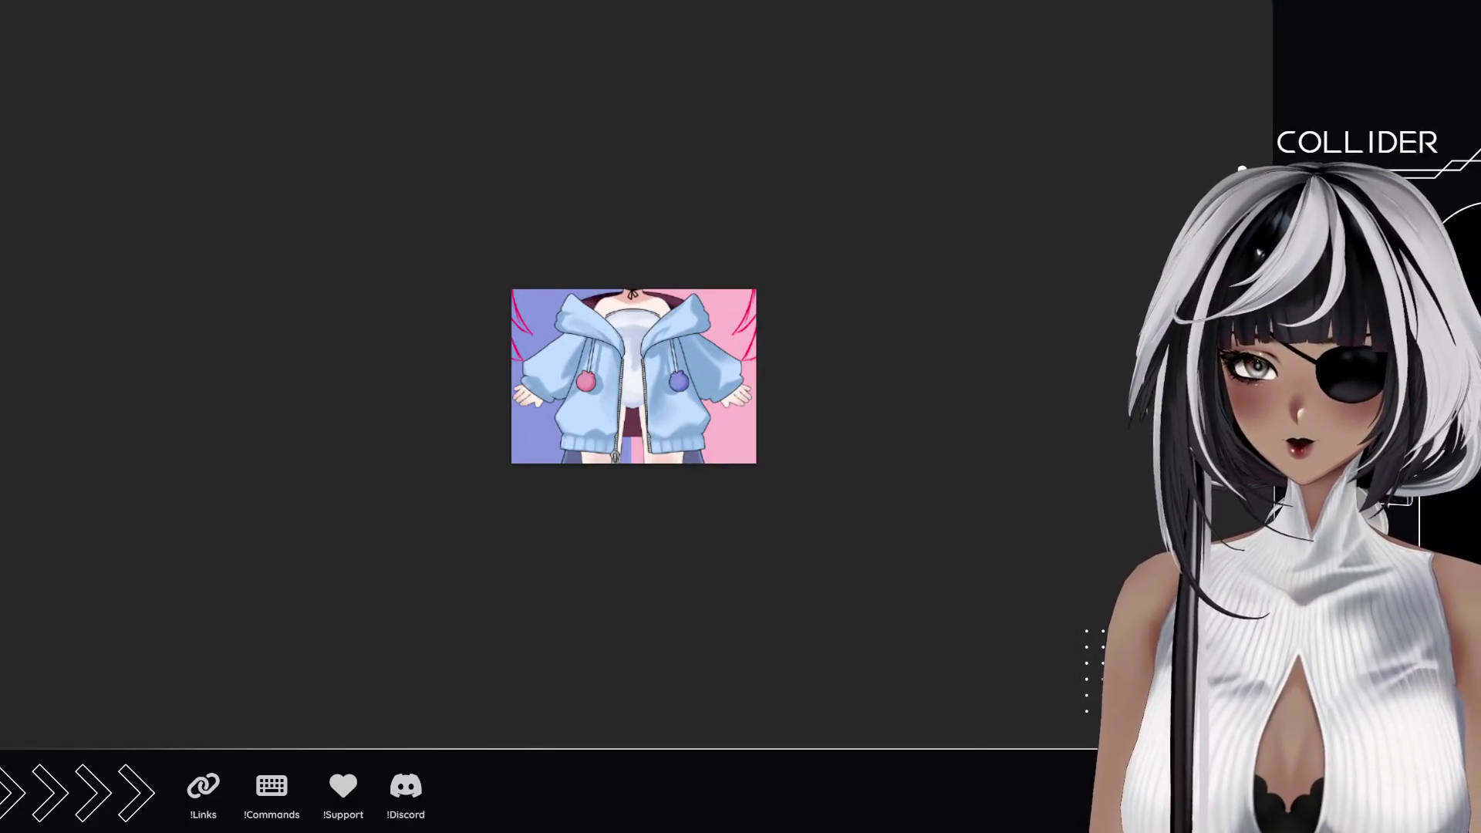
{"action": "scroll", "coordinate": [347, 404], "scroll_direction": "up", "scroll_amount": 5}
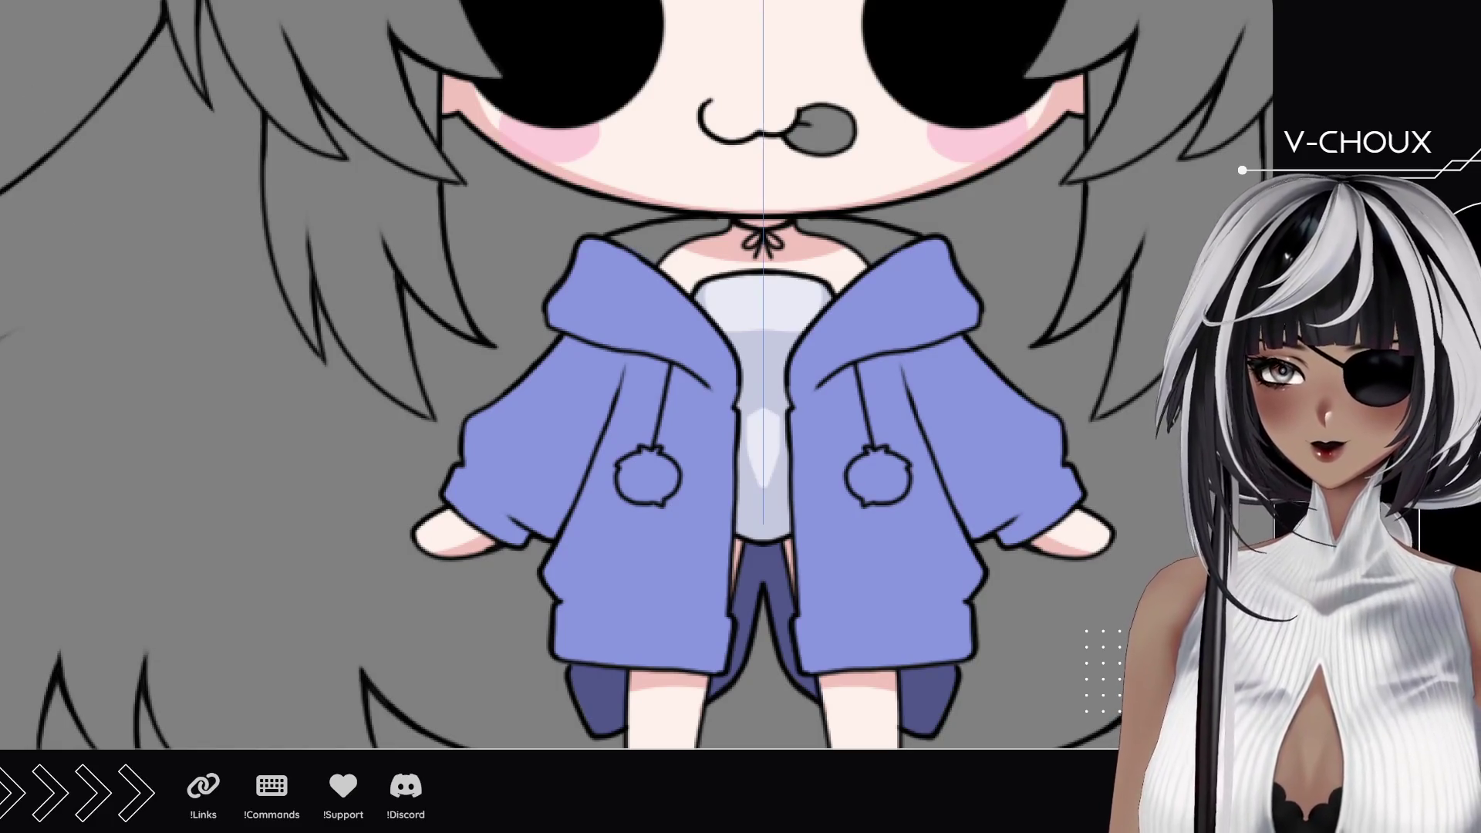
Step: Recolour the jacket light blue with a large lock-alpha brush and start a collar shadow
{"action": "mouse_move", "coordinate": [545, 496]}
{"action": "left_mouse_down"}
{"action": "mouse_move", "coordinate": [799, 579]}
{"action": "mouse_move", "coordinate": [683, 336]}
{"action": "mouse_move", "coordinate": [949, 417]}
{"action": "left_mouse_up"}
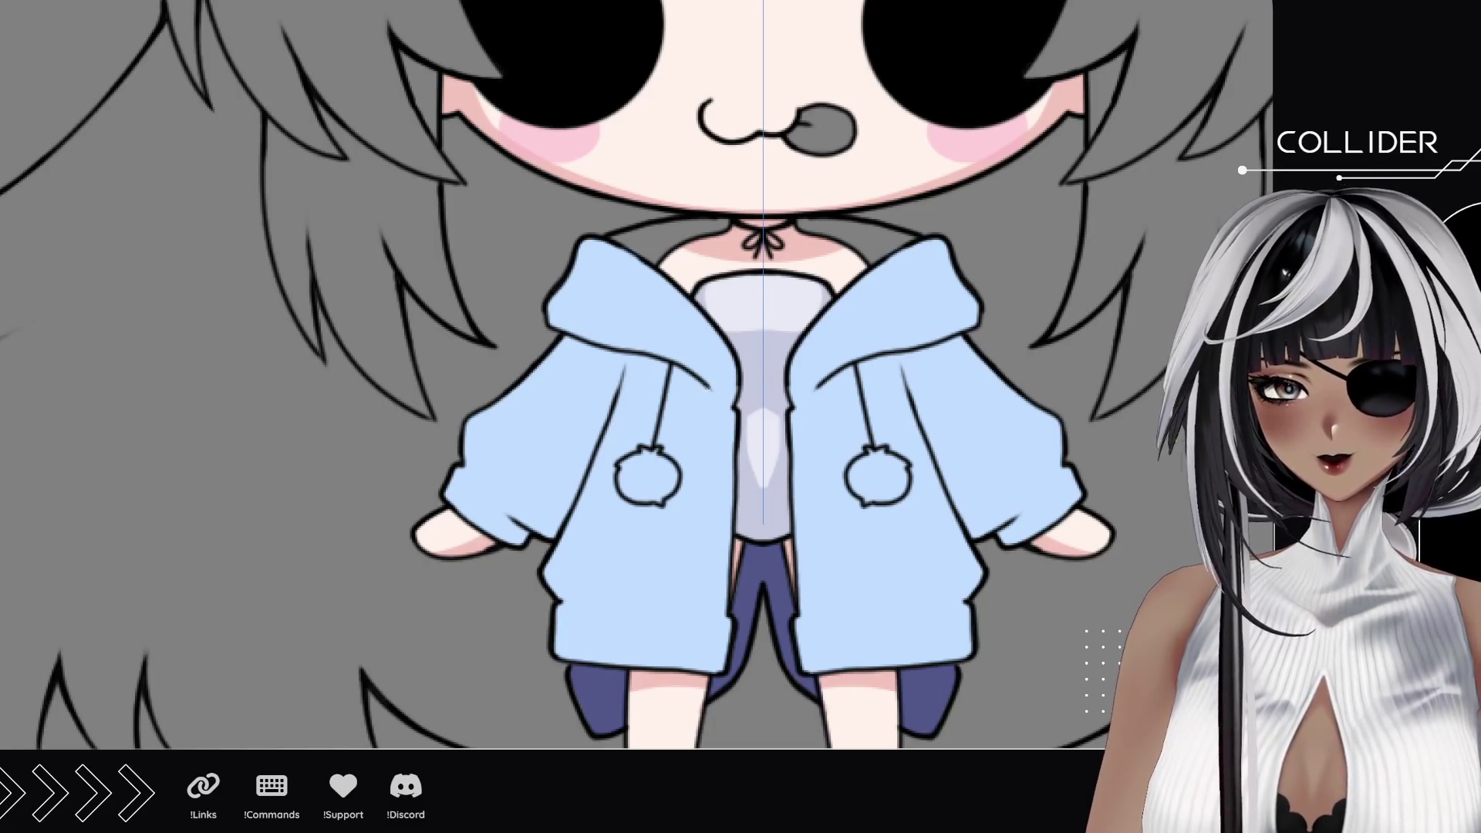
{"action": "left_click_drag", "start_coordinate": [677, 378], "coordinate": [643, 365]}
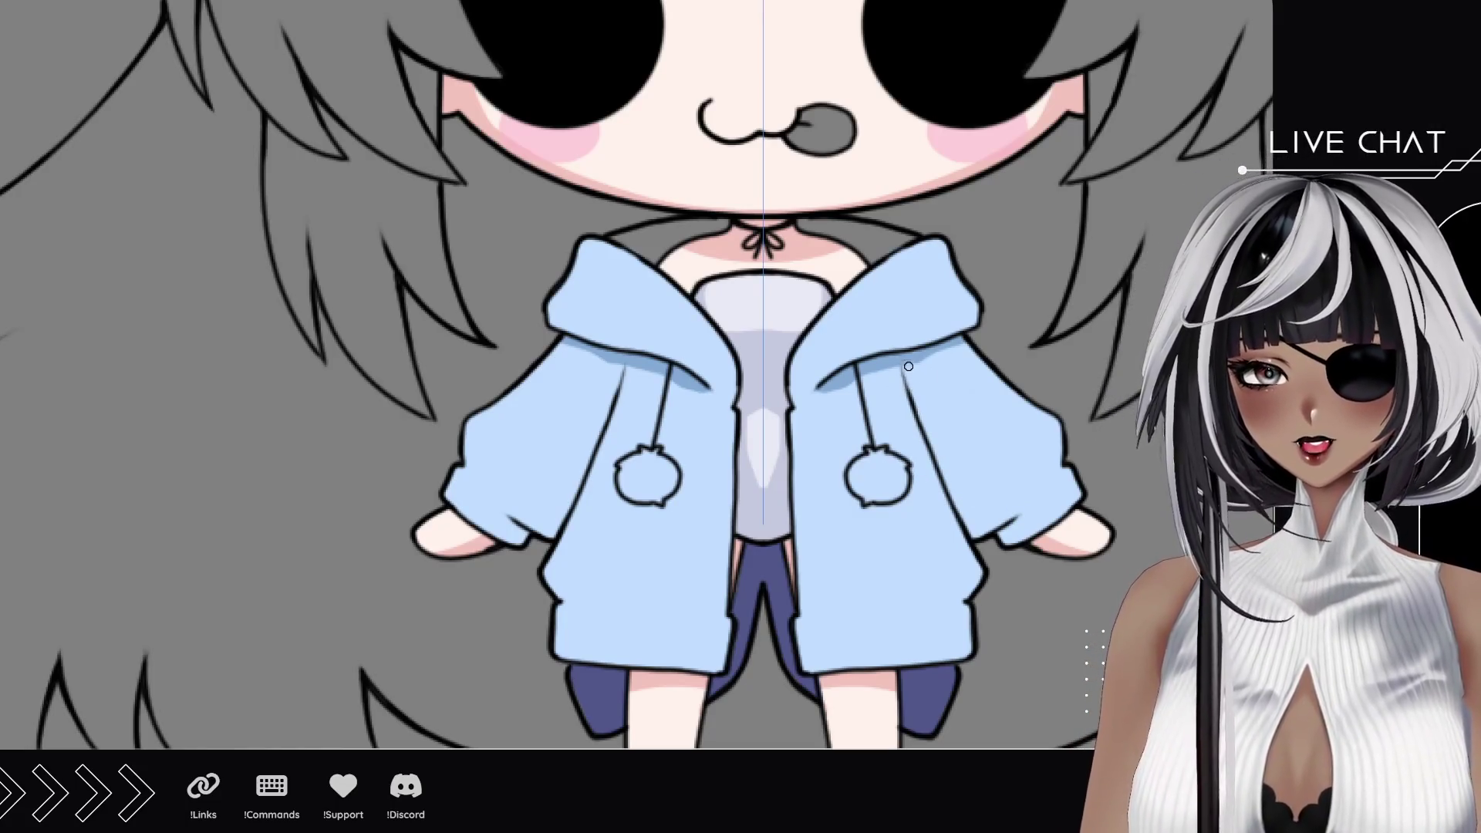
Step: Shade along both drawstrings, sleeve cuffs, pom-pom lines and hood edges with mirrored dark strokes
{"action": "left_click_drag", "start_coordinate": [901, 361], "coordinate": [926, 437]}
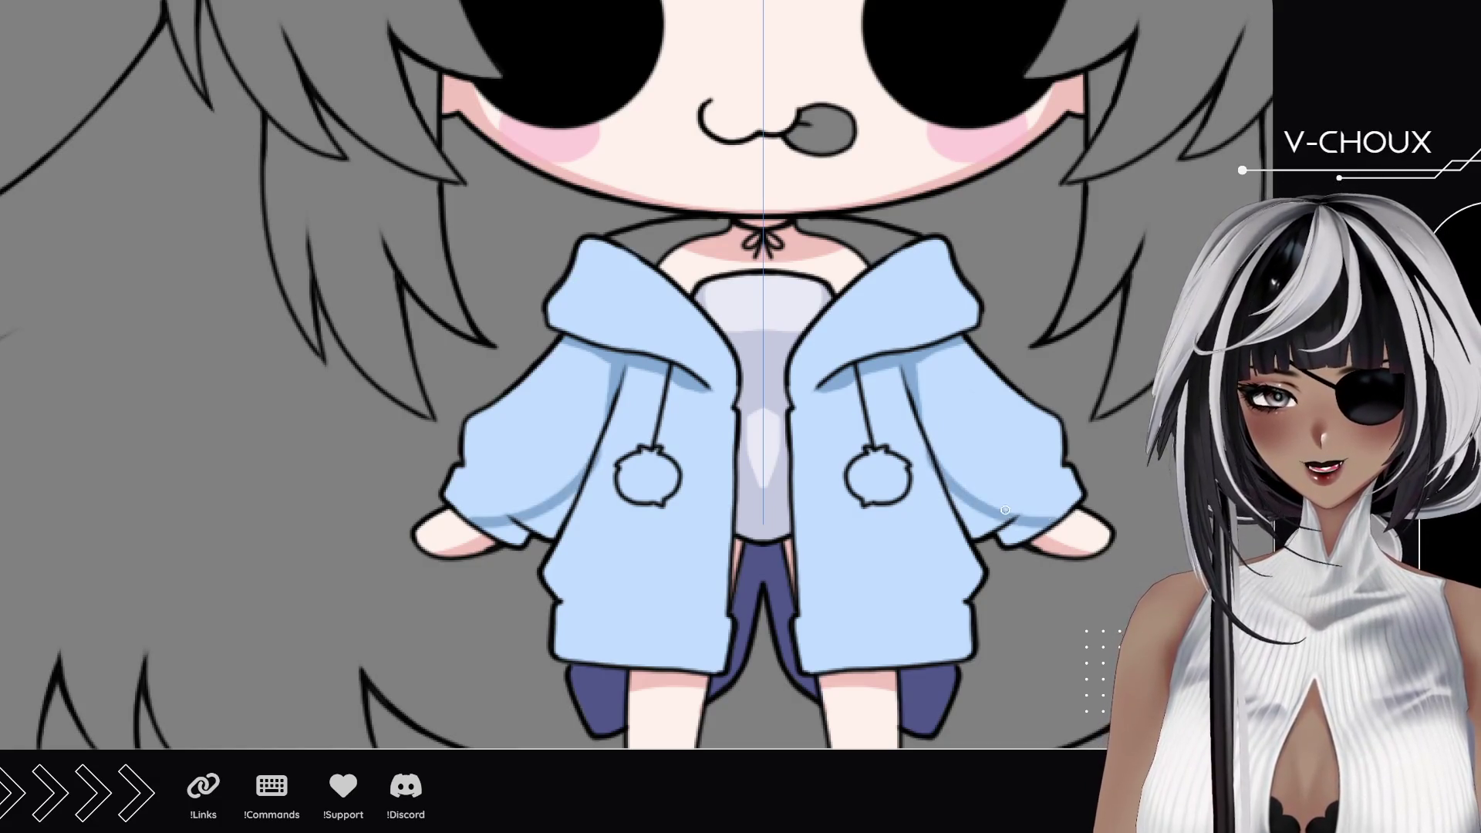
{"action": "mouse_move", "coordinate": [516, 511]}
{"action": "left_mouse_down"}
{"action": "mouse_move", "coordinate": [449, 452]}
{"action": "mouse_move", "coordinate": [486, 526]}
{"action": "mouse_move", "coordinate": [510, 518]}
{"action": "mouse_move", "coordinate": [524, 542]}
{"action": "left_mouse_up"}
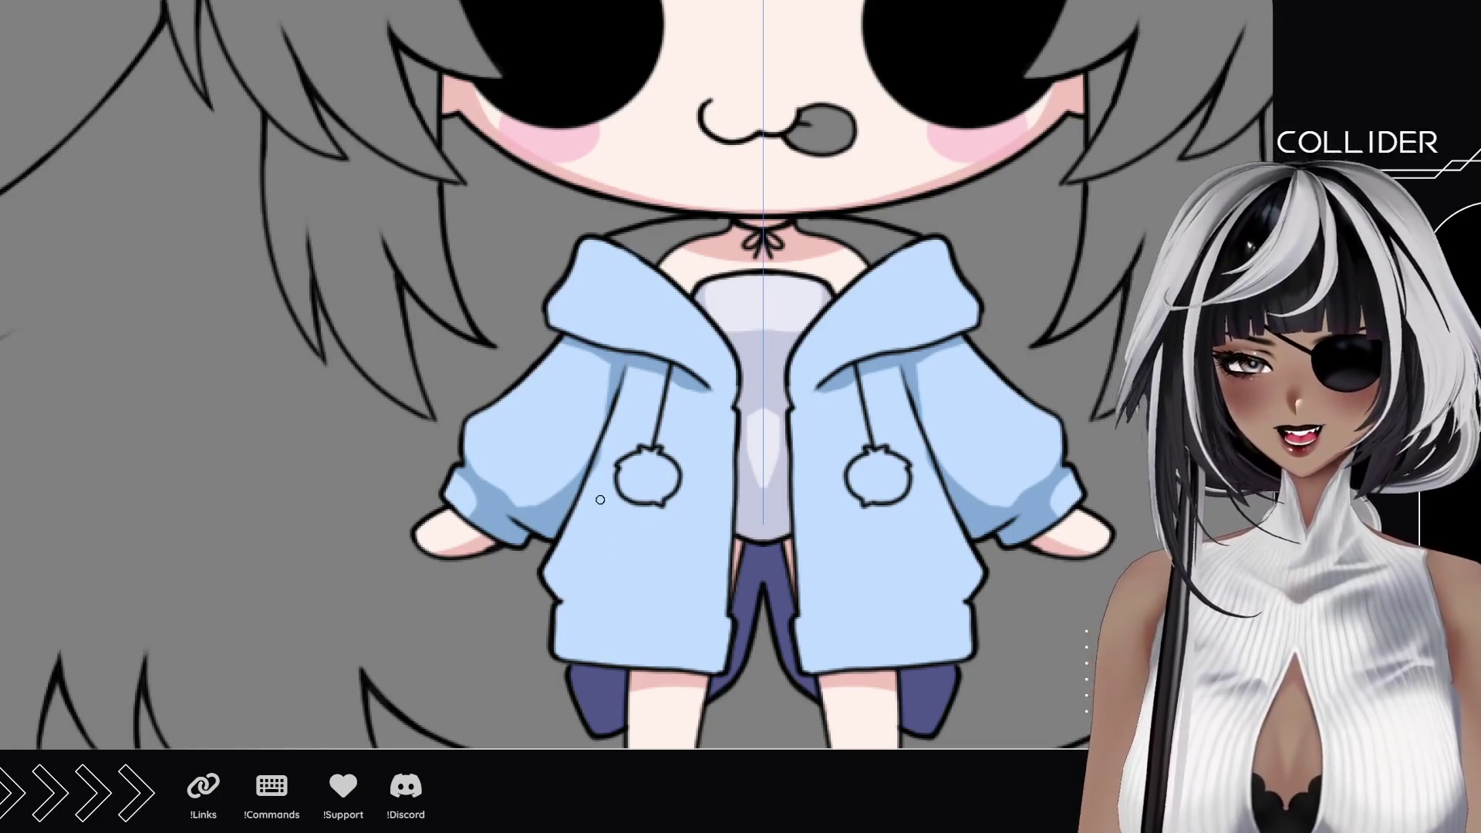
{"action": "left_click_drag", "start_coordinate": [644, 510], "coordinate": [649, 354]}
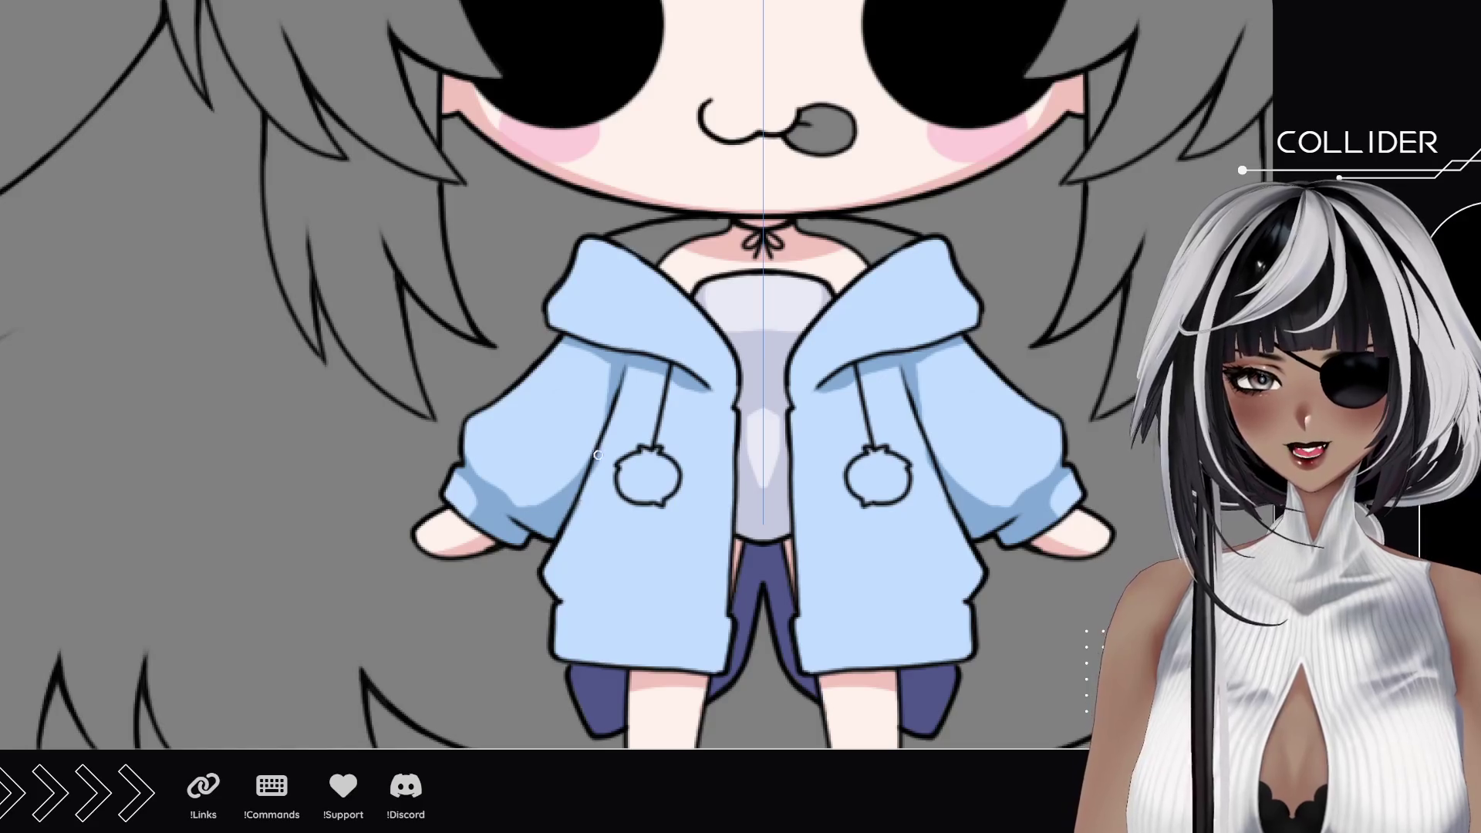
{"action": "left_click_drag", "start_coordinate": [583, 486], "coordinate": [635, 376]}
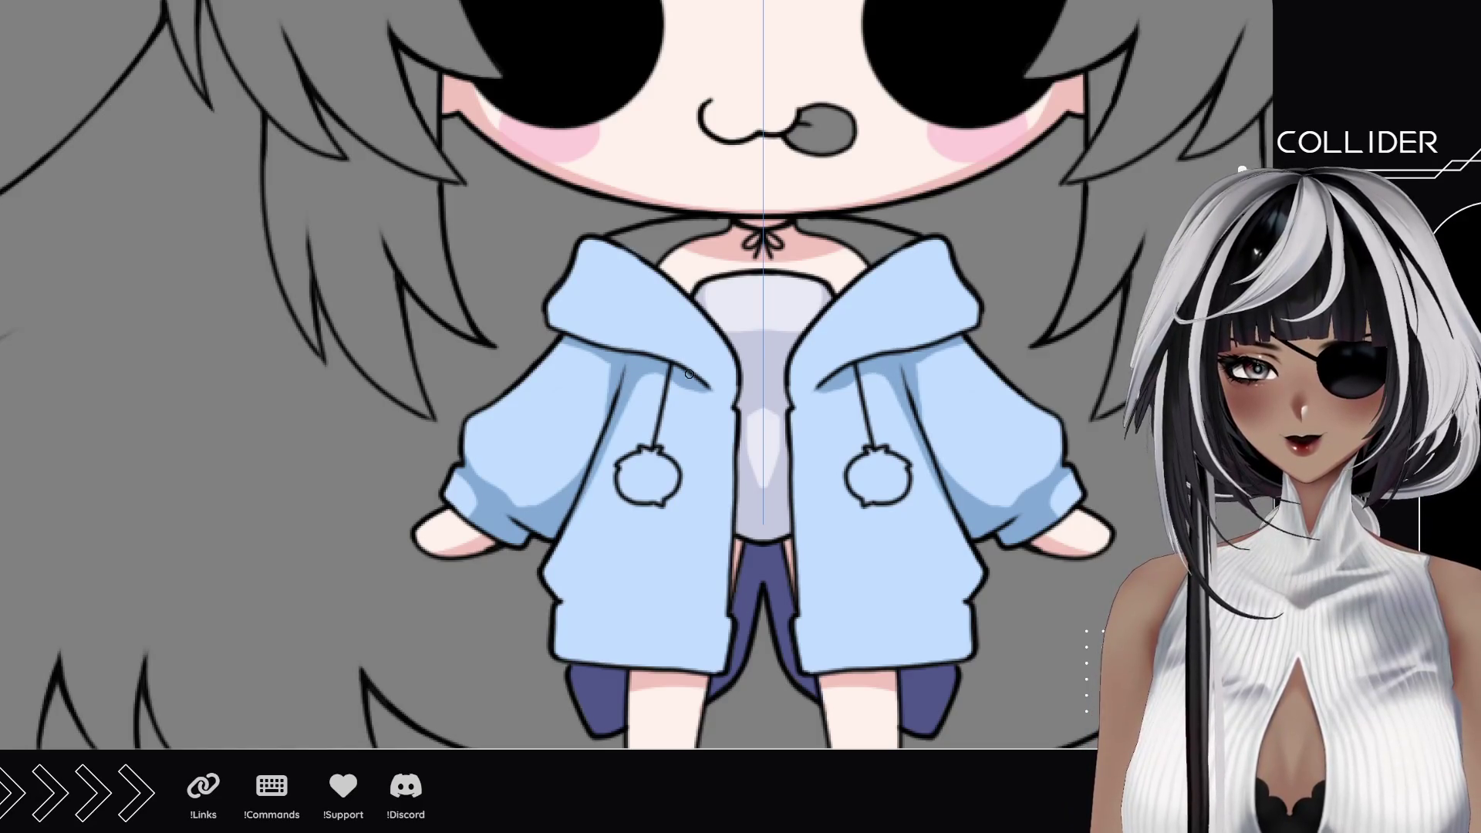
{"action": "left_click_drag", "start_coordinate": [547, 326], "coordinate": [568, 269]}
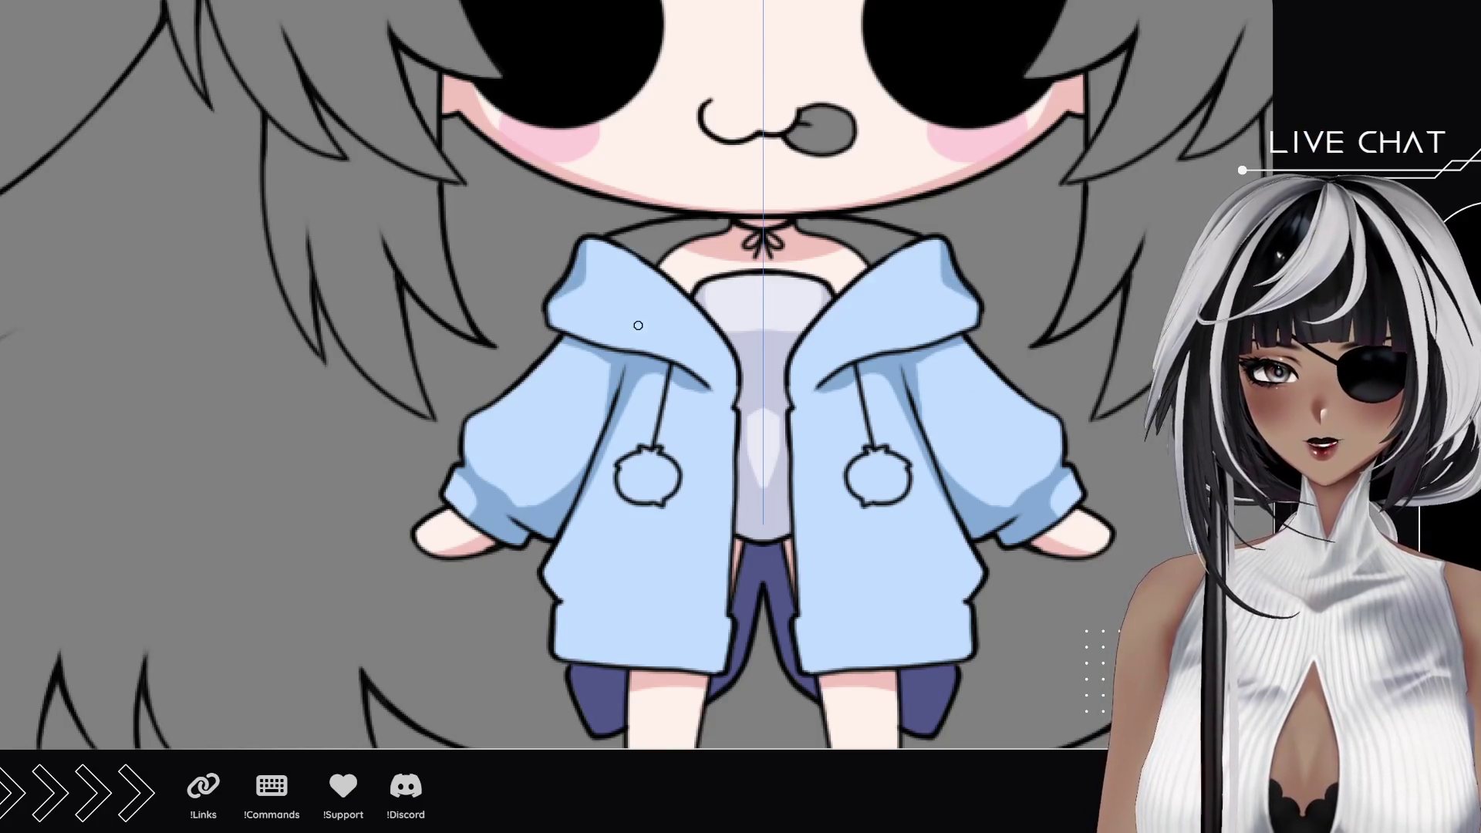
Step: Shade the lower sleeve folds, inner front edges and hood corners, undoing one stray stroke
{"action": "left_click_drag", "start_coordinate": [555, 586], "coordinate": [631, 614]}
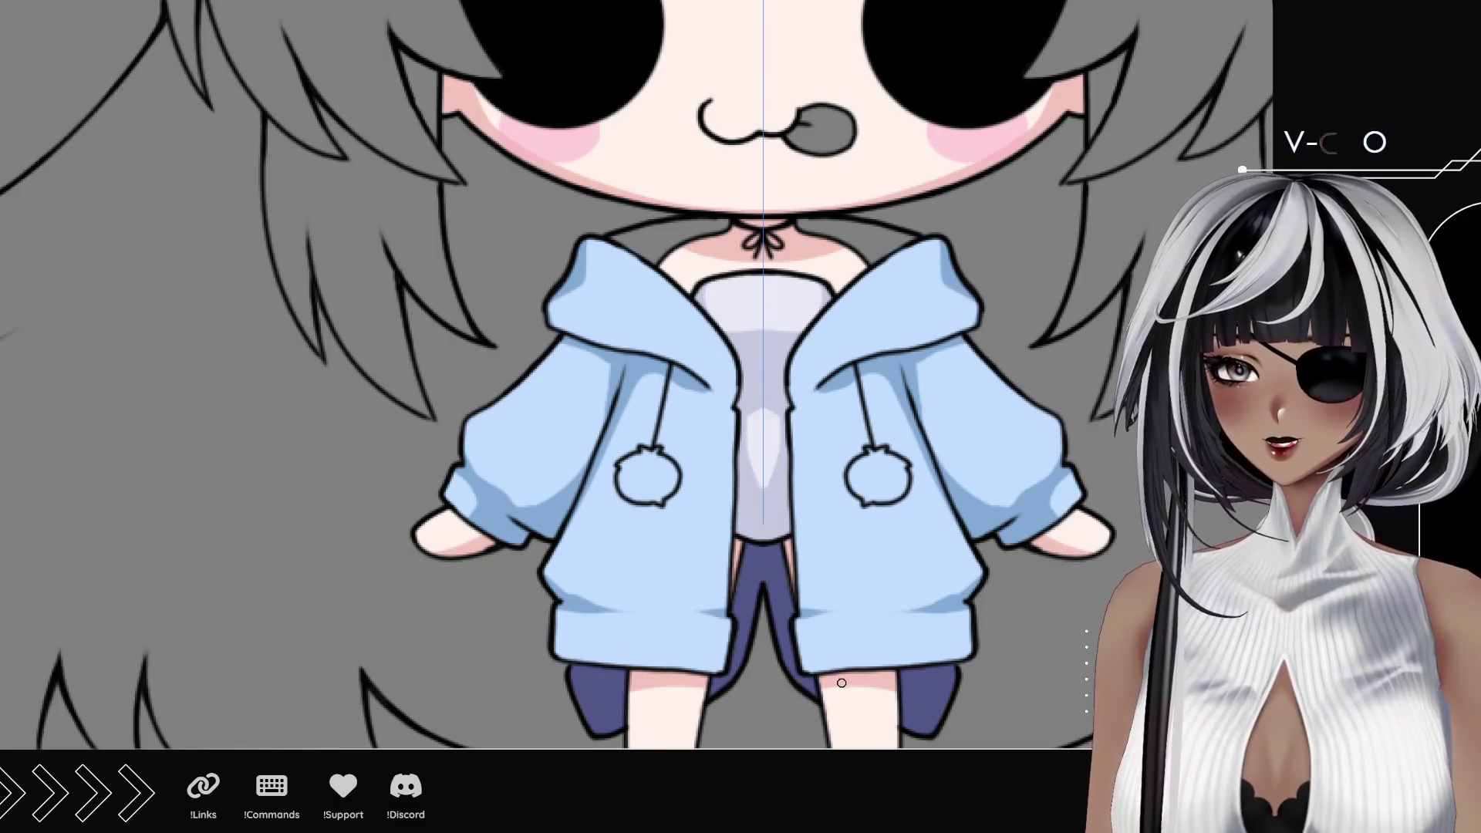
{"action": "left_click_drag", "start_coordinate": [723, 611], "coordinate": [742, 440]}
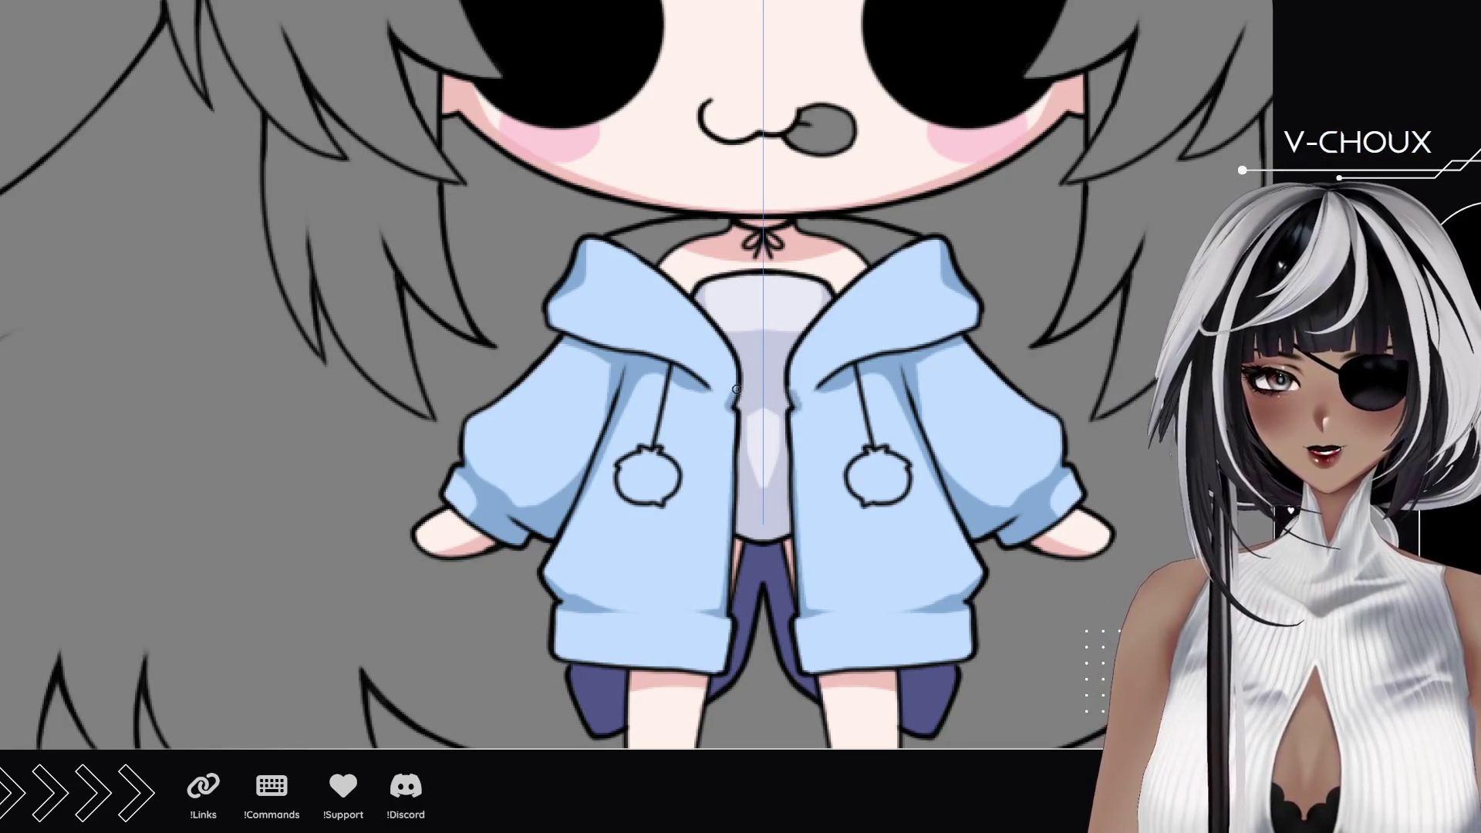
{"action": "left_click_drag", "start_coordinate": [791, 407], "coordinate": [792, 372]}
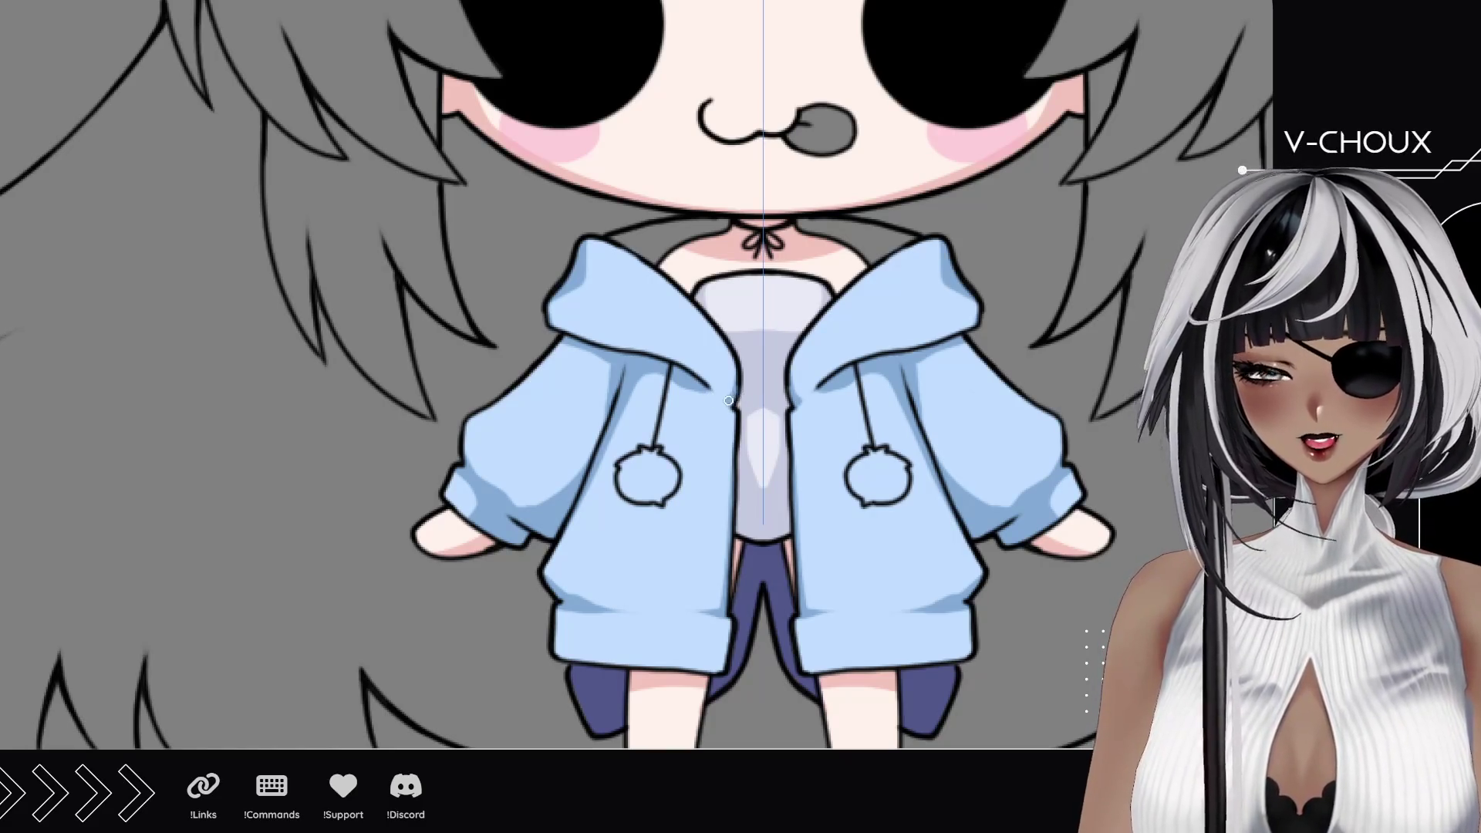
{"action": "left_click_drag", "start_coordinate": [585, 243], "coordinate": [630, 253]}
{"action": "key", "text": "ctrl+z"}
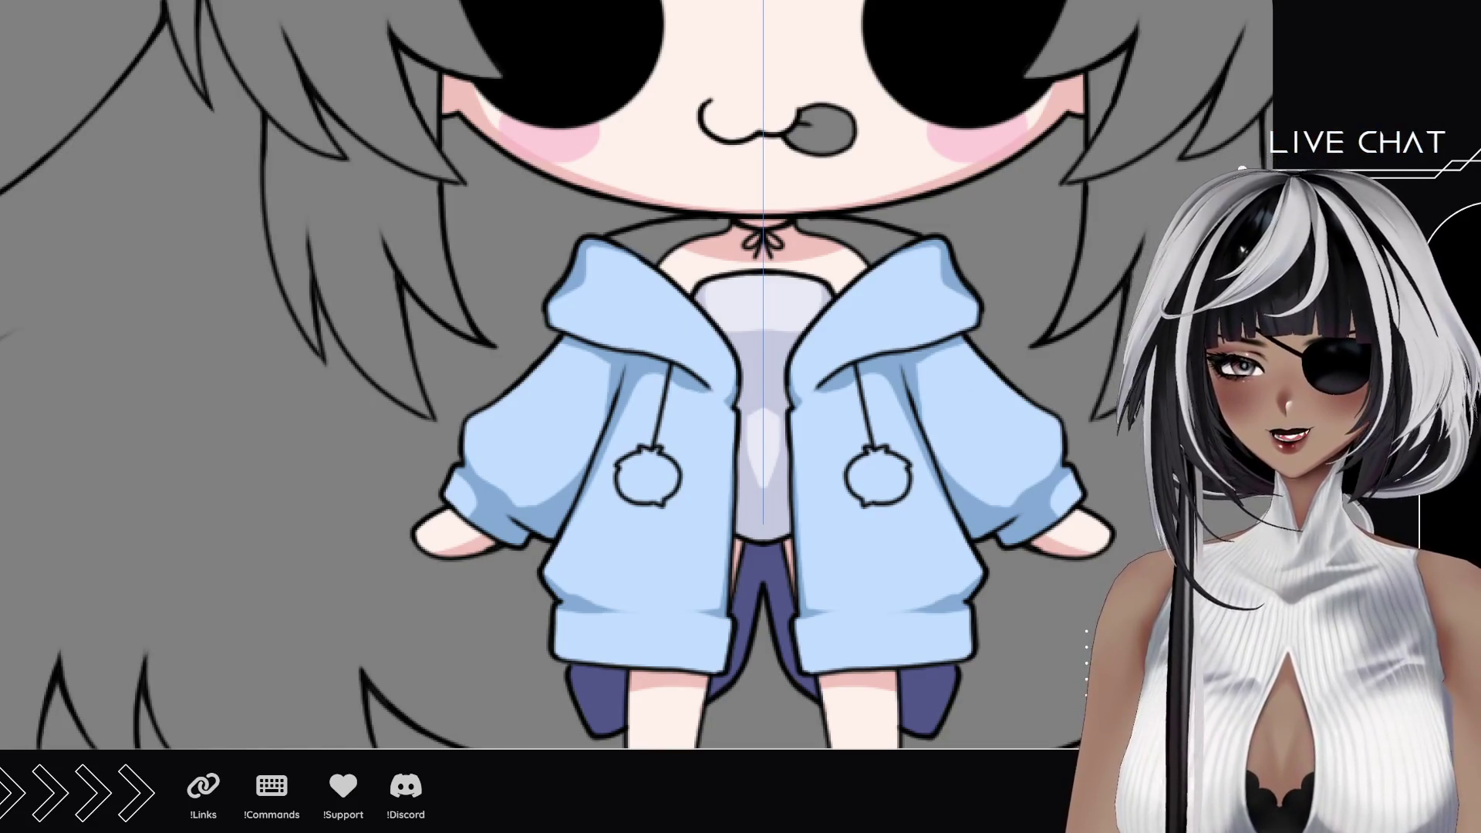
{"action": "scroll", "coordinate": [543, 439], "scroll_direction": "down", "scroll_amount": 5}
{"action": "scroll", "coordinate": [720, 455], "scroll_direction": "up", "scroll_amount": 4}
{"action": "scroll", "coordinate": [706, 417], "scroll_direction": "up", "scroll_amount": 4}
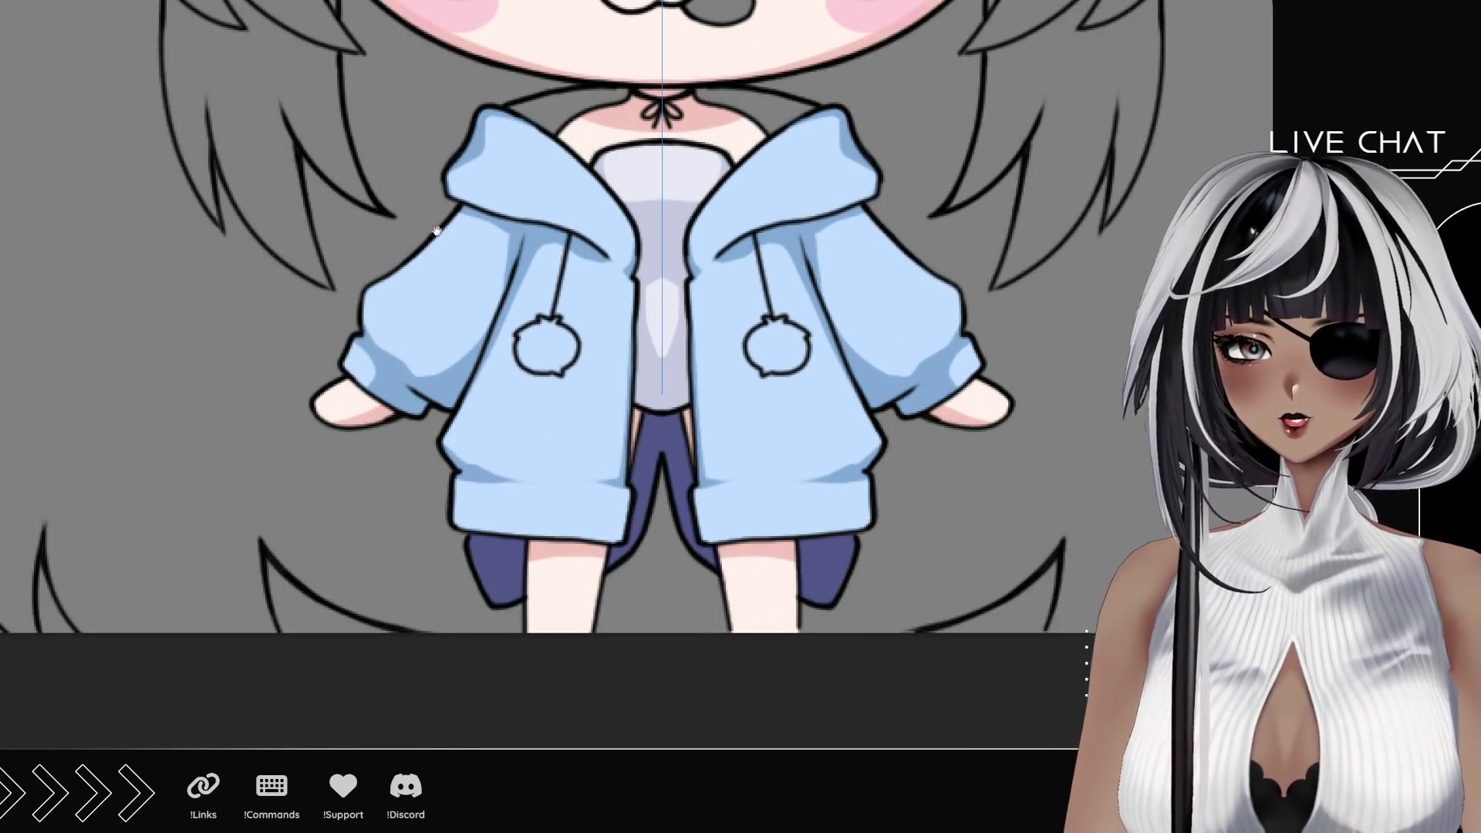
{"action": "scroll", "coordinate": [468, 481], "scroll_direction": "up", "scroll_amount": 4}
{"action": "scroll", "coordinate": [468, 481], "scroll_direction": "down", "scroll_amount": 3}
{"action": "scroll", "coordinate": [498, 556], "scroll_direction": "up", "scroll_amount": 4}
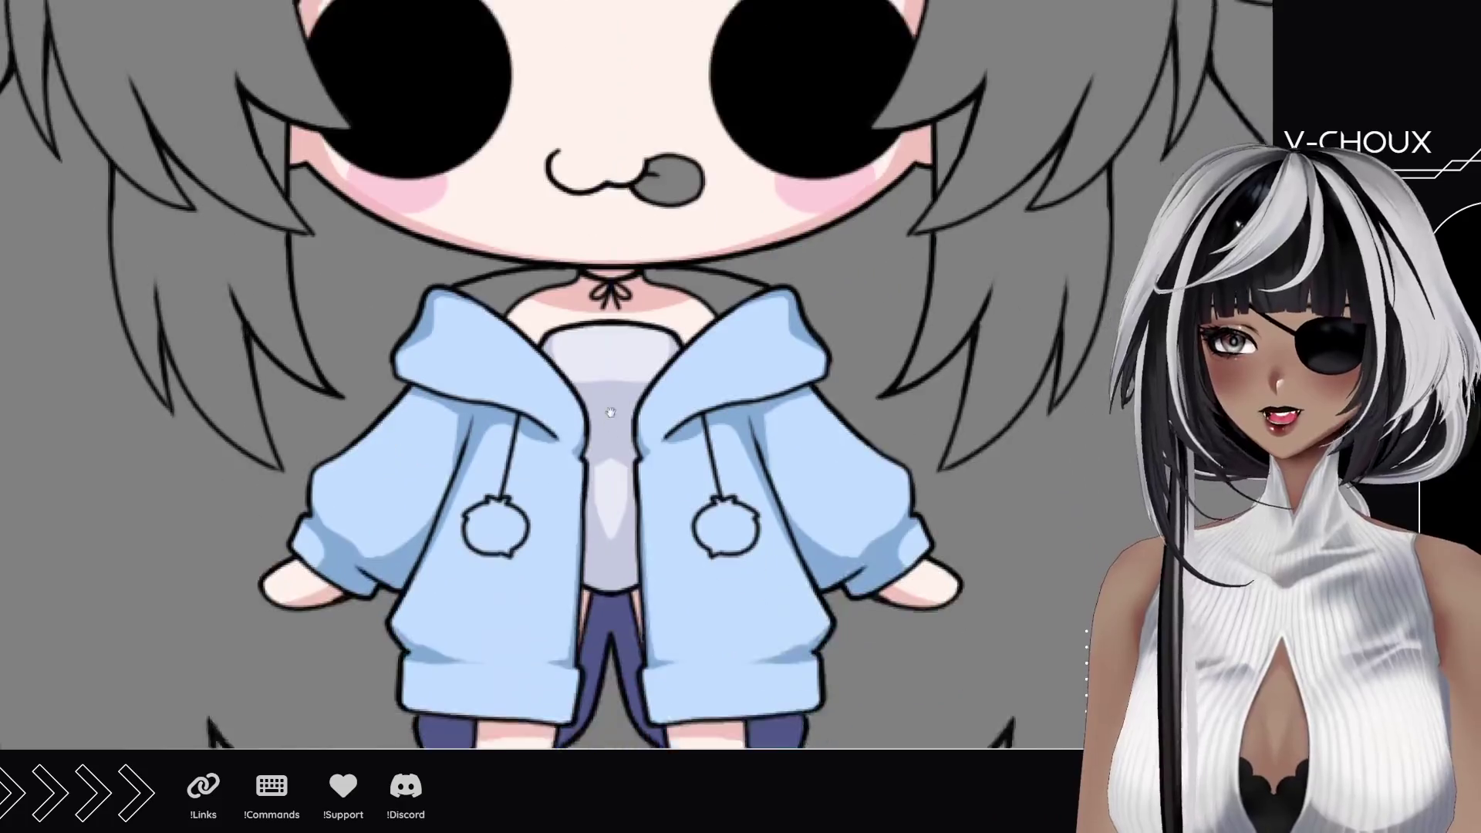
Step: Paint the left pom-pom pink and the right pom-pom purple
{"action": "left_click_drag", "start_coordinate": [480, 649], "coordinate": [481, 443]}
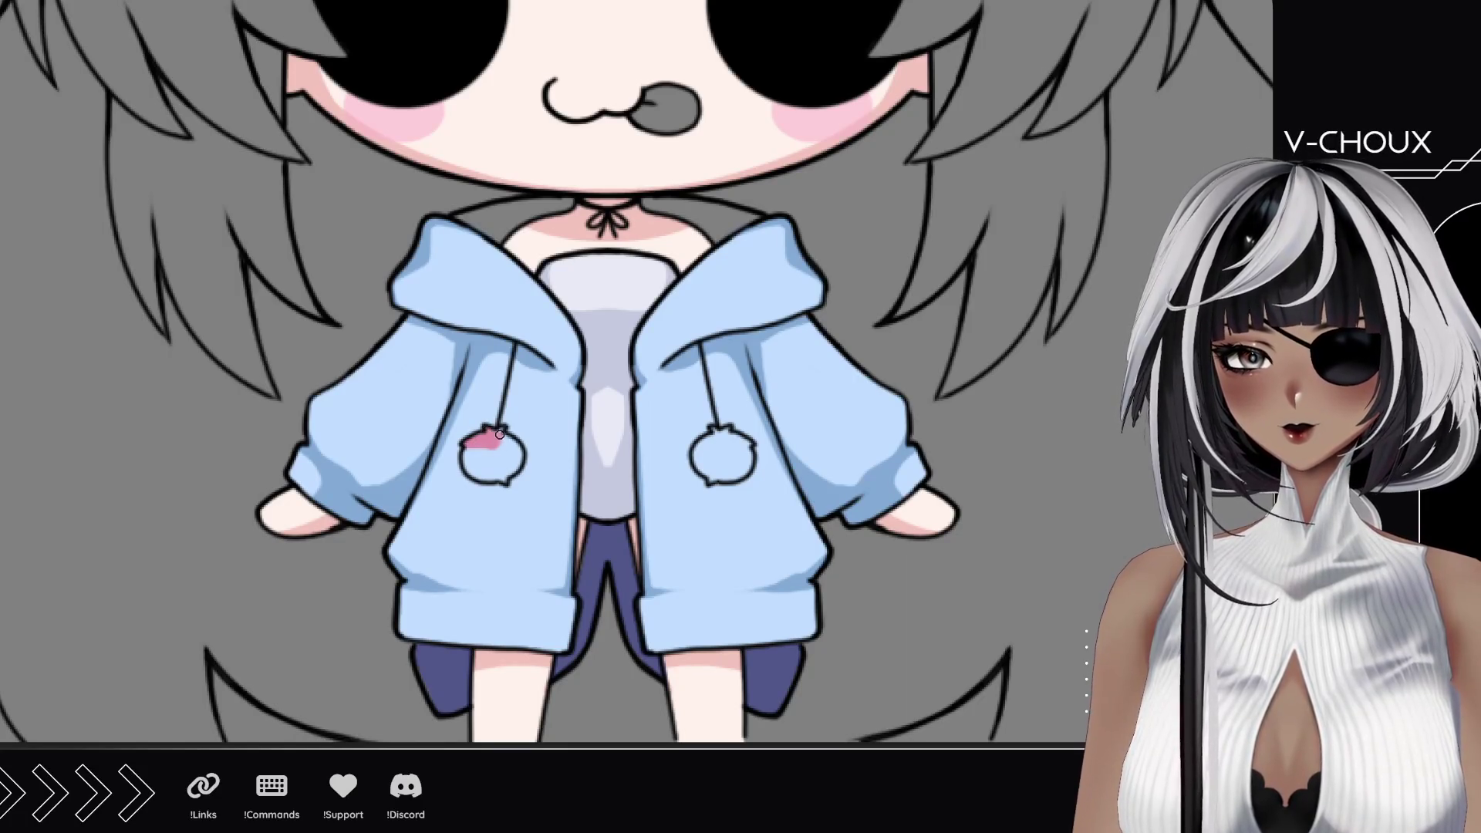
{"action": "mouse_move", "coordinate": [505, 478]}
{"action": "left_mouse_down"}
{"action": "mouse_move", "coordinate": [474, 452]}
{"action": "mouse_move", "coordinate": [517, 450]}
{"action": "left_mouse_up"}
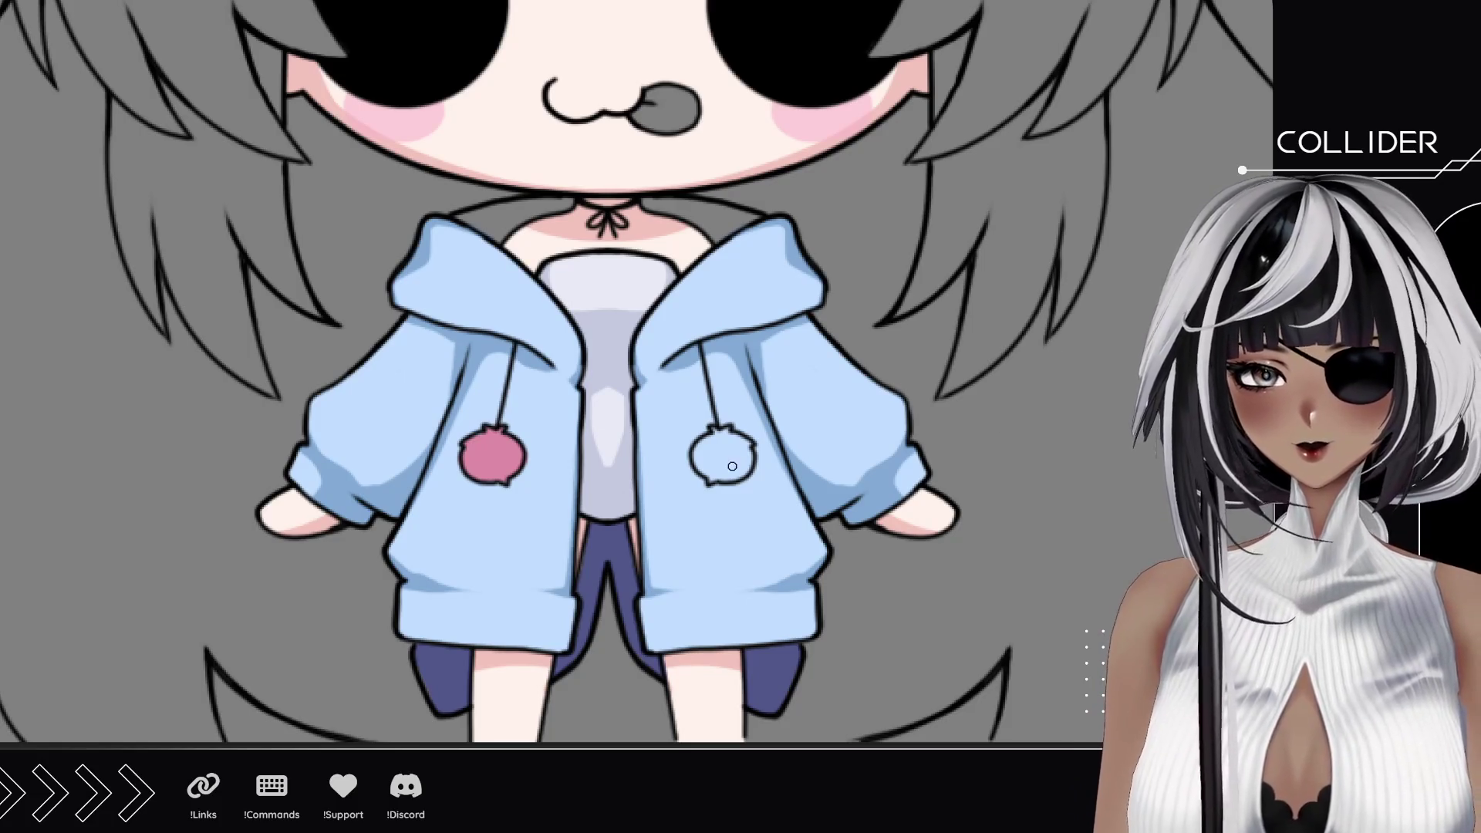
{"action": "left_click_drag", "start_coordinate": [702, 466], "coordinate": [703, 461]}
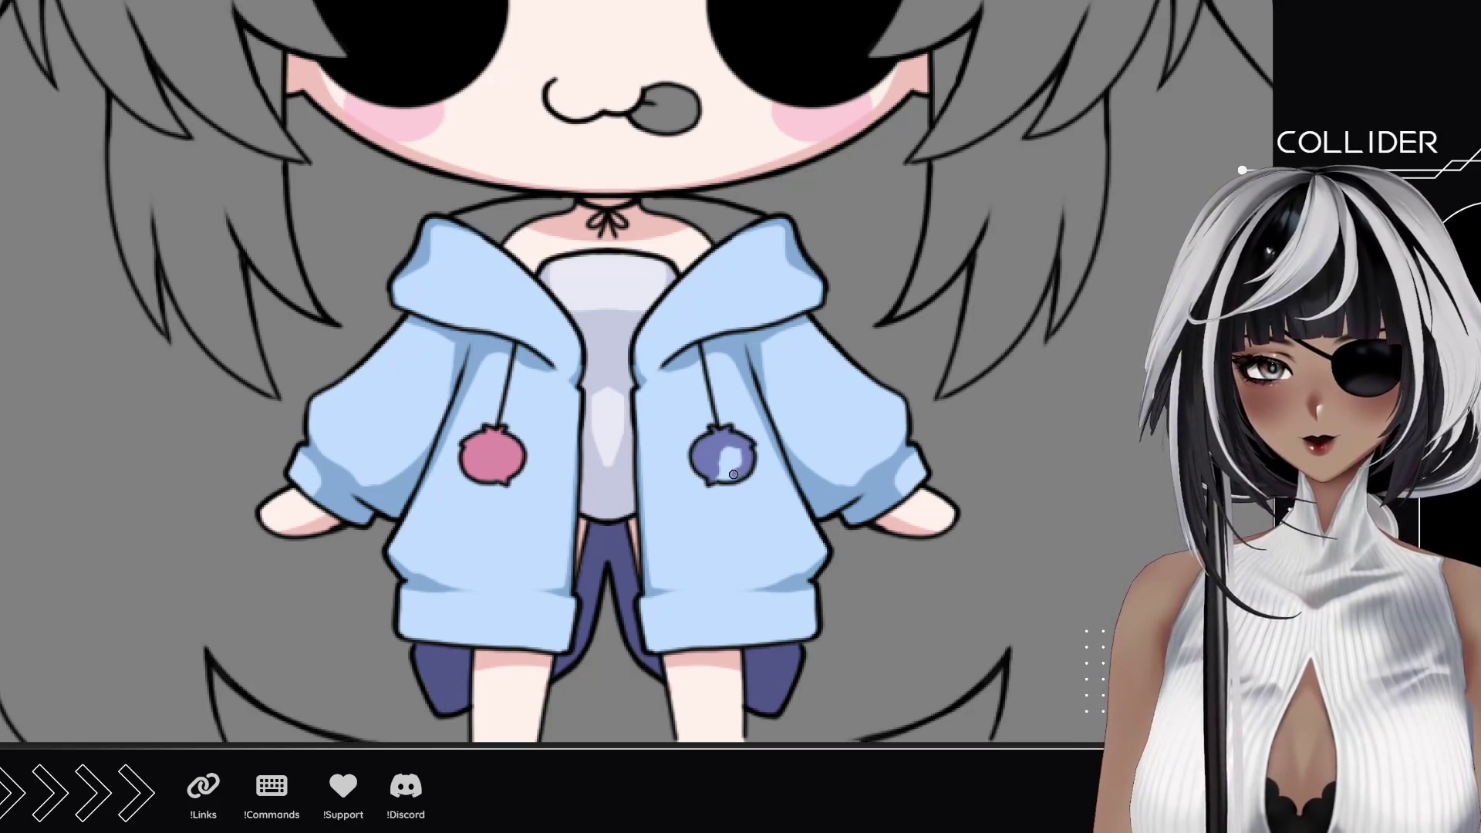
{"action": "left_click_drag", "start_coordinate": [733, 460], "coordinate": [745, 460]}
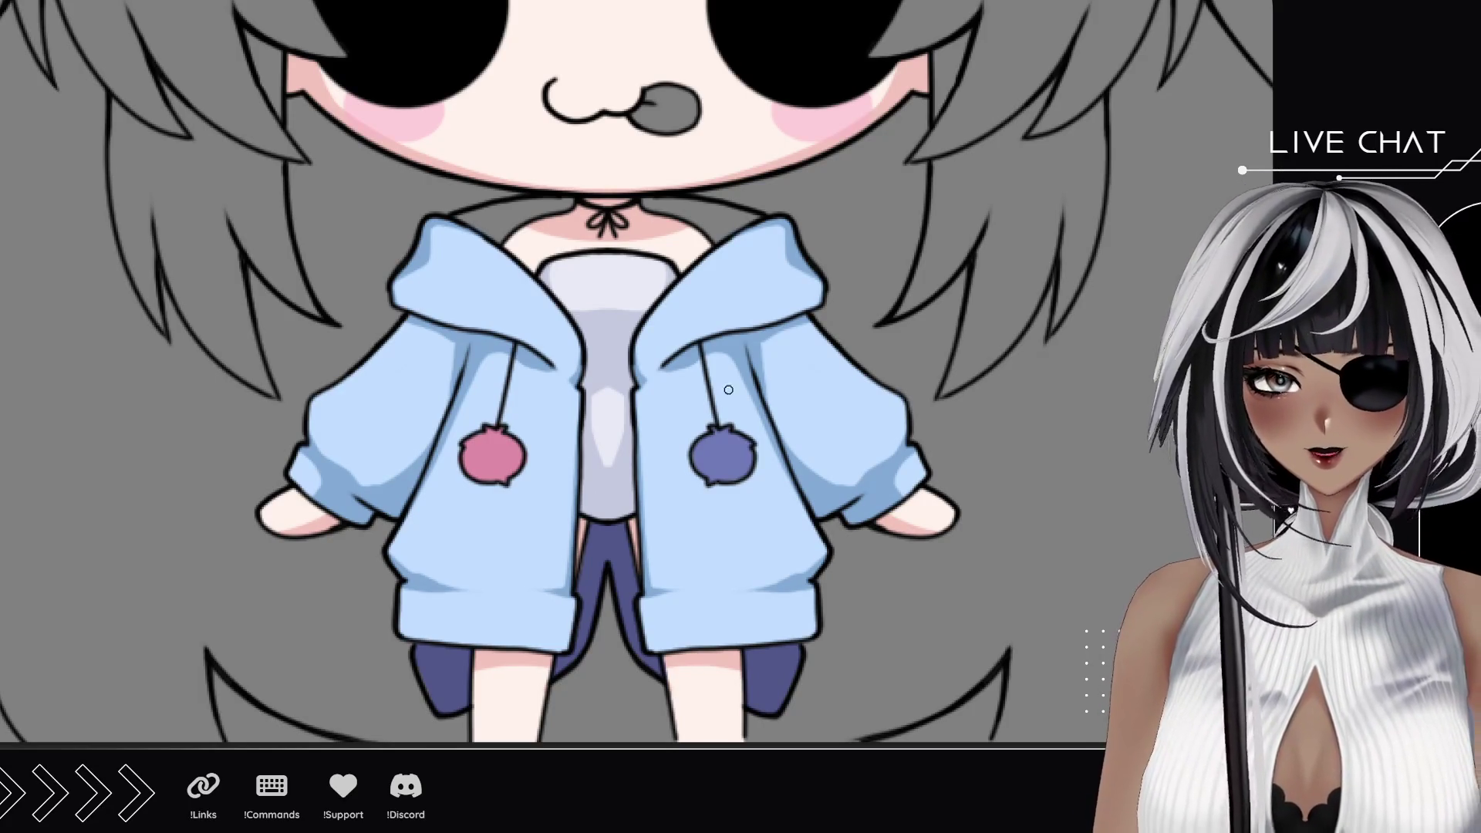
Step: Undo a stray maroon stroke, turn on the mirror guide and paint dark red lining behind the collar
{"action": "left_click_drag", "start_coordinate": [461, 219], "coordinate": [492, 234]}
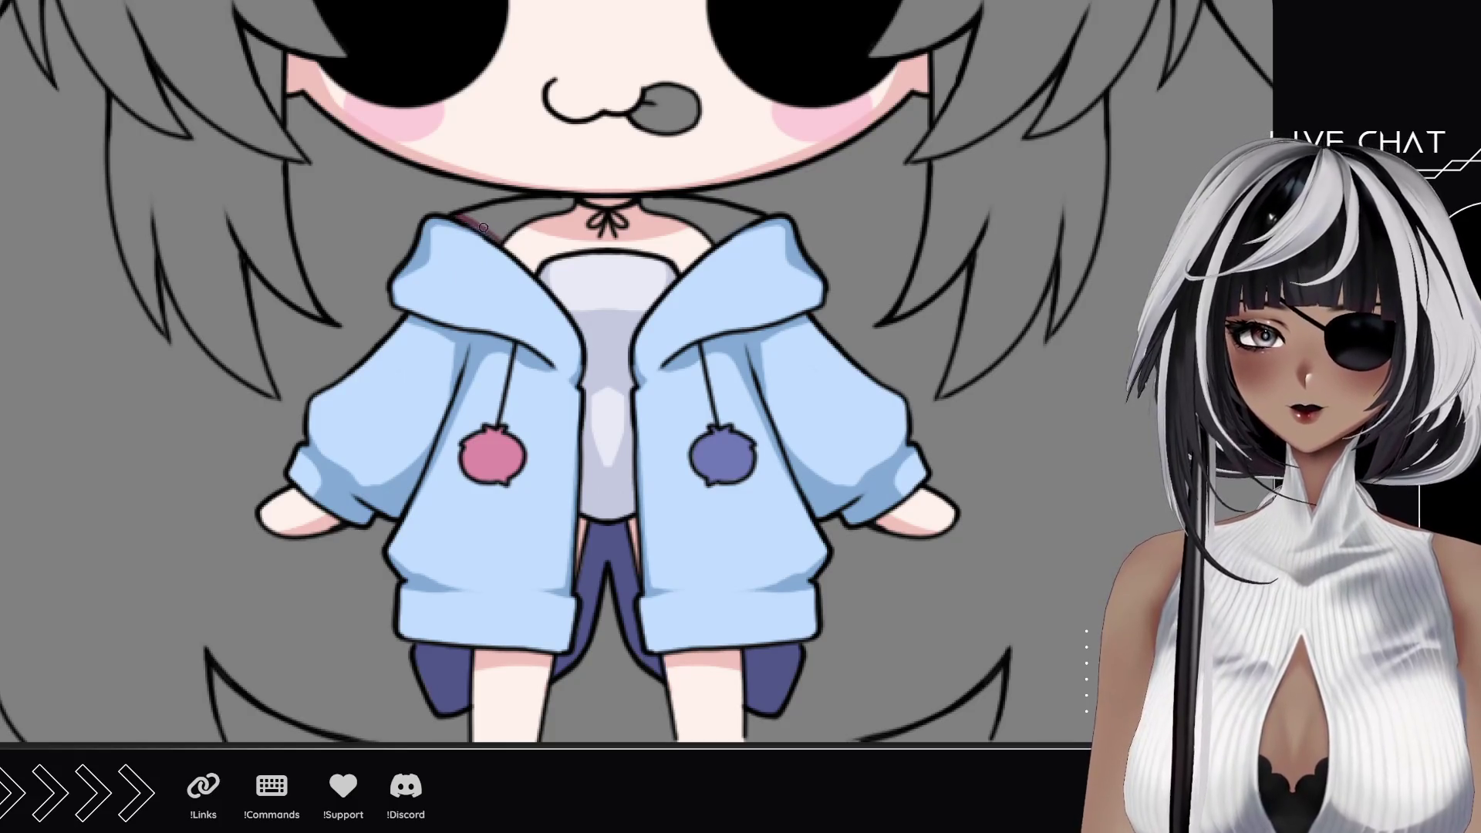
{"action": "key", "text": "ctrl+z"}
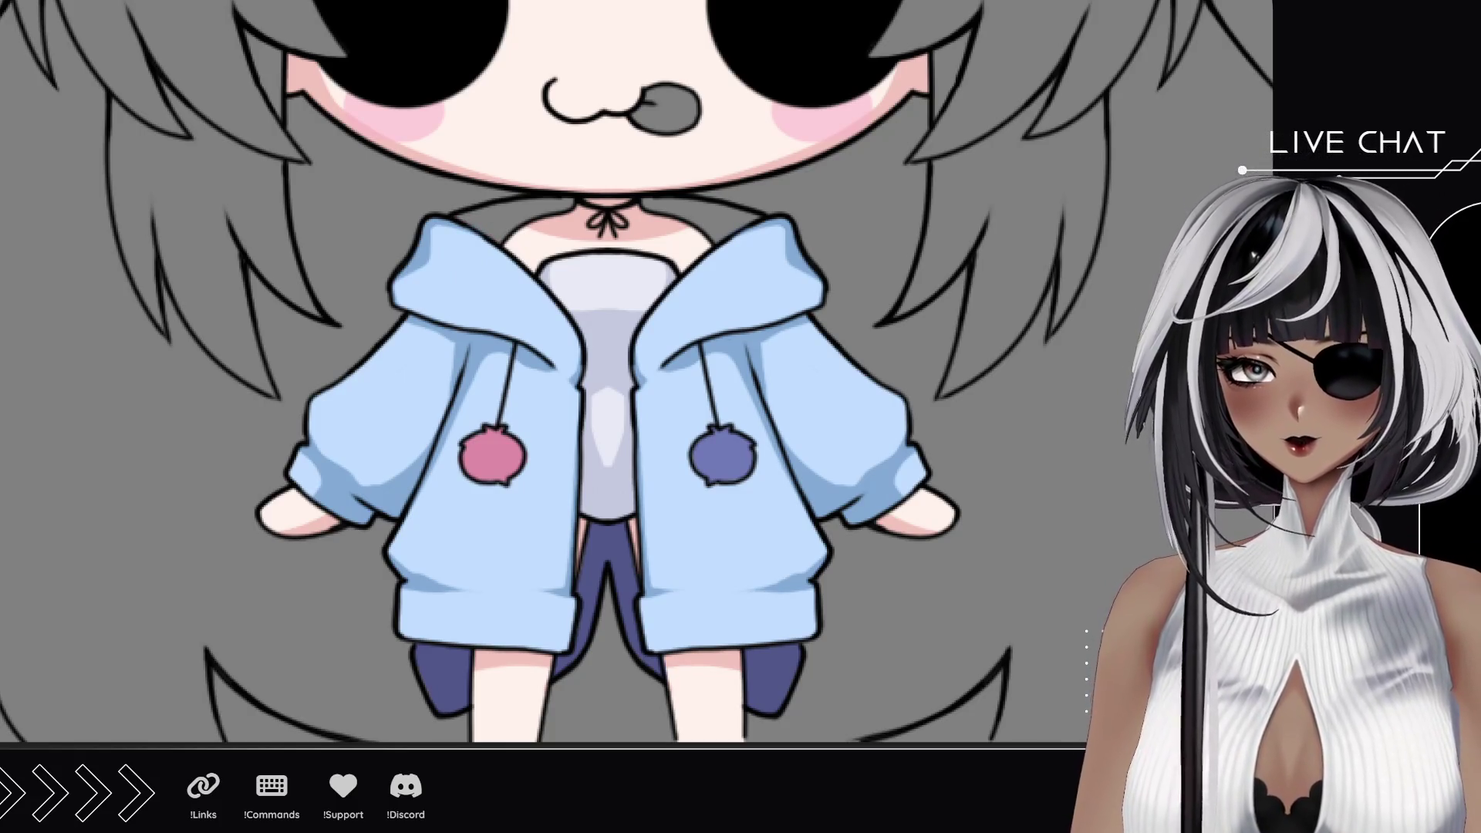
{"action": "key", "text": "ctrl+shift+s"}
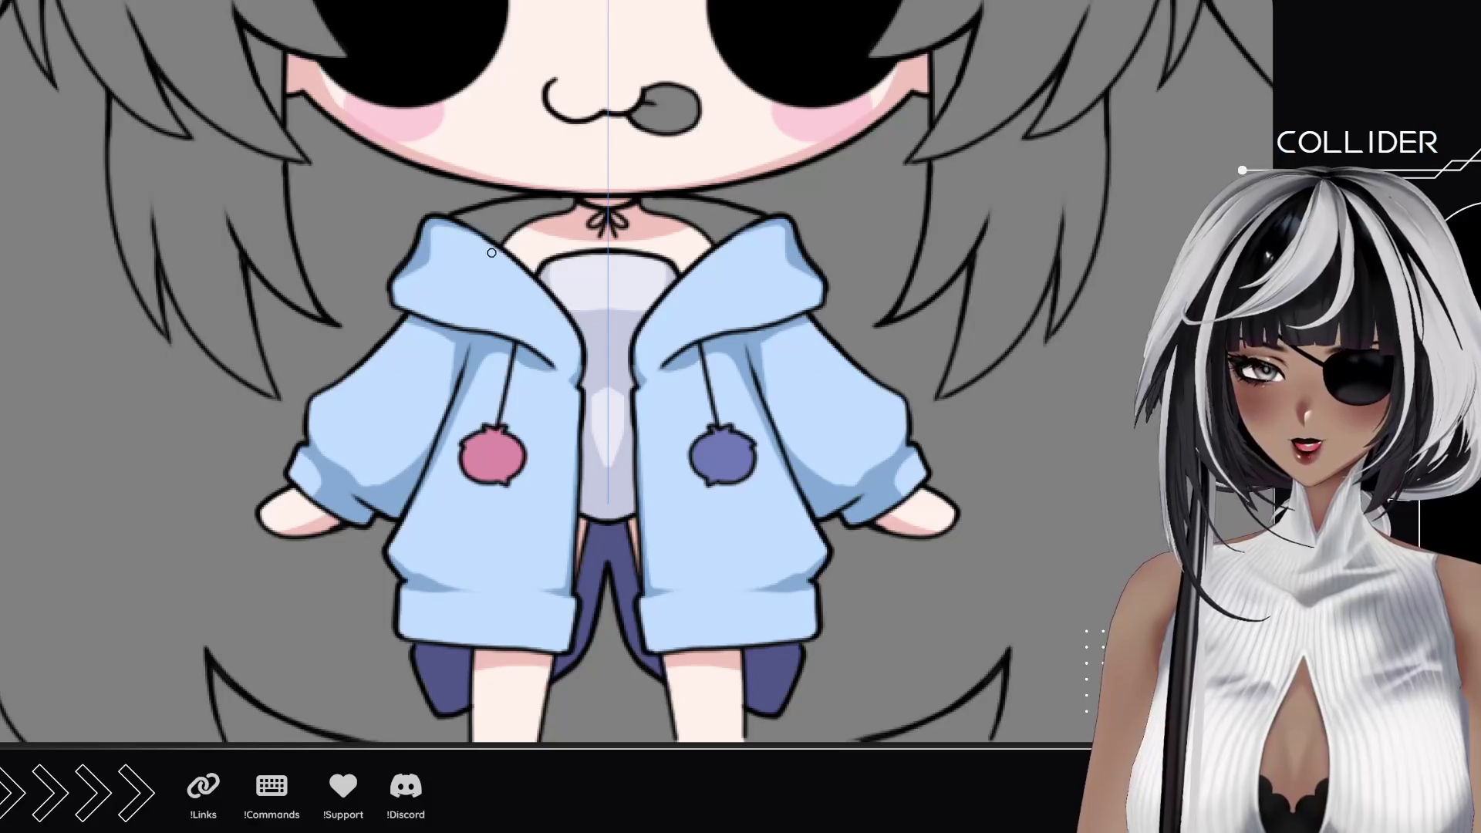
{"action": "mouse_move", "coordinate": [467, 220]}
{"action": "left_mouse_down"}
{"action": "mouse_move", "coordinate": [508, 245]}
{"action": "mouse_move", "coordinate": [502, 220]}
{"action": "mouse_move", "coordinate": [572, 202]}
{"action": "left_mouse_up"}
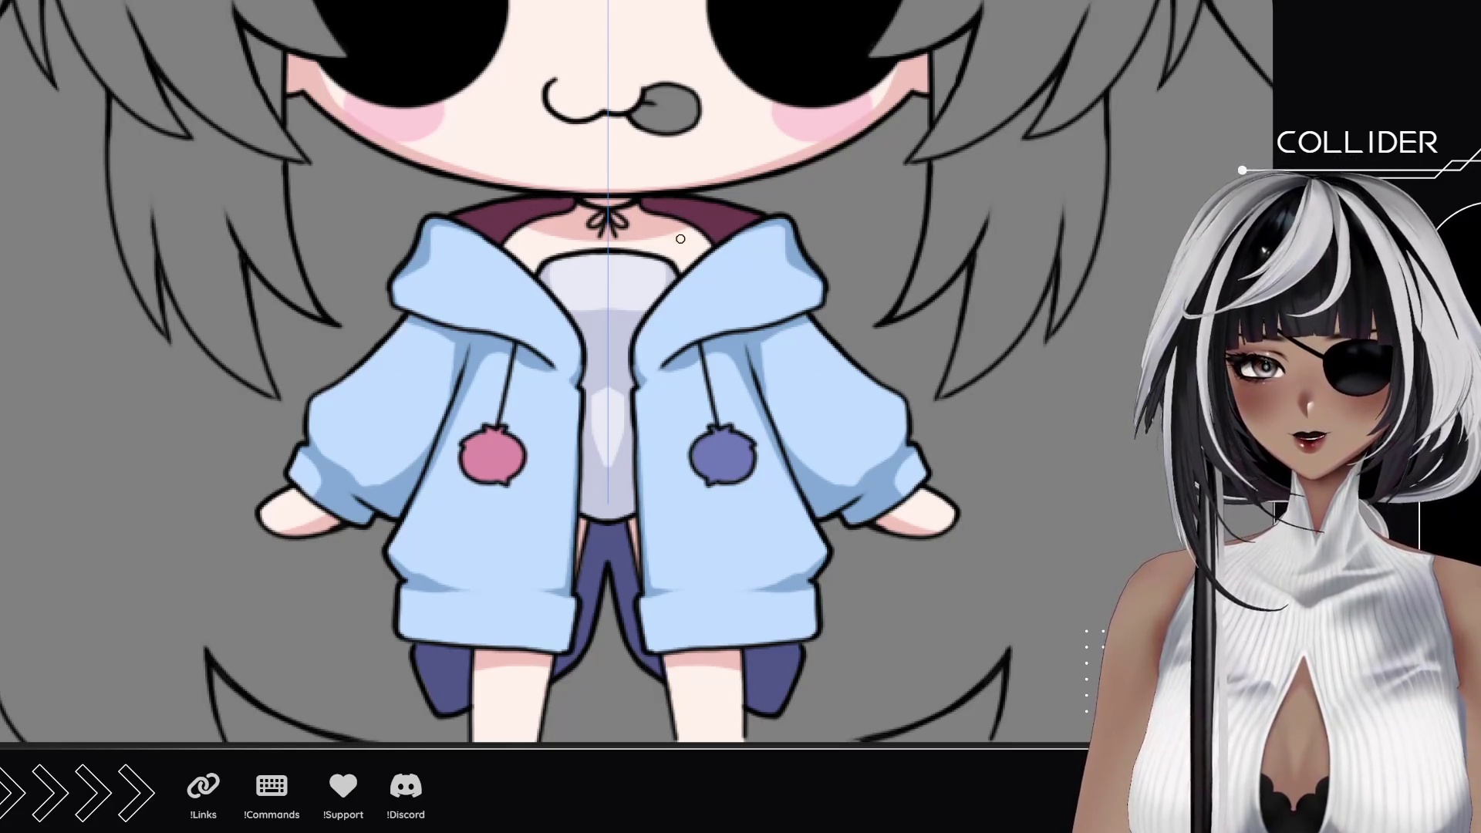
{"action": "scroll", "coordinate": [659, 366], "scroll_direction": "down", "scroll_amount": 5}
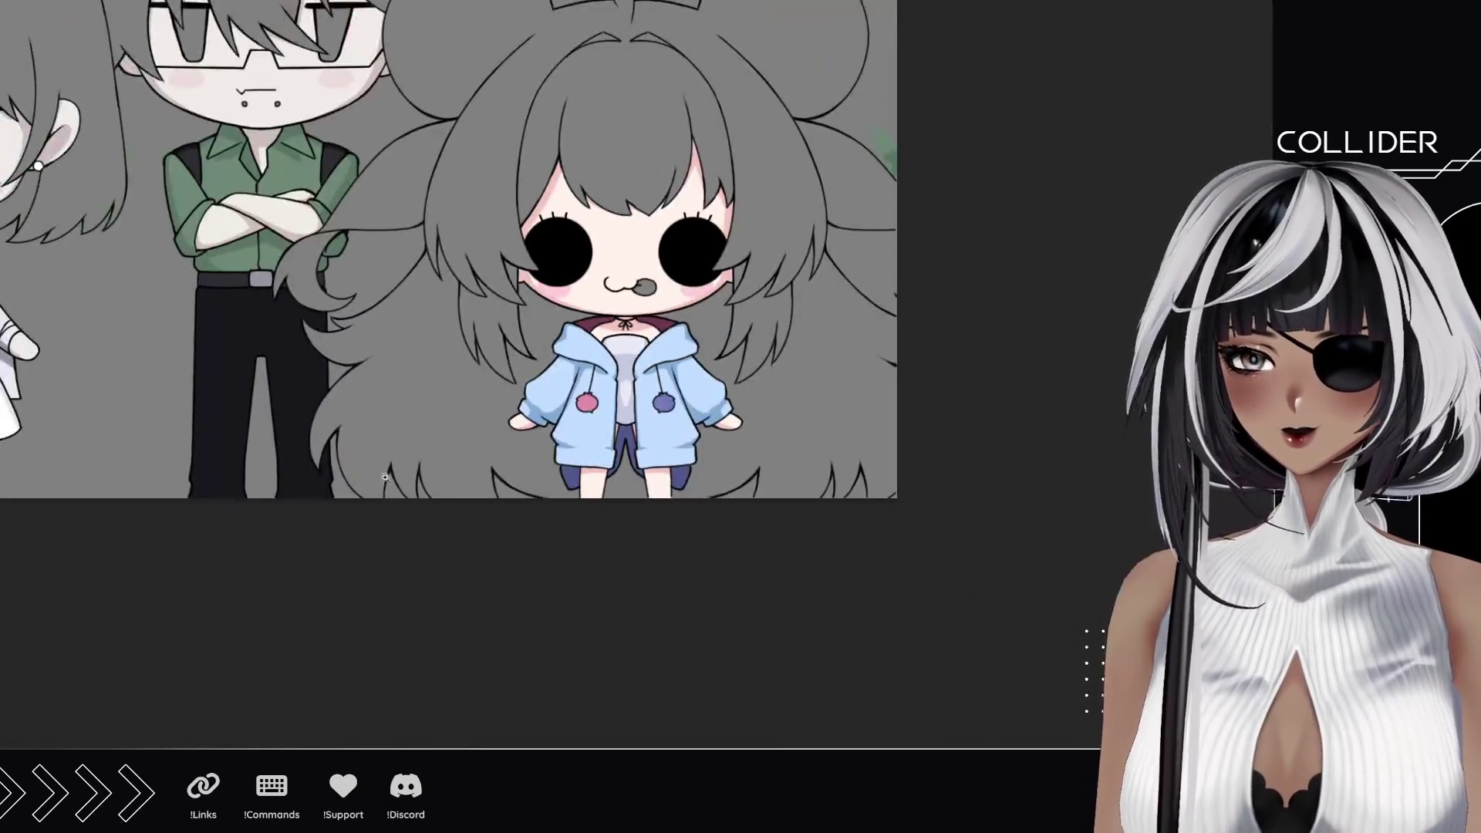
{"action": "scroll", "coordinate": [658, 367], "scroll_direction": "up", "scroll_amount": 2}
{"action": "scroll", "coordinate": [656, 366], "scroll_direction": "up", "scroll_amount": 2}
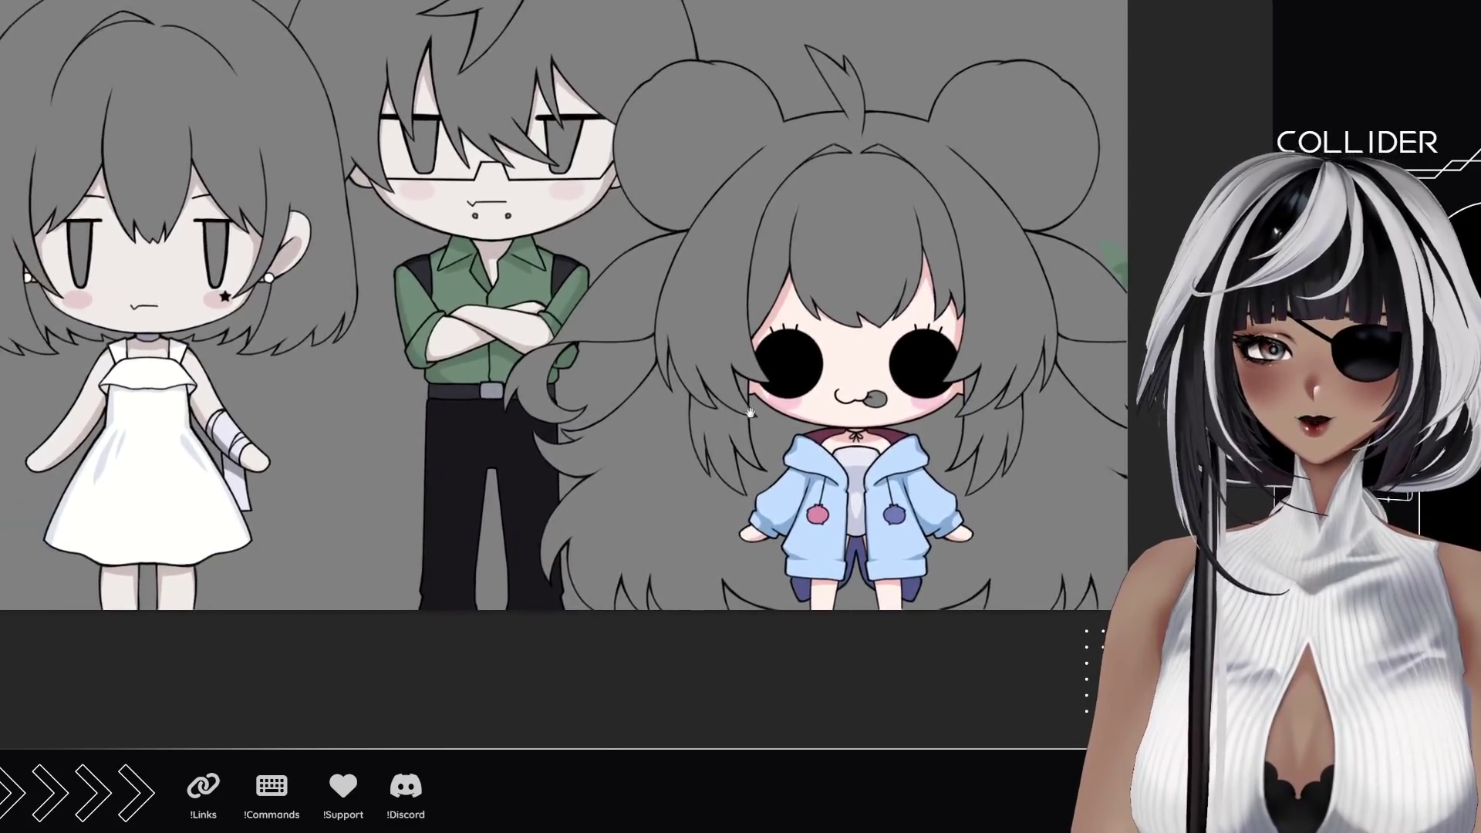
{"action": "scroll", "coordinate": [695, 324], "scroll_direction": "up", "scroll_amount": 2}
{"action": "scroll", "coordinate": [694, 324], "scroll_direction": "up", "scroll_amount": 4}
Step: Turn on vertical mirror symmetry down the centre of the blue-hoodie chibi's face
{"action": "key", "text": "s"}
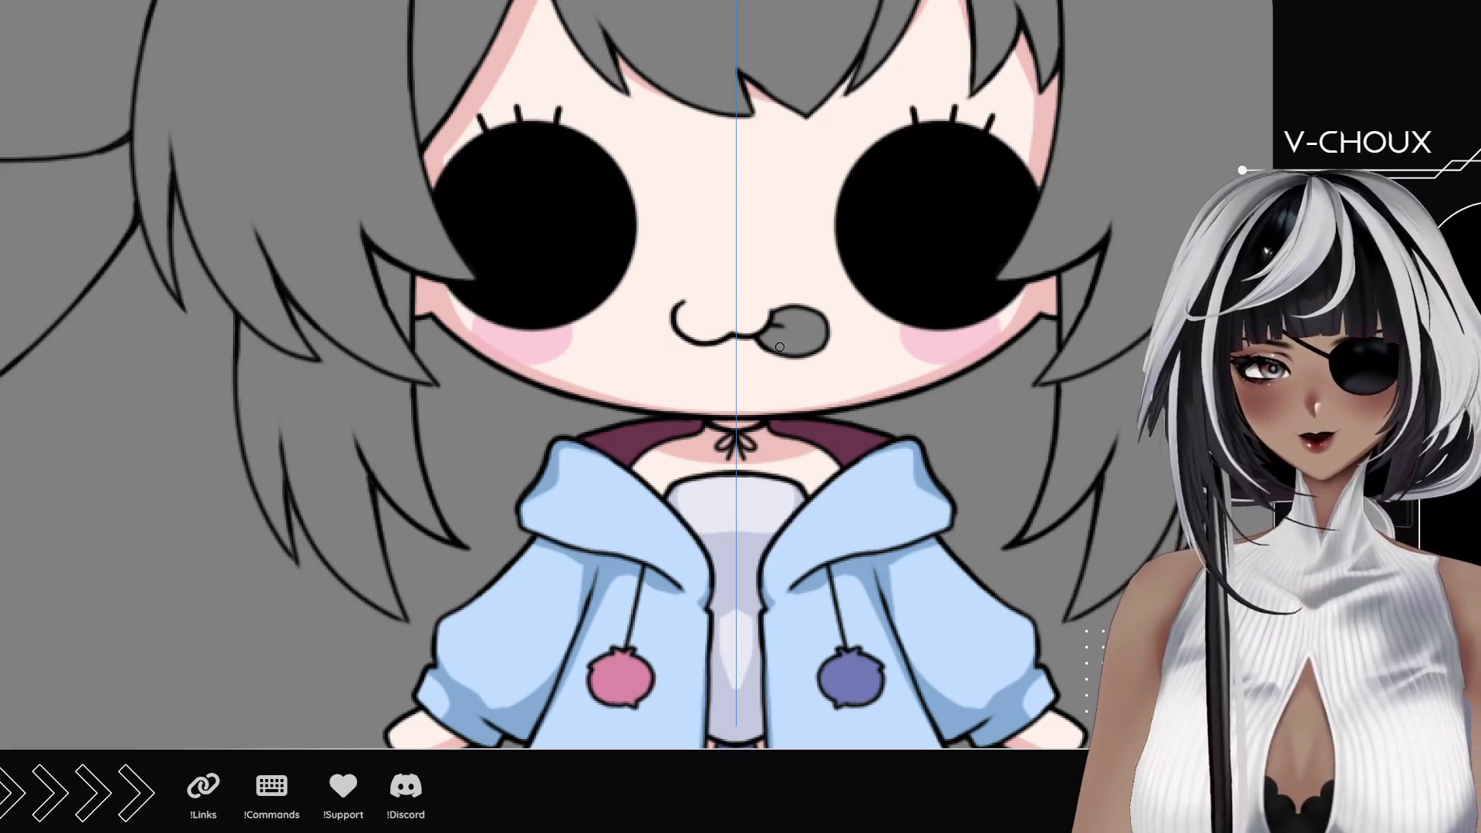
Step: Paint the blue-hoodie chibi's grey tongue pink
{"action": "left_click_drag", "start_coordinate": [803, 344], "coordinate": [822, 314]}
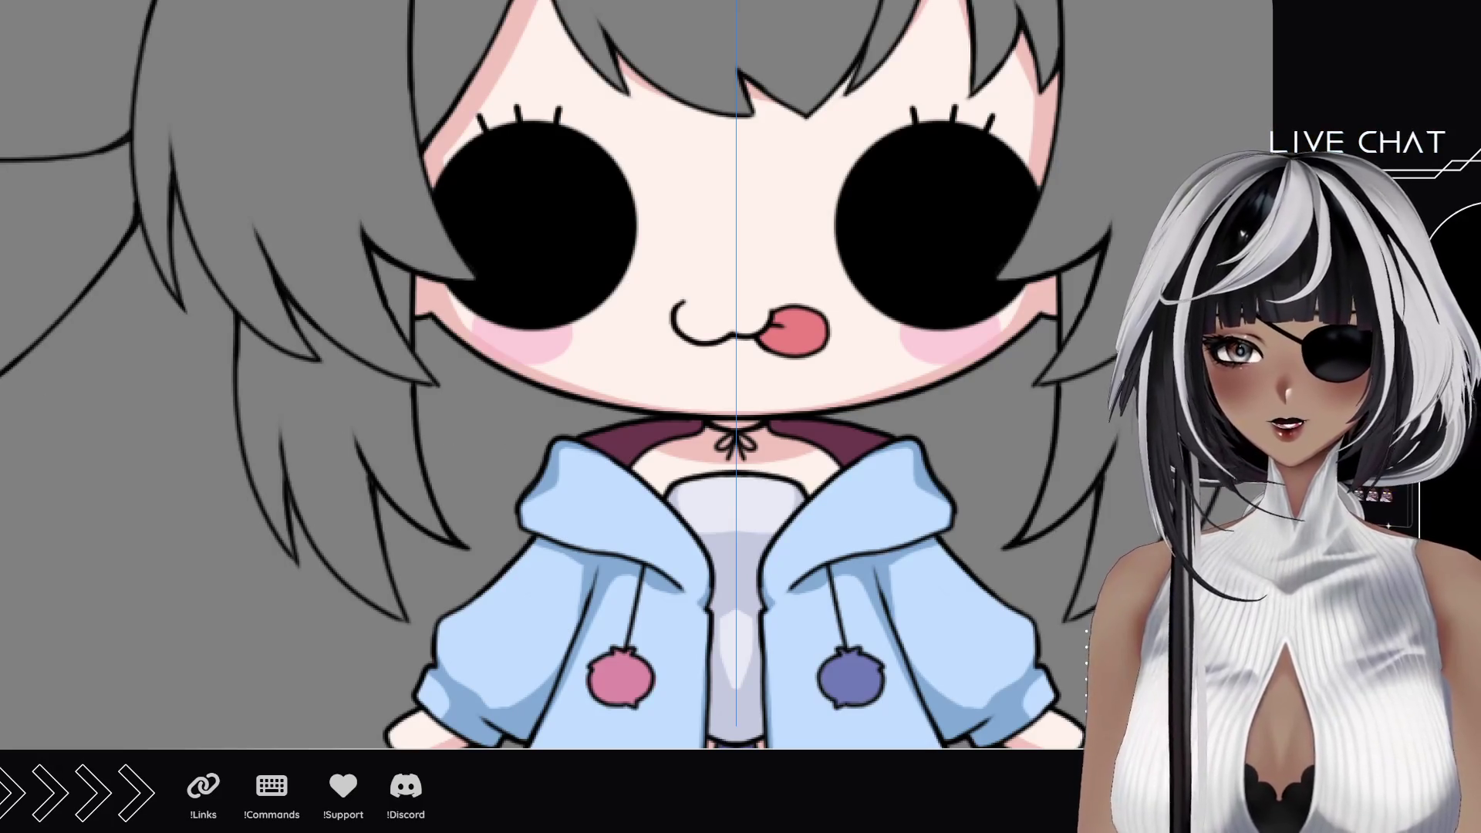
{"action": "scroll", "coordinate": [672, 359], "scroll_direction": "down", "scroll_amount": 5}
{"action": "scroll", "coordinate": [594, 358], "scroll_direction": "up", "scroll_amount": 2}
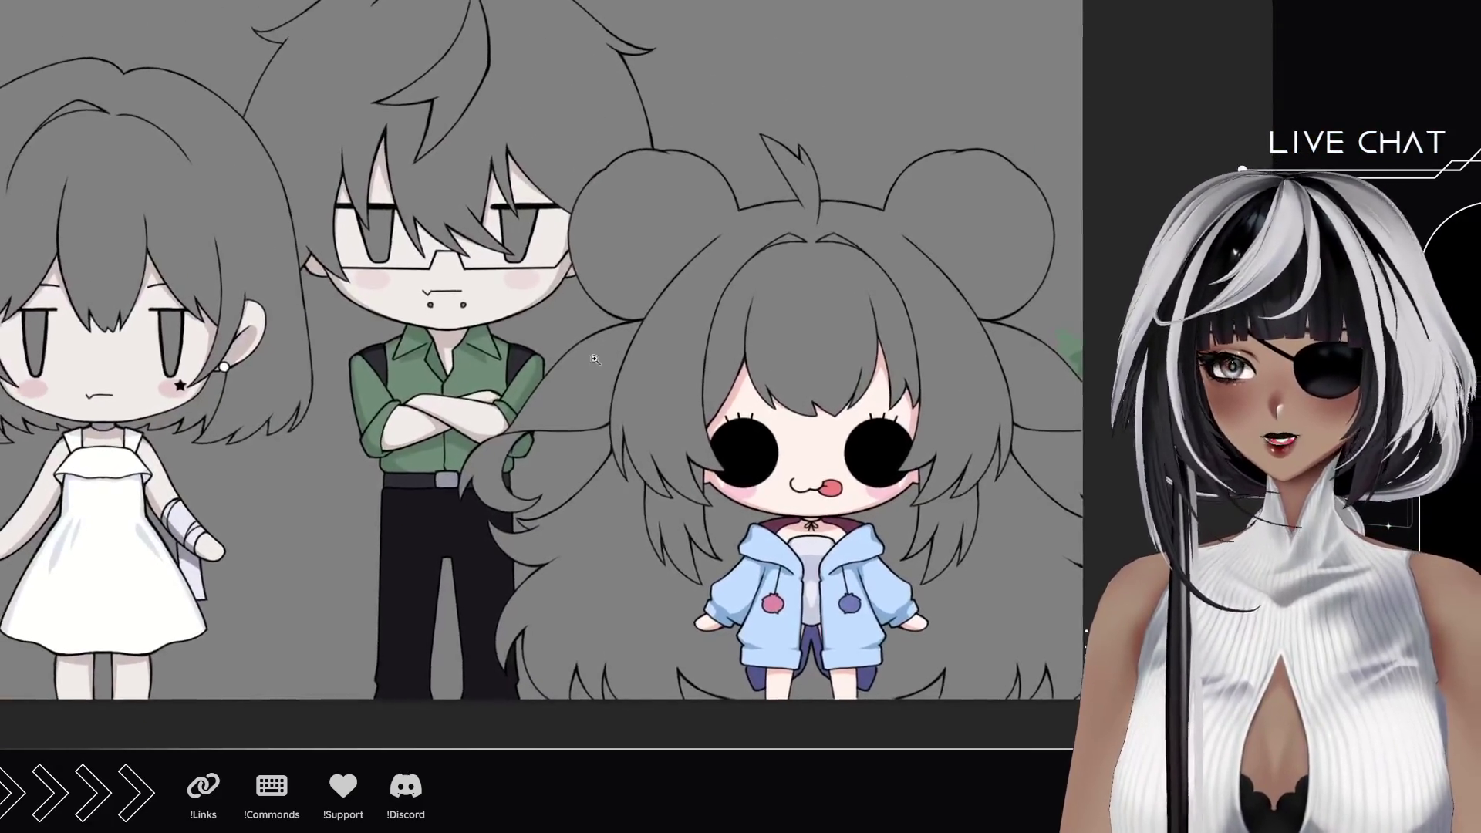
{"action": "scroll", "coordinate": [594, 360], "scroll_direction": "up", "scroll_amount": 3}
{"action": "scroll", "coordinate": [594, 359], "scroll_direction": "down", "scroll_amount": 4}
{"action": "scroll", "coordinate": [600, 521], "scroll_direction": "down", "scroll_amount": 3}
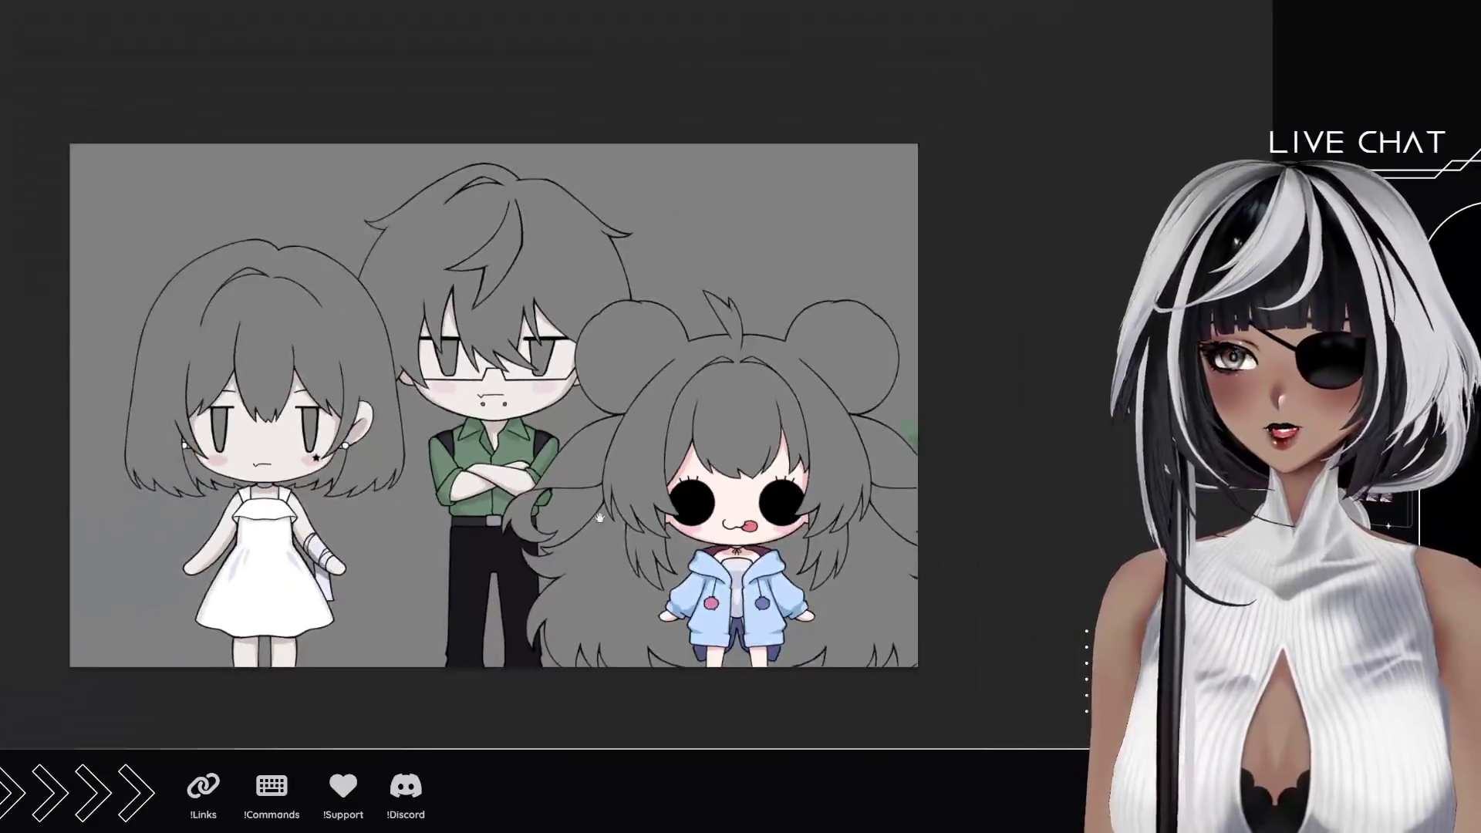
{"action": "left_click_drag", "start_coordinate": [597, 517], "coordinate": [677, 431]}
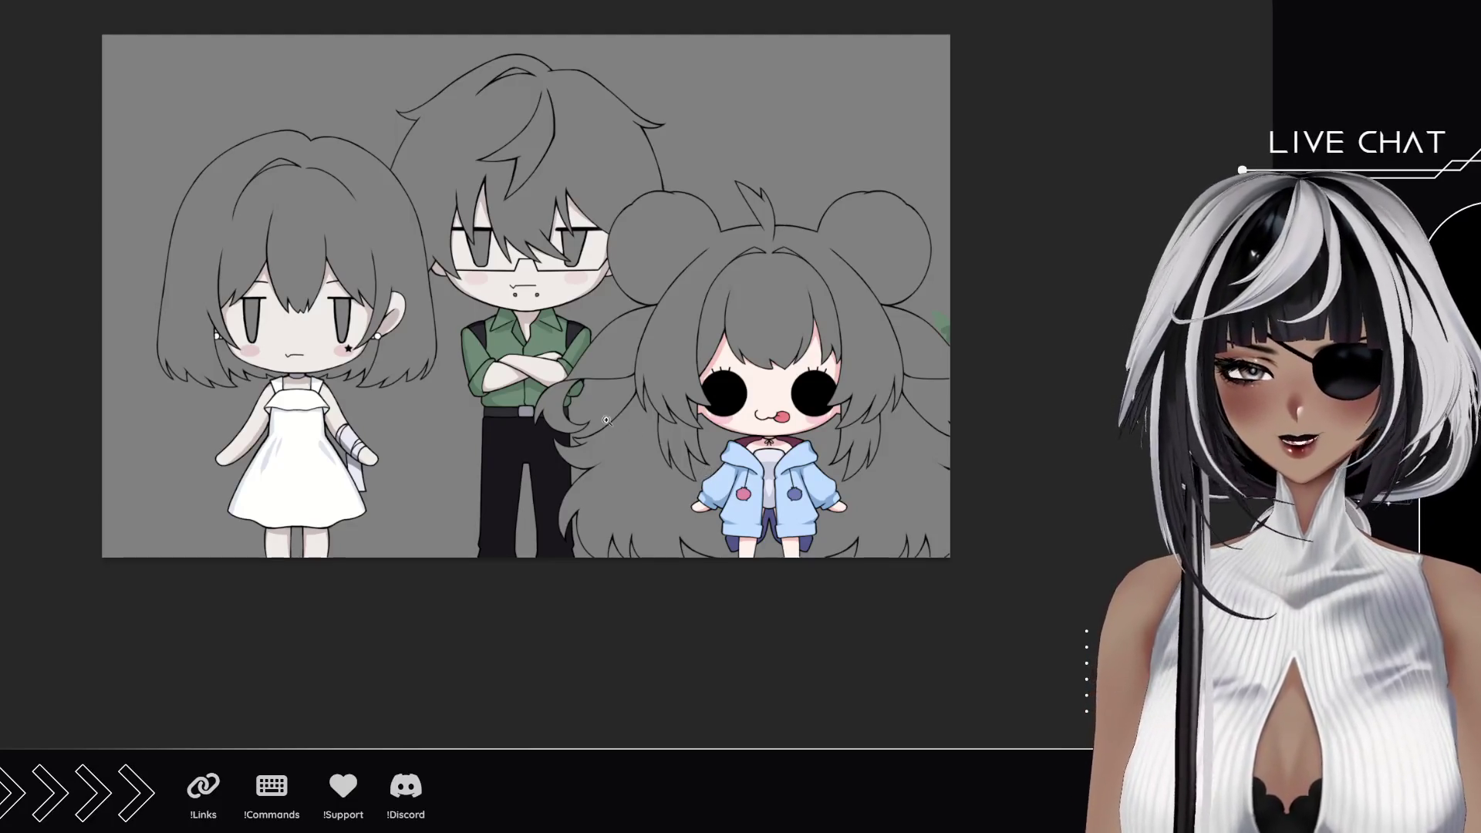
{"action": "scroll", "coordinate": [194, 281], "scroll_direction": "up", "scroll_amount": 2}
{"action": "scroll", "coordinate": [348, 289], "scroll_direction": "up", "scroll_amount": 2}
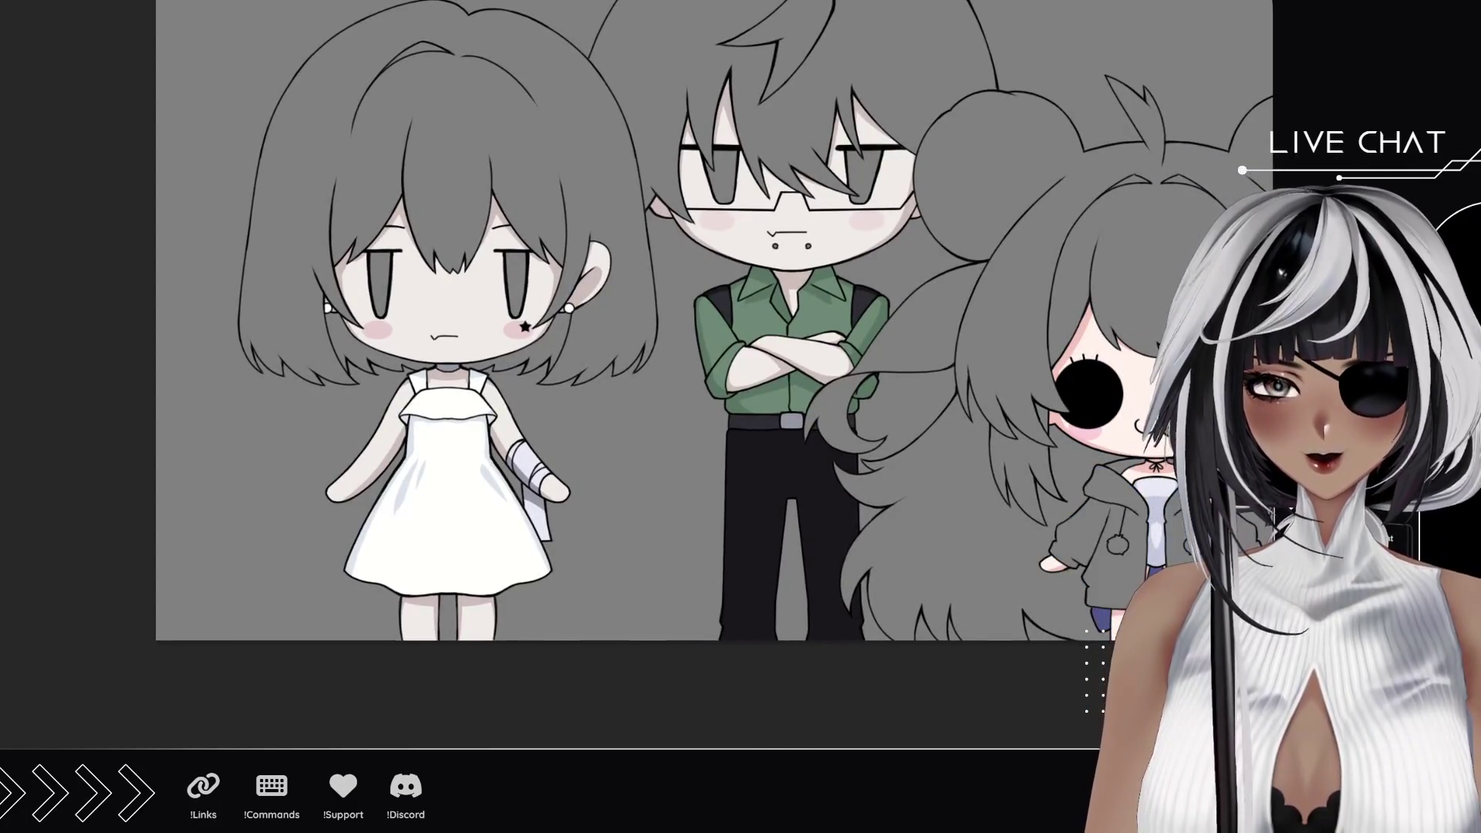
{"action": "scroll", "coordinate": [396, 269], "scroll_direction": "up", "scroll_amount": 2}
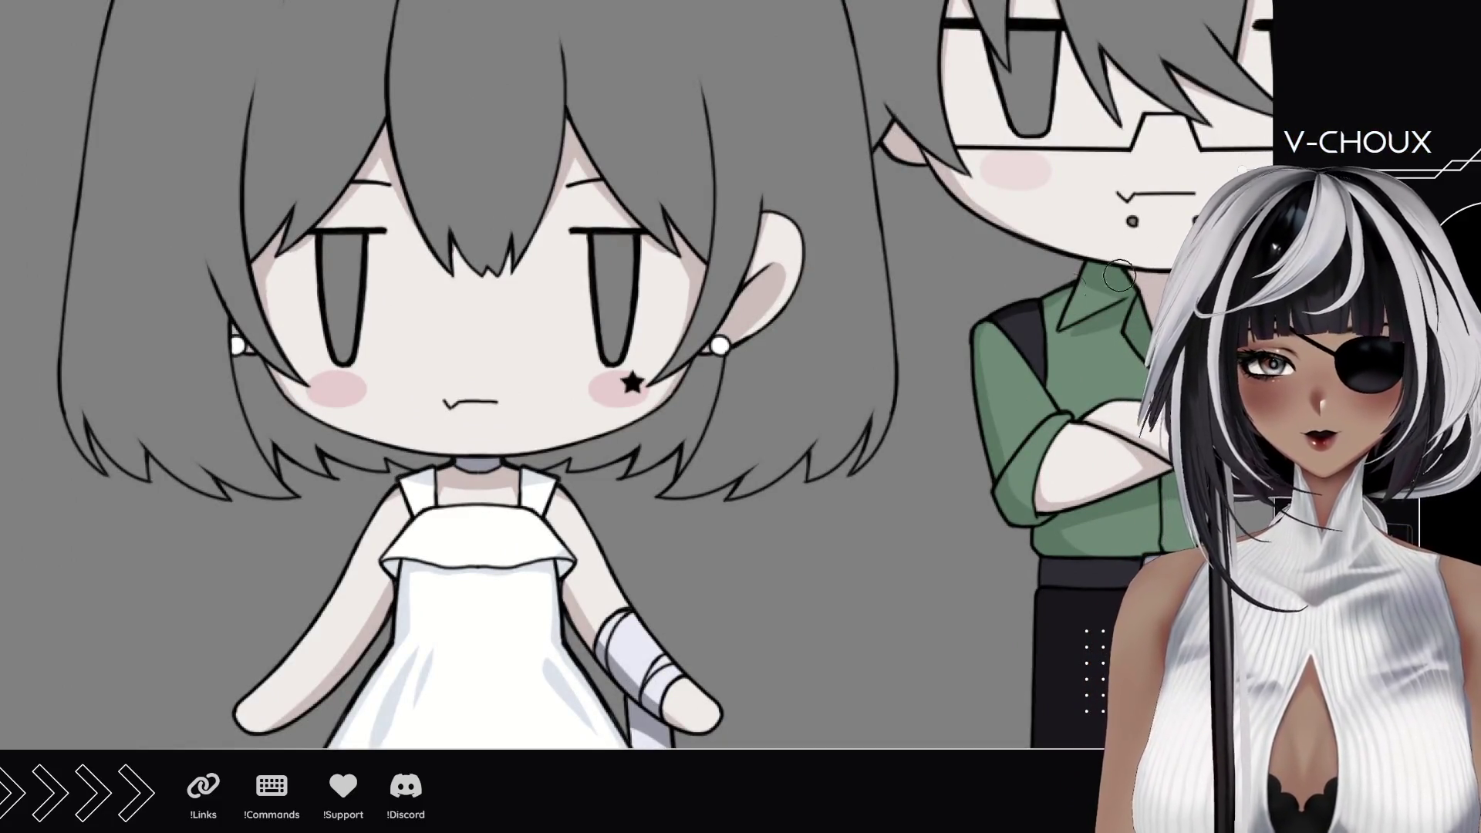
Step: Fill both of the white-dress girl's eyes and both of the boy's eyes solid black
{"action": "mouse_move", "coordinate": [331, 248]}
{"action": "left_mouse_down"}
{"action": "mouse_move", "coordinate": [343, 342]}
{"action": "mouse_move", "coordinate": [353, 277]}
{"action": "left_mouse_up"}
{"action": "mouse_move", "coordinate": [603, 266]}
{"action": "left_mouse_down"}
{"action": "mouse_move", "coordinate": [616, 337]}
{"action": "mouse_move", "coordinate": [610, 264]}
{"action": "left_mouse_up"}
{"action": "left_click_drag", "start_coordinate": [880, 348], "coordinate": [521, 499]}
{"action": "mouse_move", "coordinate": [623, 220]}
{"action": "left_mouse_down"}
{"action": "mouse_move", "coordinate": [672, 278]}
{"action": "mouse_move", "coordinate": [669, 199]}
{"action": "mouse_move", "coordinate": [677, 278]}
{"action": "mouse_move", "coordinate": [655, 283]}
{"action": "left_mouse_up"}
{"action": "mouse_move", "coordinate": [914, 198]}
{"action": "left_mouse_down"}
{"action": "mouse_move", "coordinate": [952, 241]}
{"action": "mouse_move", "coordinate": [944, 276]}
{"action": "mouse_move", "coordinate": [967, 185]}
{"action": "mouse_move", "coordinate": [966, 261]}
{"action": "left_mouse_up"}
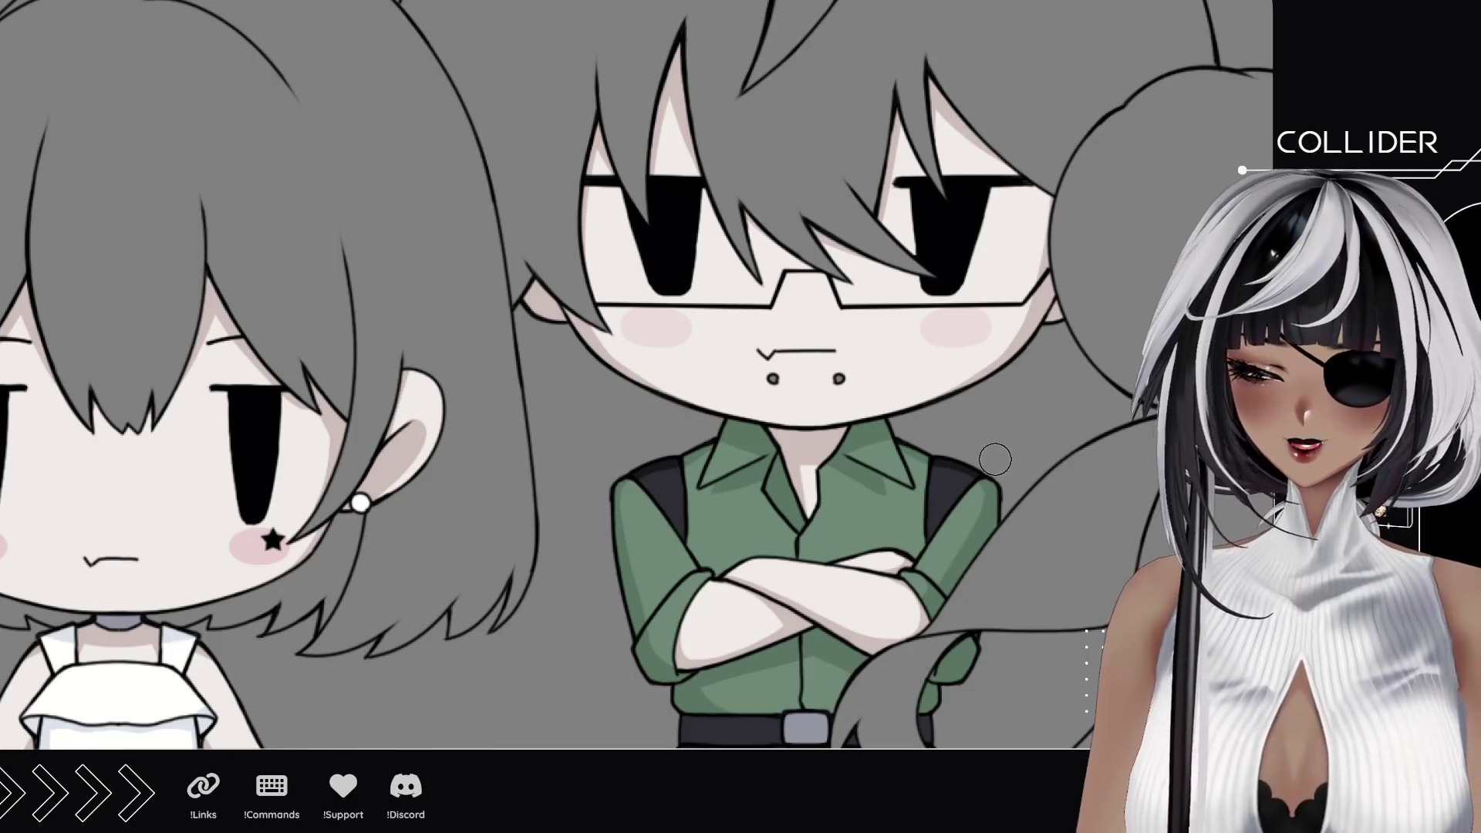
{"action": "left_click_drag", "start_coordinate": [991, 456], "coordinate": [882, 463]}
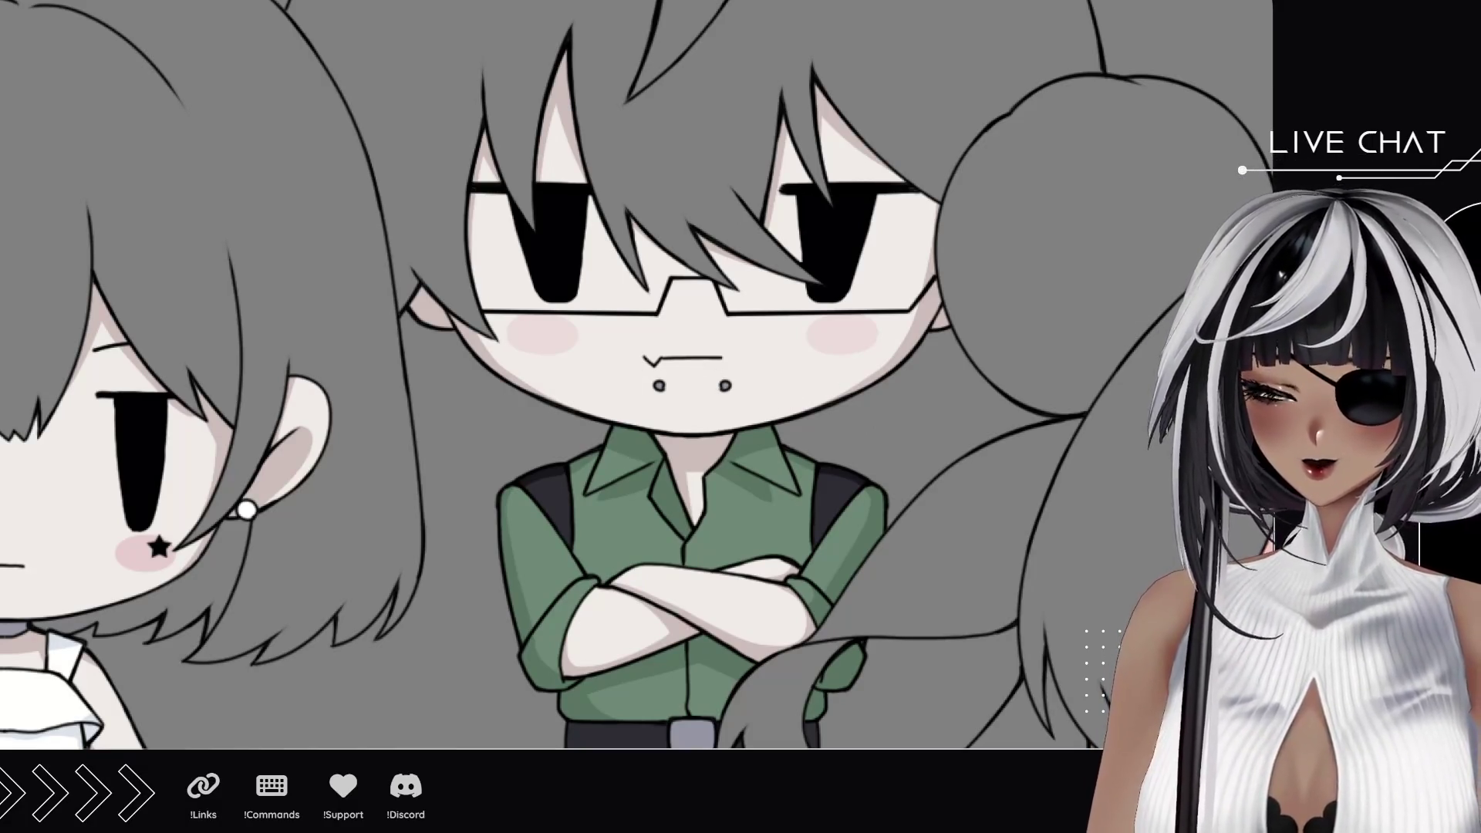
{"action": "scroll", "coordinate": [757, 414], "scroll_direction": "down", "scroll_amount": 5}
{"action": "scroll", "coordinate": [759, 414], "scroll_direction": "up", "scroll_amount": 2}
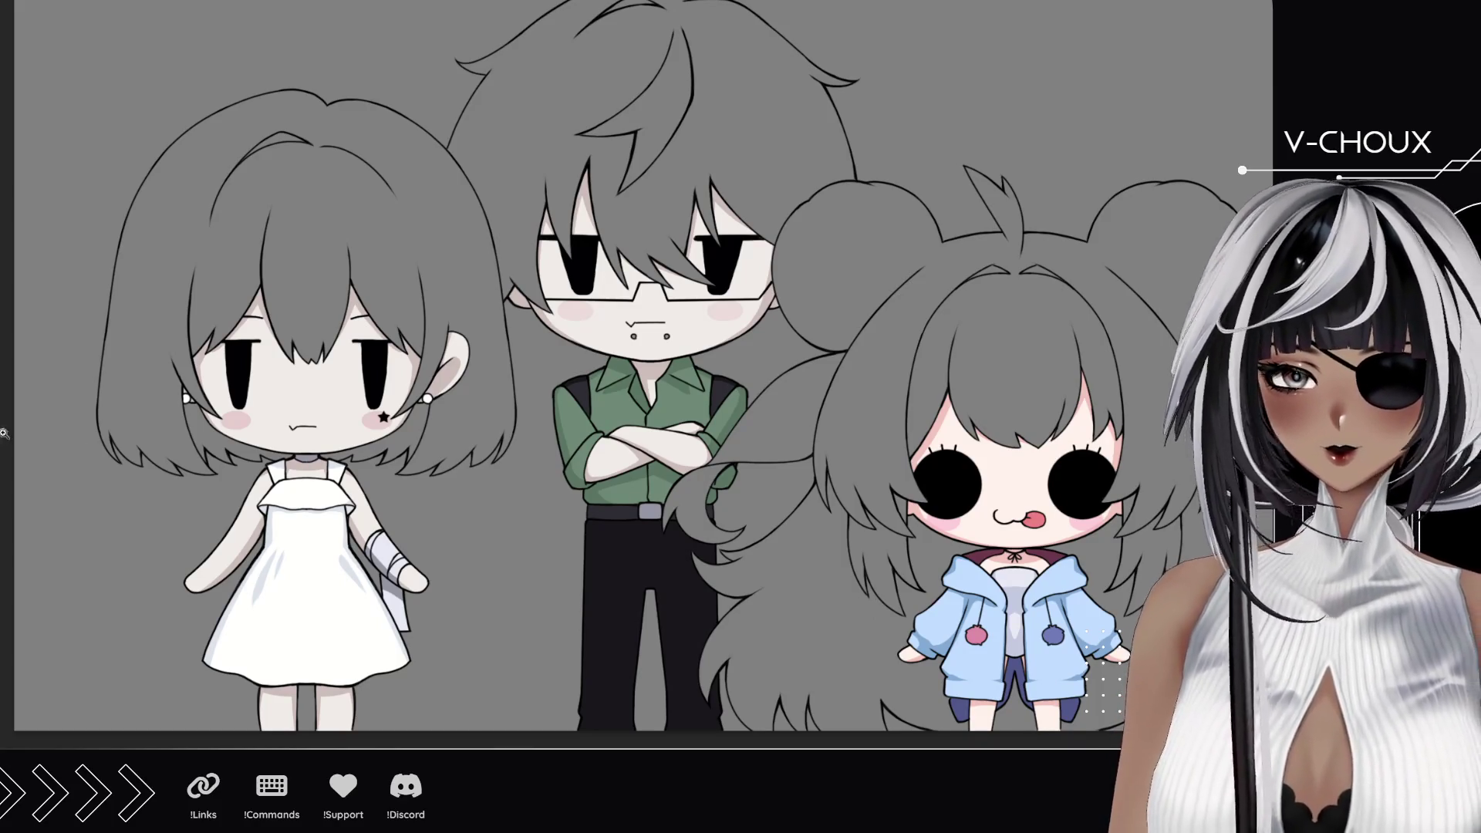
{"action": "scroll", "coordinate": [695, 257], "scroll_direction": "up", "scroll_amount": 3}
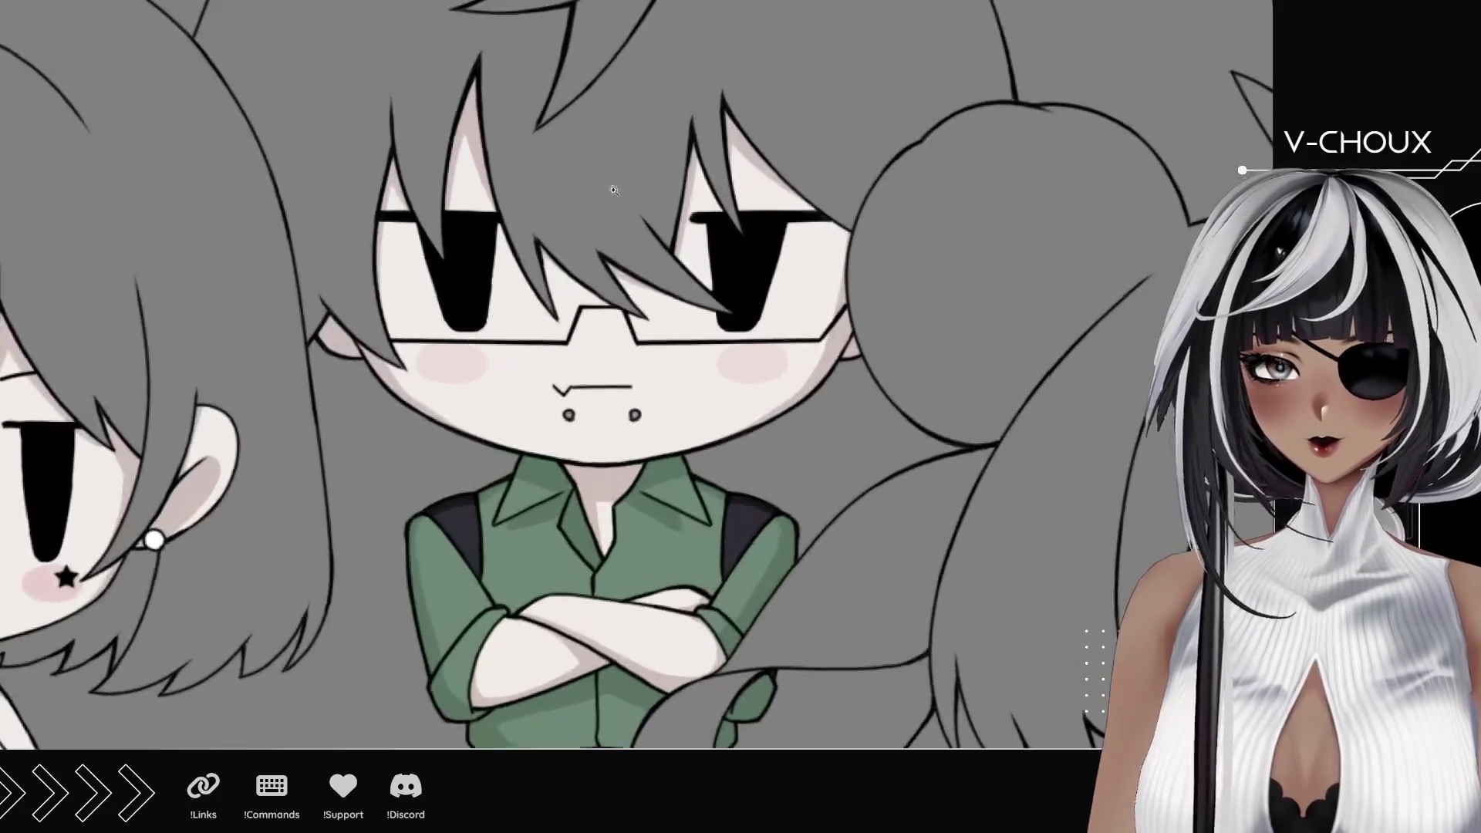
{"action": "scroll", "coordinate": [695, 257], "scroll_direction": "up", "scroll_amount": 3}
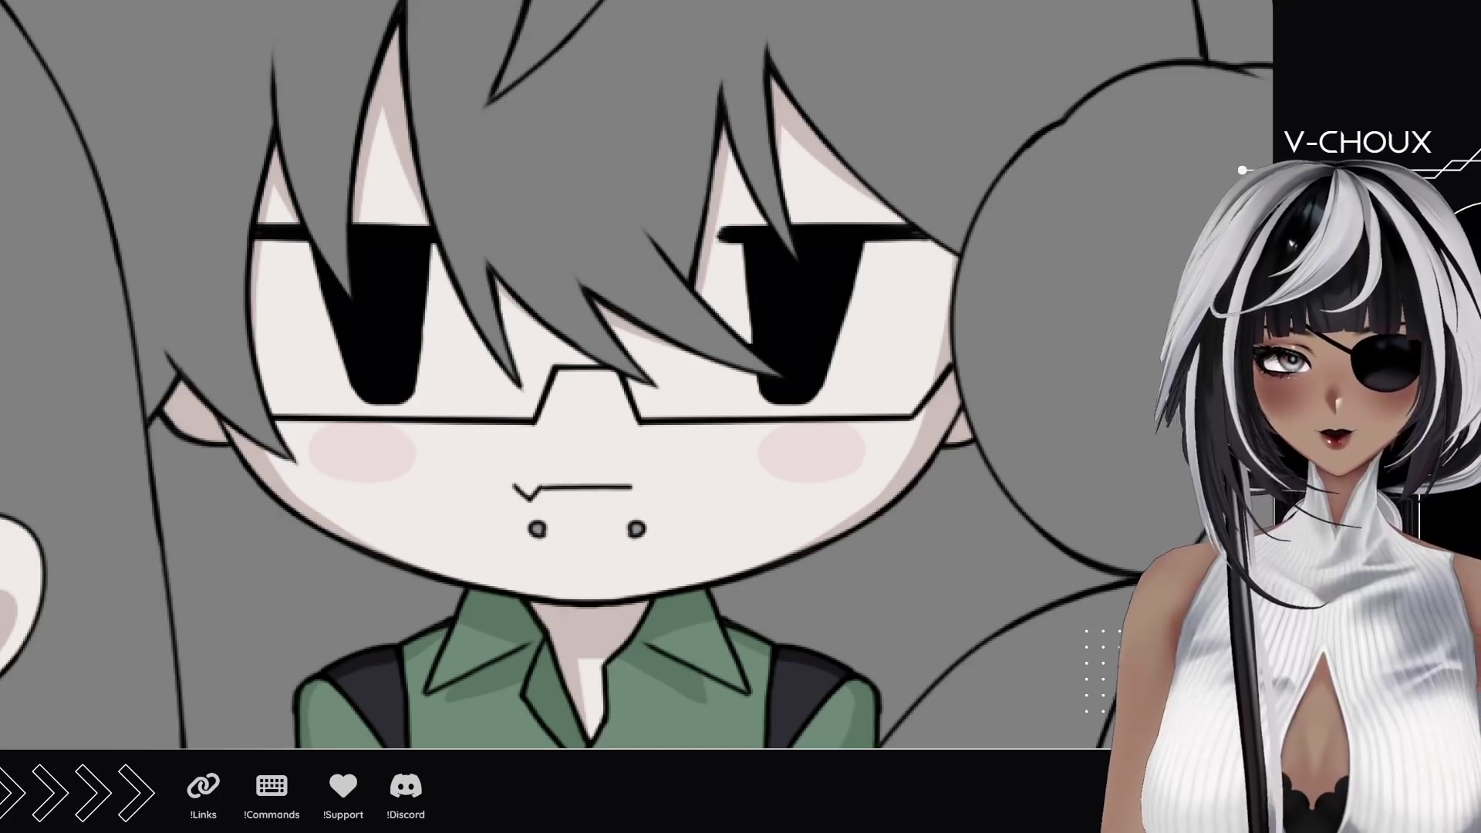
{"action": "left_click", "coordinate": [587, 535]}
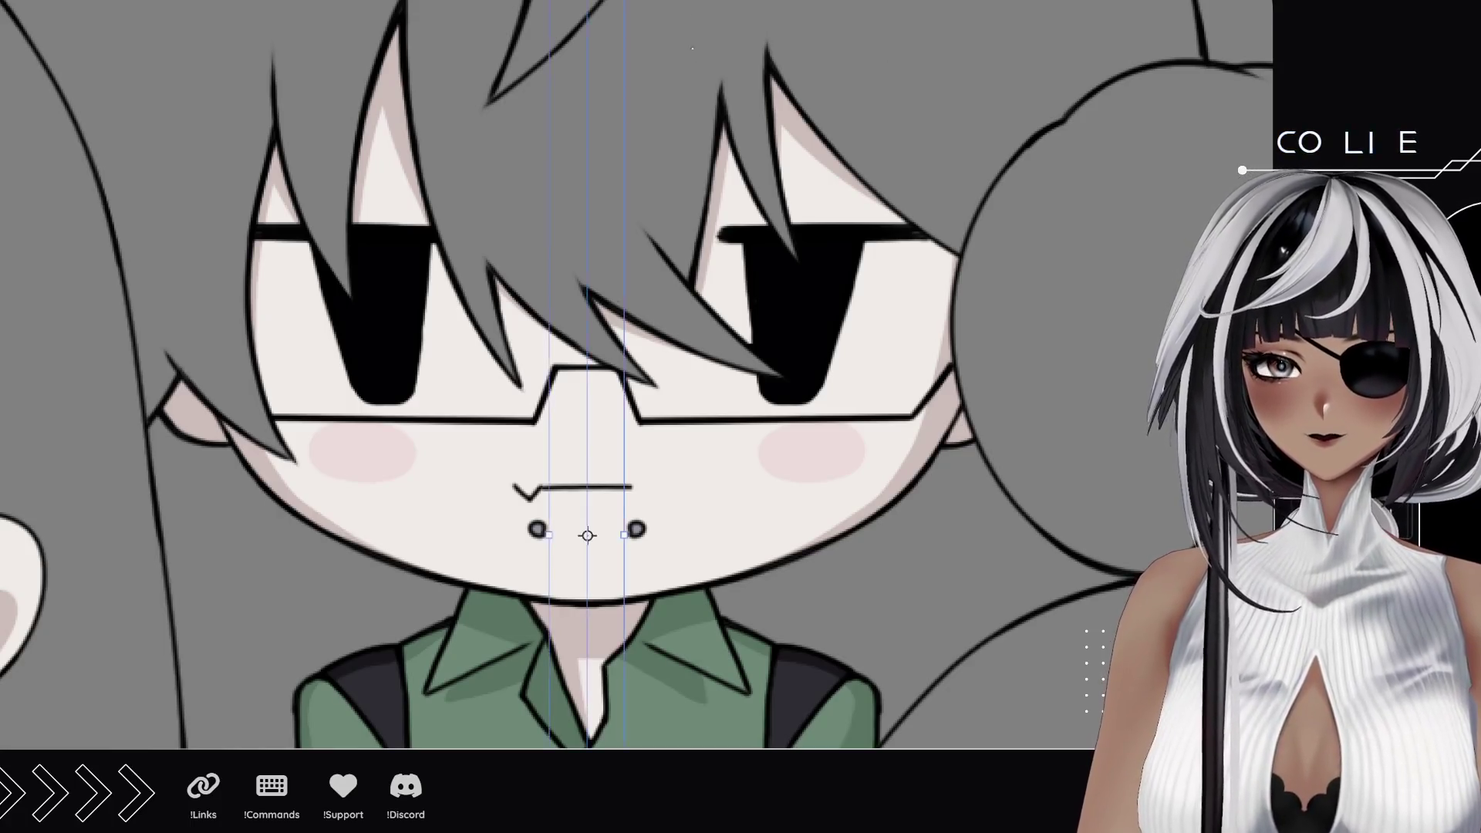
Step: Redraw the boy's mirrored black eyebrows slightly lower and thicker above both eyes
{"action": "key", "text": "Escape"}
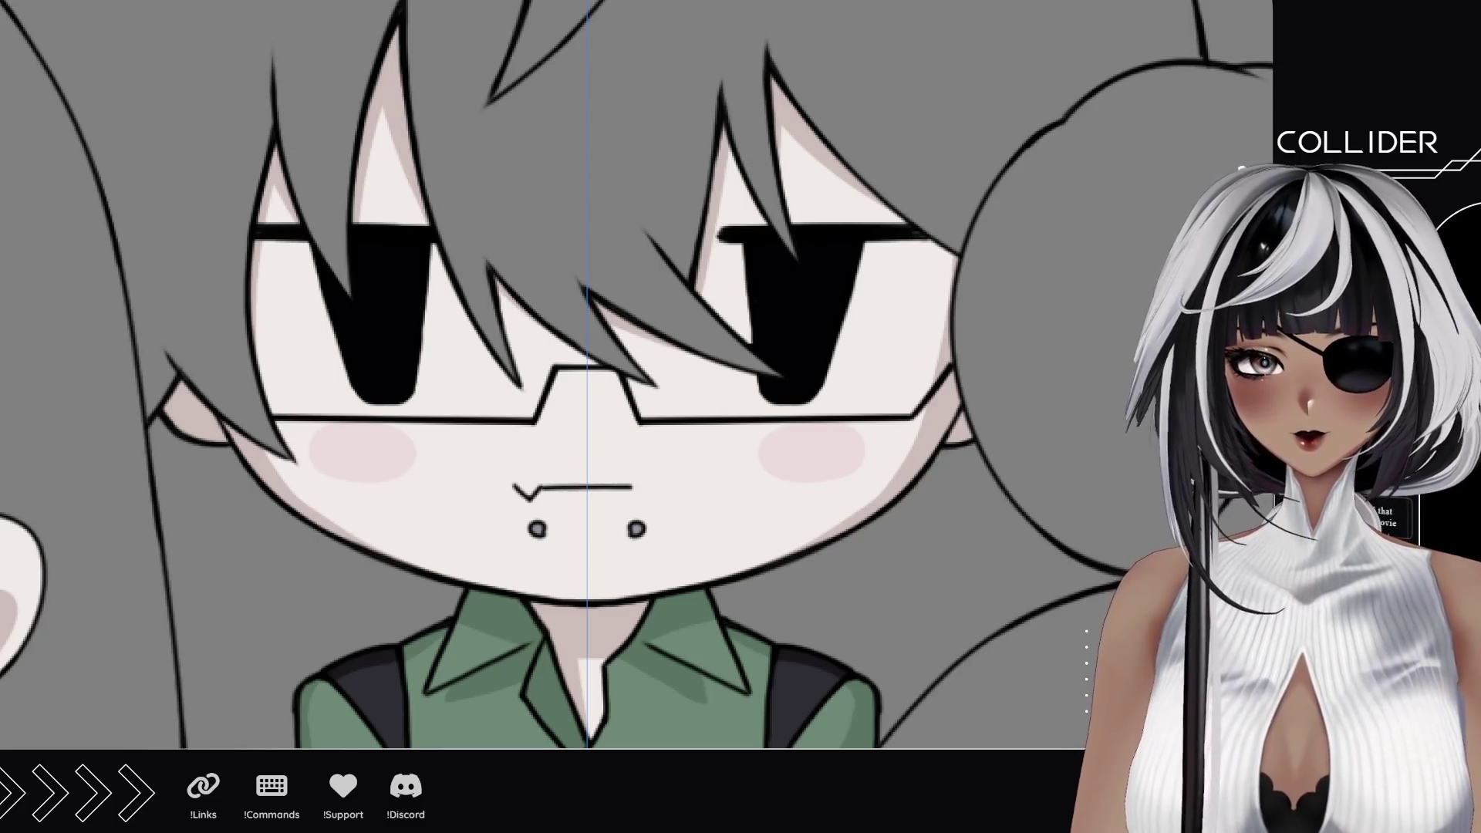
{"action": "left_click_drag", "start_coordinate": [361, 153], "coordinate": [414, 168]}
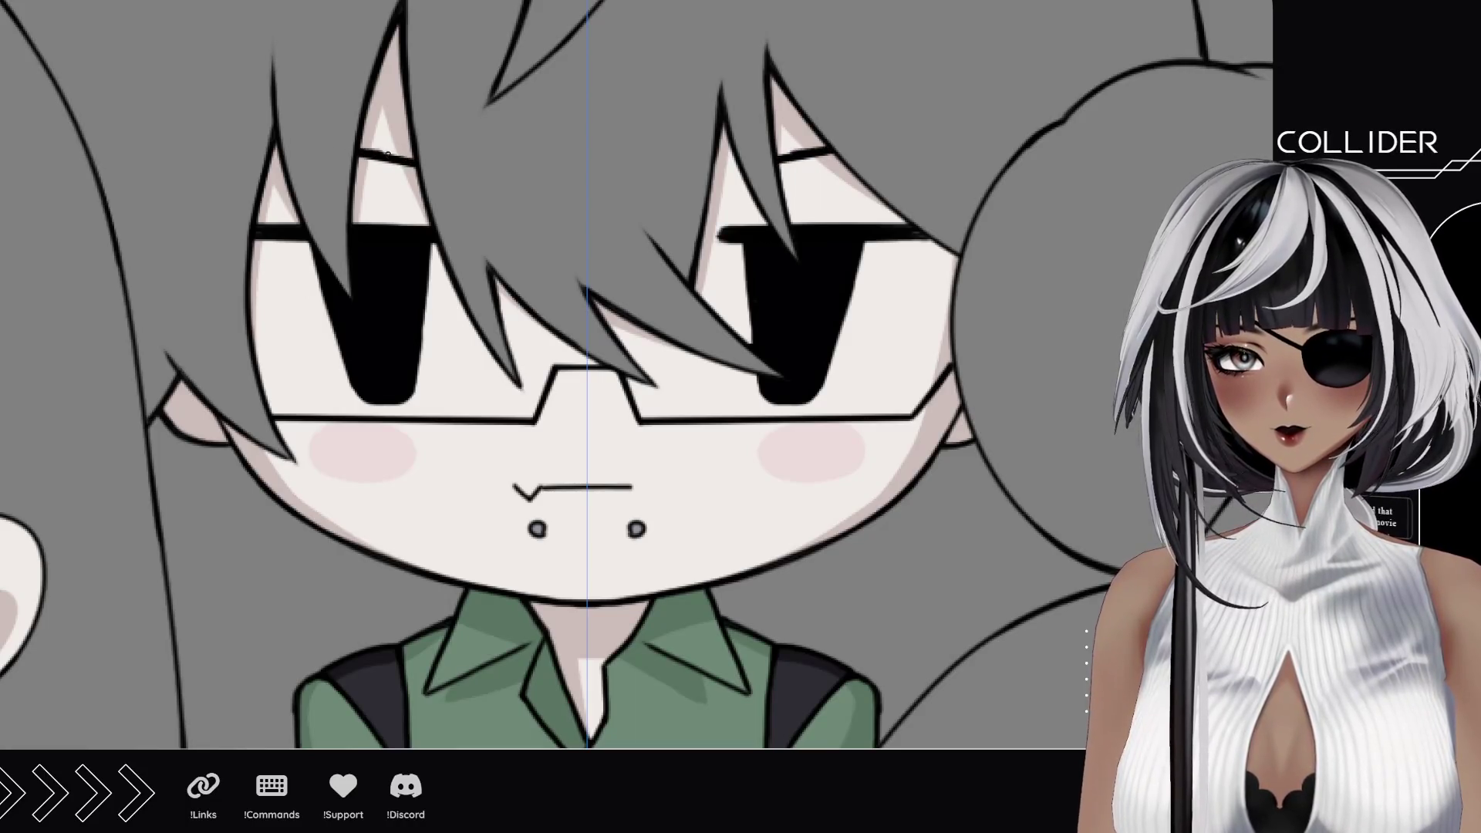
{"action": "key", "text": "ctrl+z"}
{"action": "left_click_drag", "start_coordinate": [358, 164], "coordinate": [415, 175]}
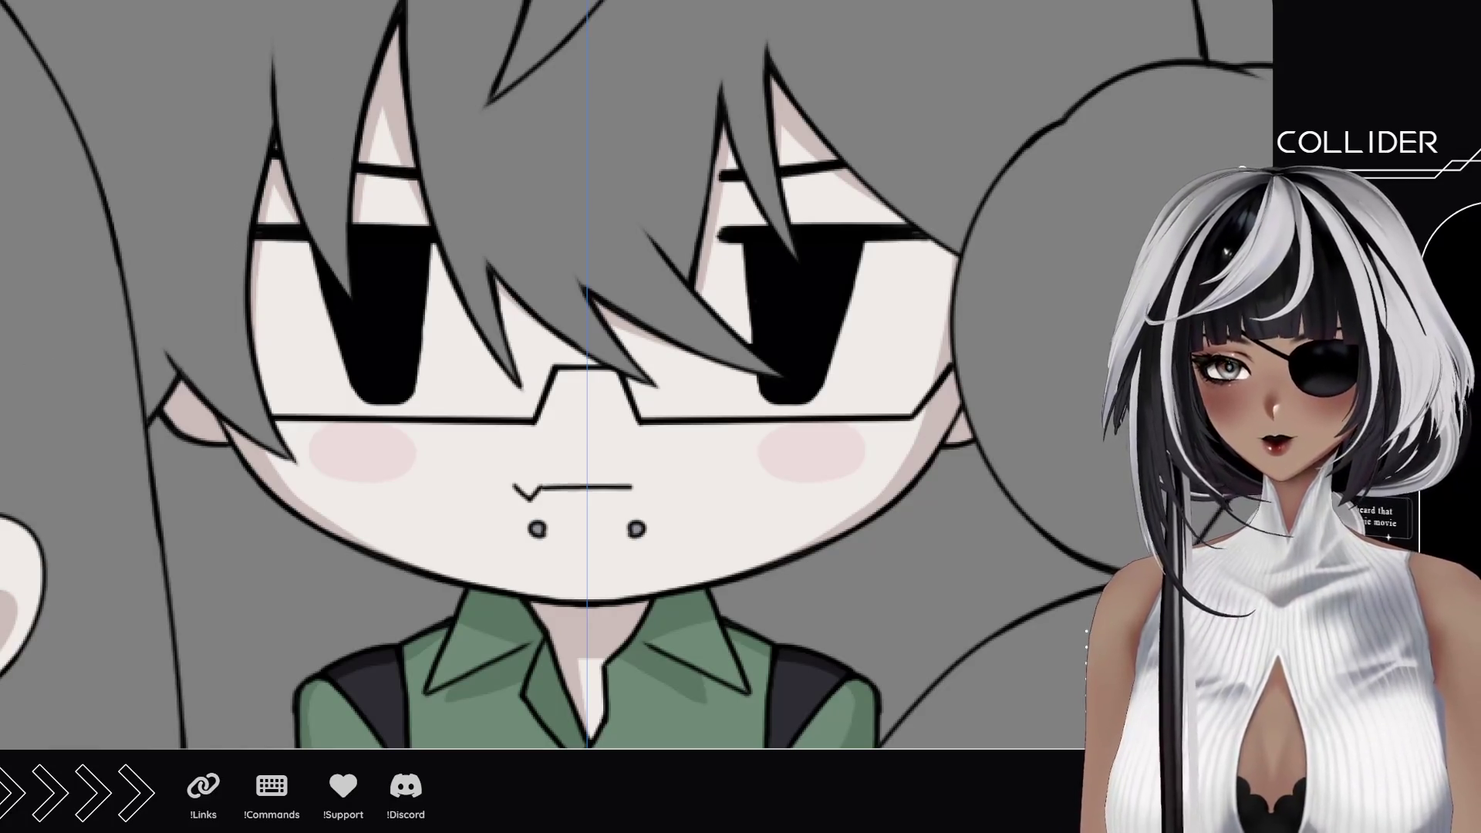
{"action": "scroll", "coordinate": [578, 405], "scroll_direction": "down", "scroll_amount": 5}
{"action": "left_click_drag", "start_coordinate": [692, 536], "coordinate": [739, 473]}
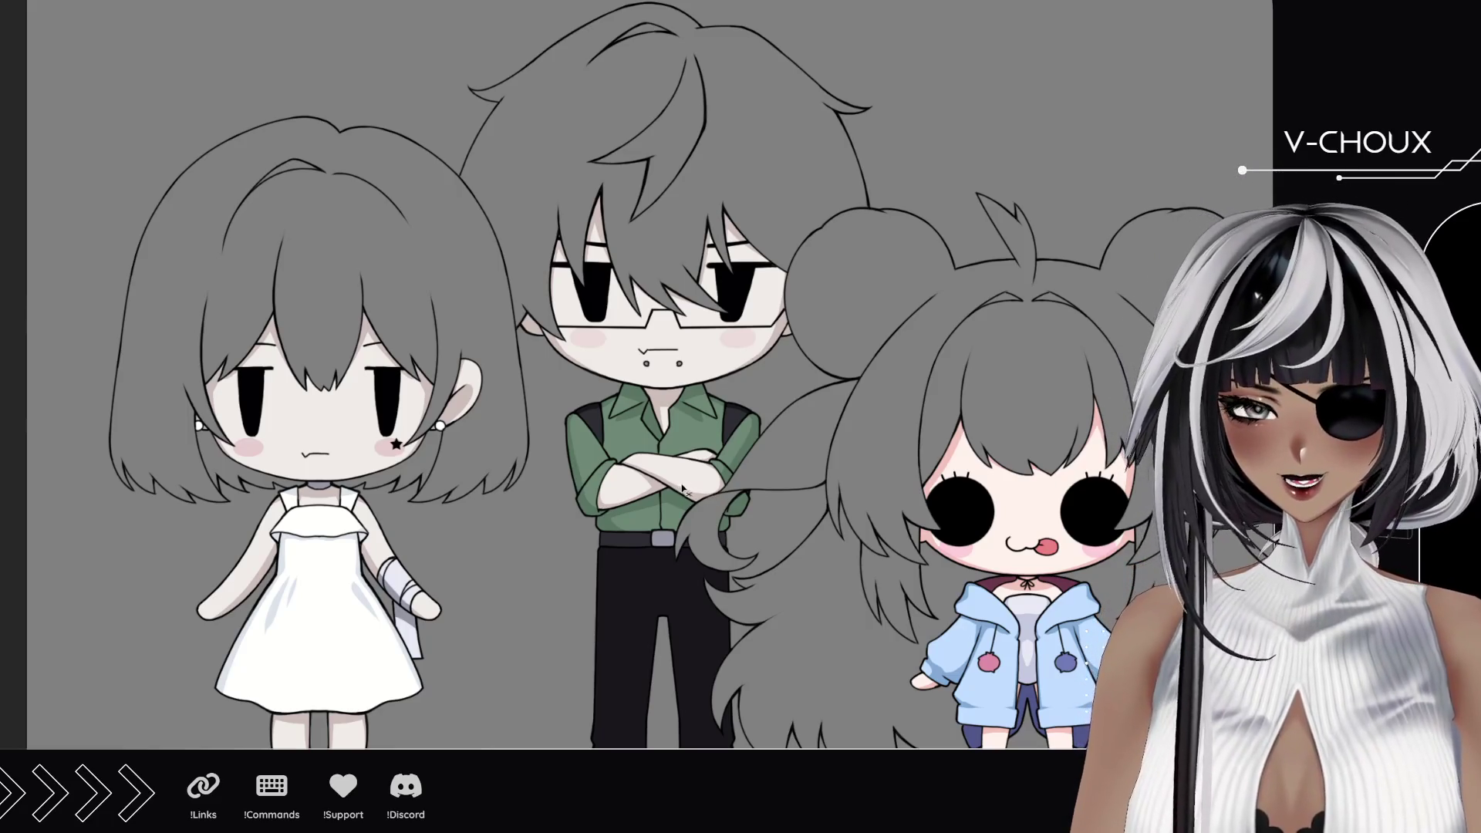
{"action": "scroll", "coordinate": [785, 558], "scroll_direction": "down", "scroll_amount": 2}
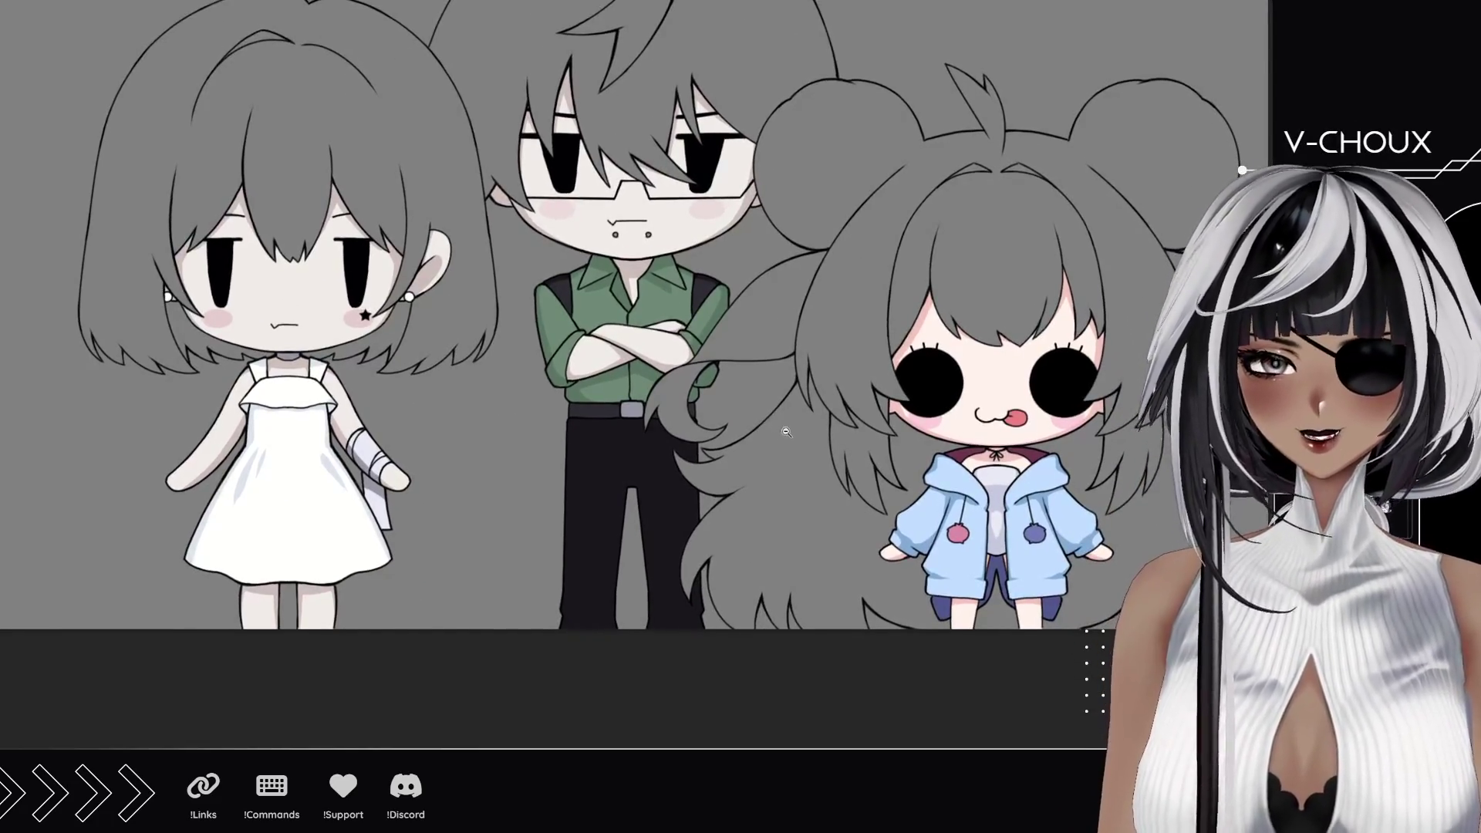
{"action": "scroll", "coordinate": [786, 557], "scroll_direction": "down", "scroll_amount": 2}
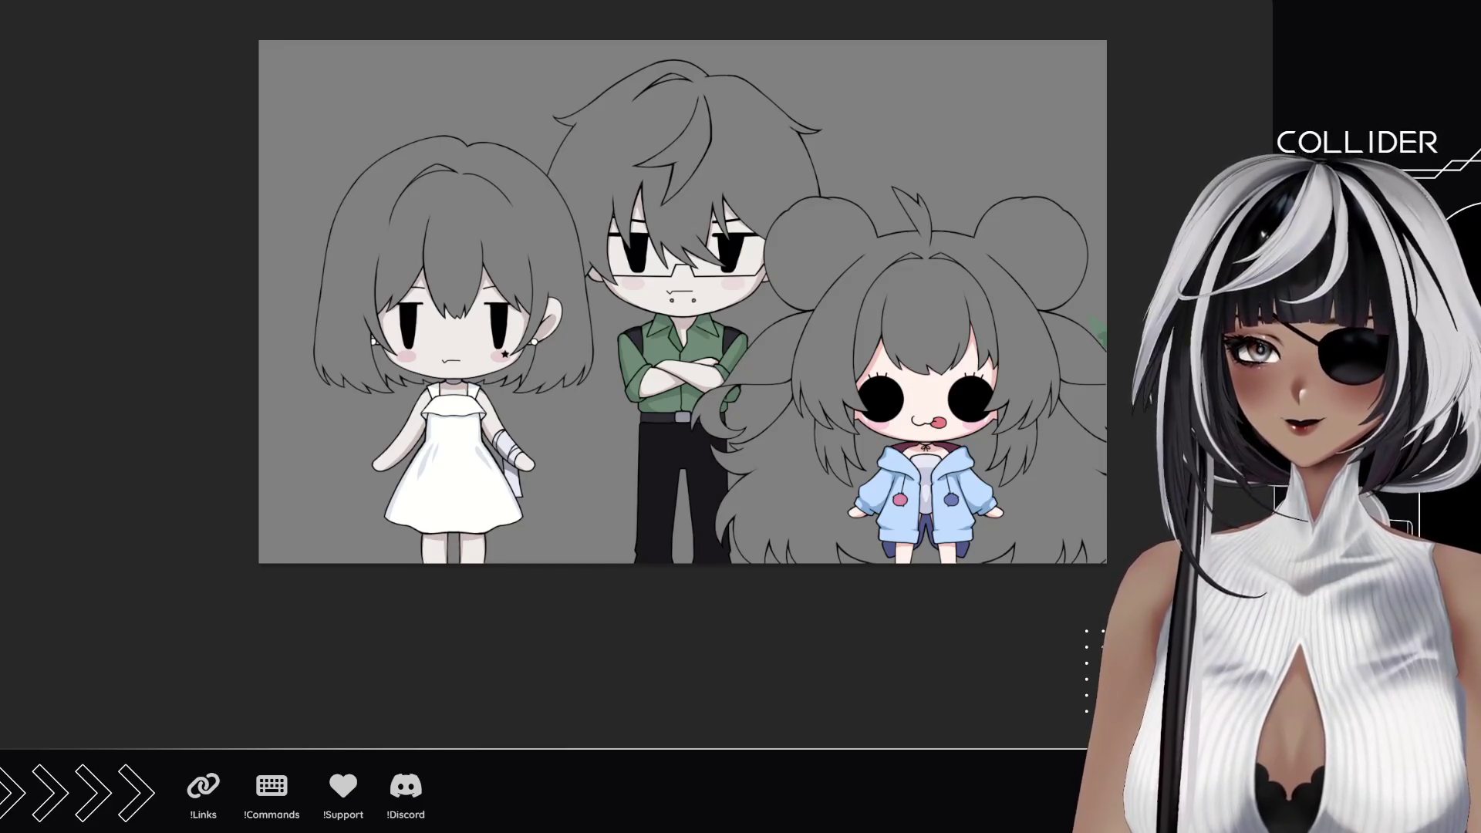
Step: Select all three characters' hair shapes, refining the selection around the boy's shoulders
{"action": "key", "text": "ctrl+a"}
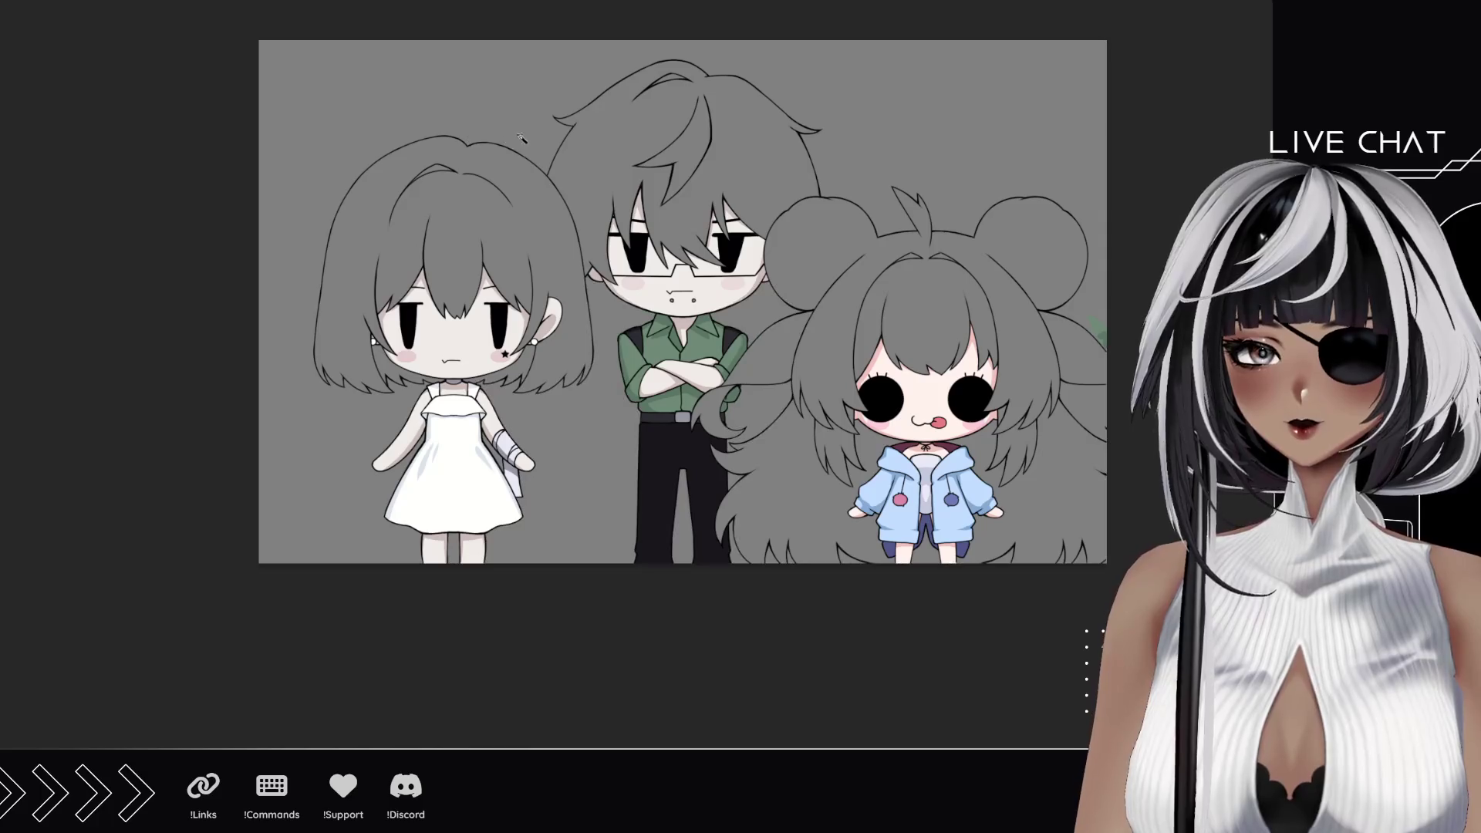
{"action": "key", "text": "ctrl+shift+i"}
{"action": "left_click_drag", "start_coordinate": [498, 462], "coordinate": [755, 527]}
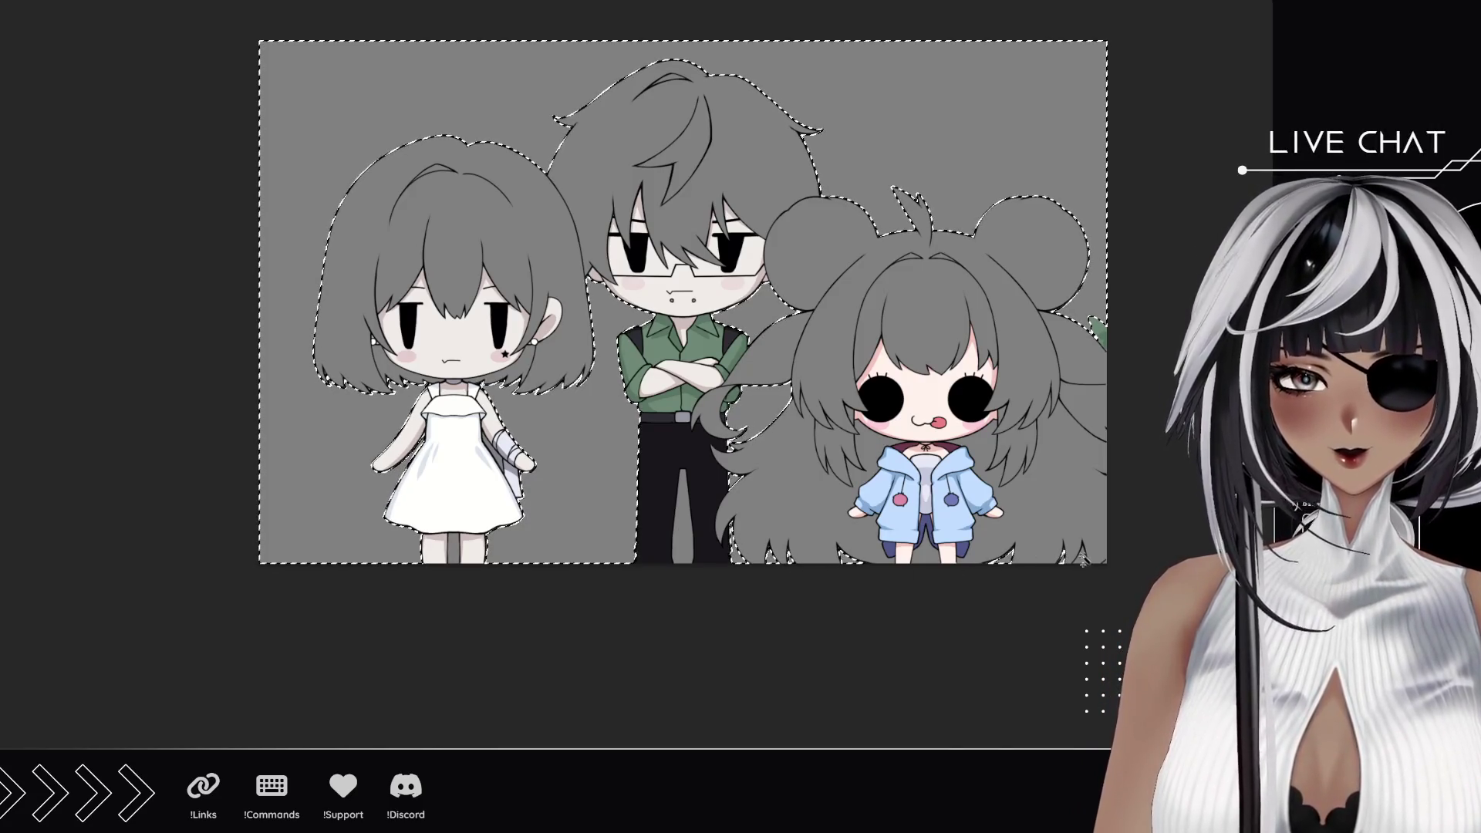
Step: Reveal the colour layers and erase the stray green speck beside the bun-haired girl's hair
{"action": "left_click", "coordinate": [1096, 402]}
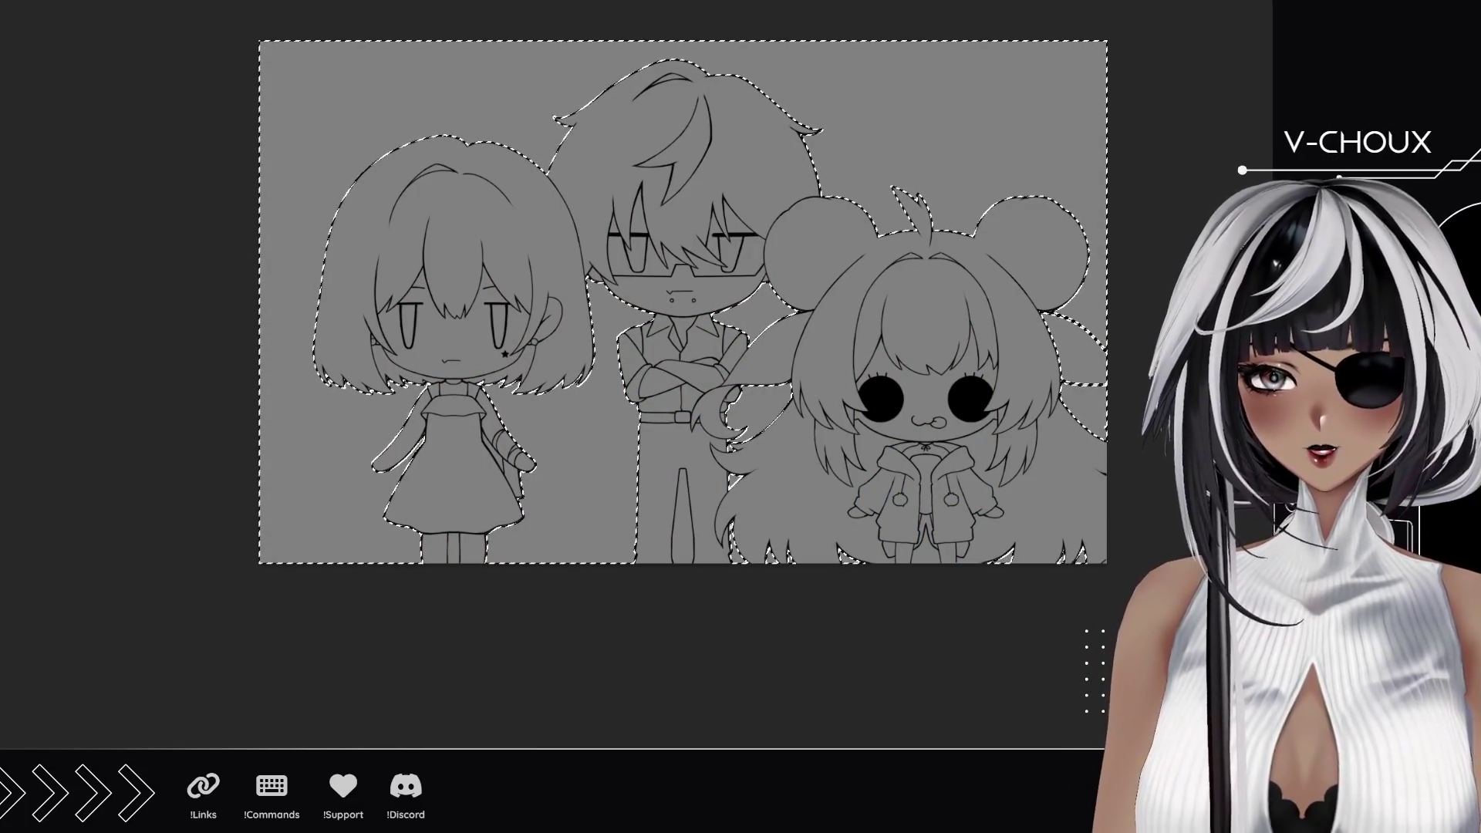
{"action": "scroll", "coordinate": [880, 382], "scroll_direction": "up", "scroll_amount": 6}
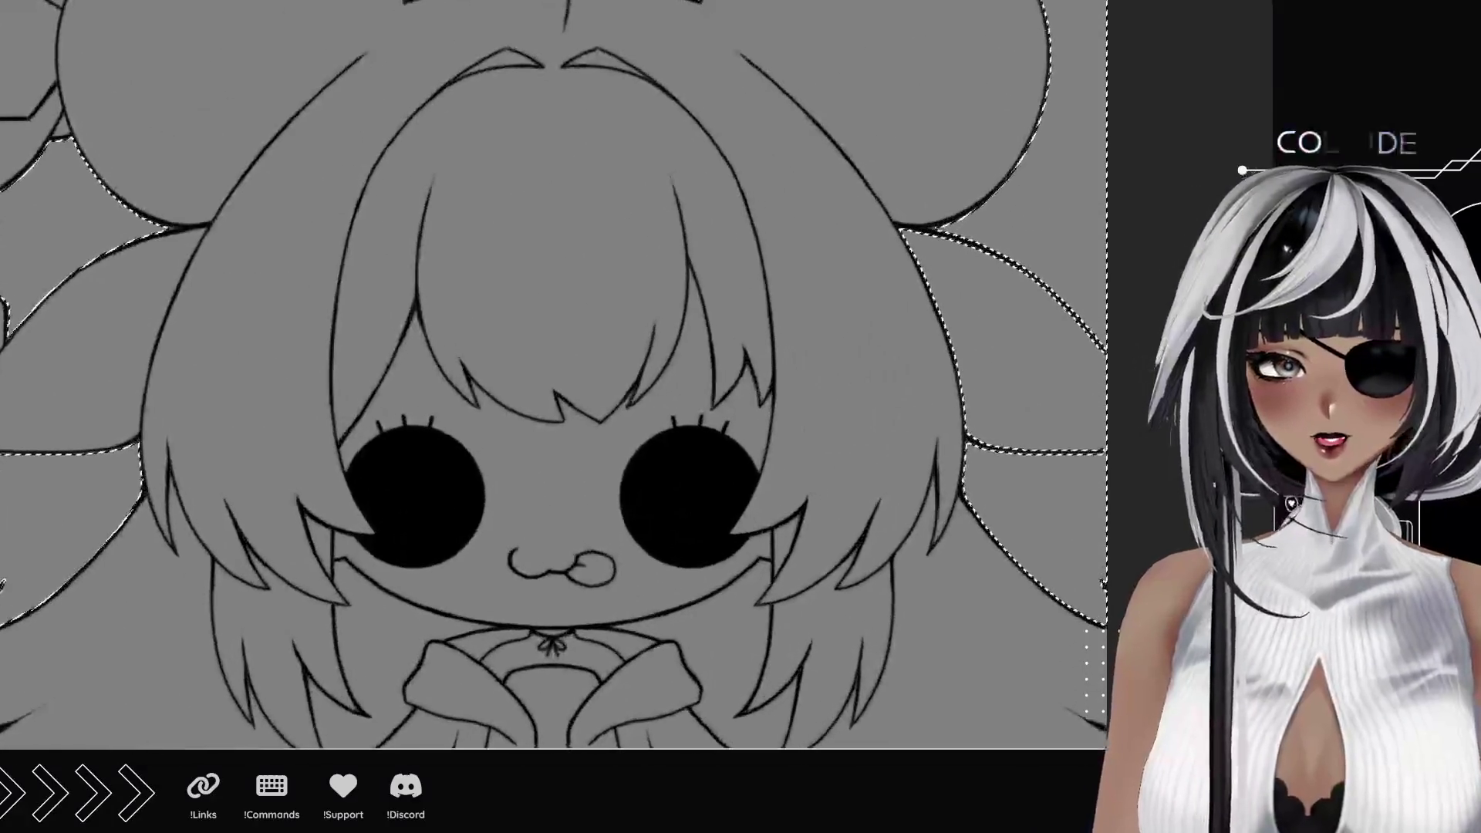
{"action": "left_click_drag", "start_coordinate": [881, 382], "coordinate": [999, 505]}
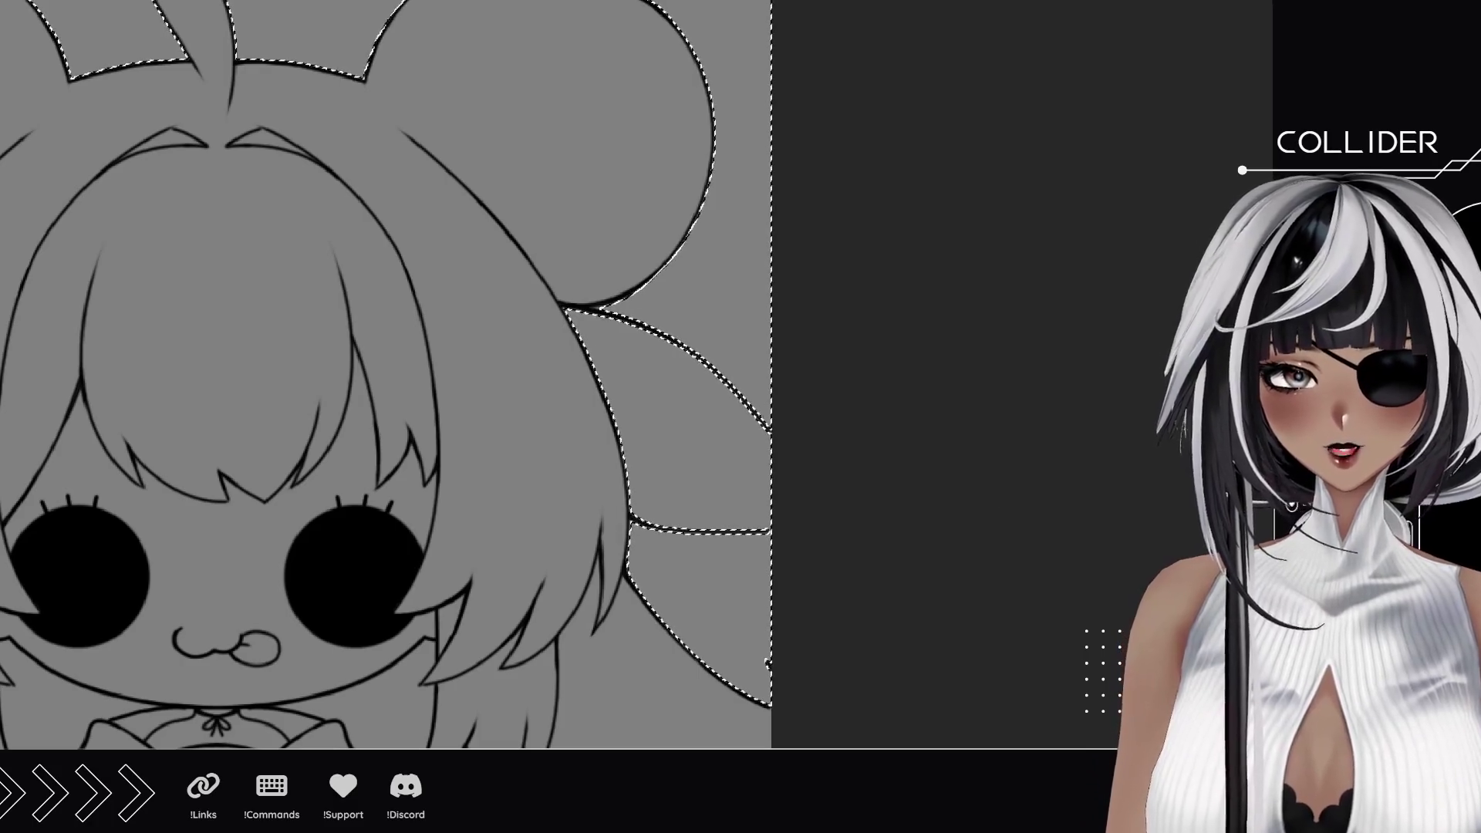
{"action": "key", "text": "ctrl+z"}
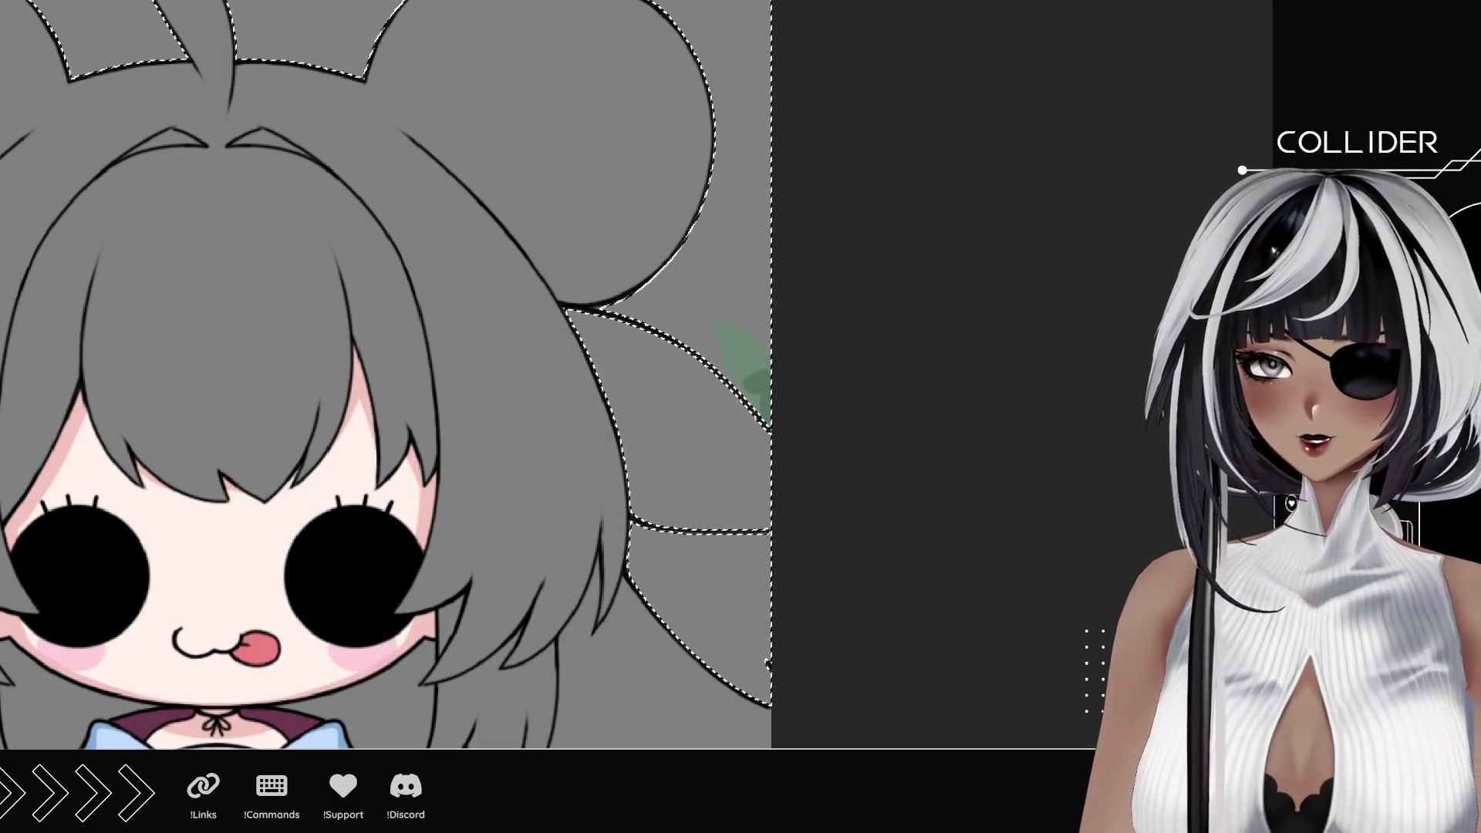
{"action": "left_click_drag", "start_coordinate": [695, 324], "coordinate": [758, 393]}
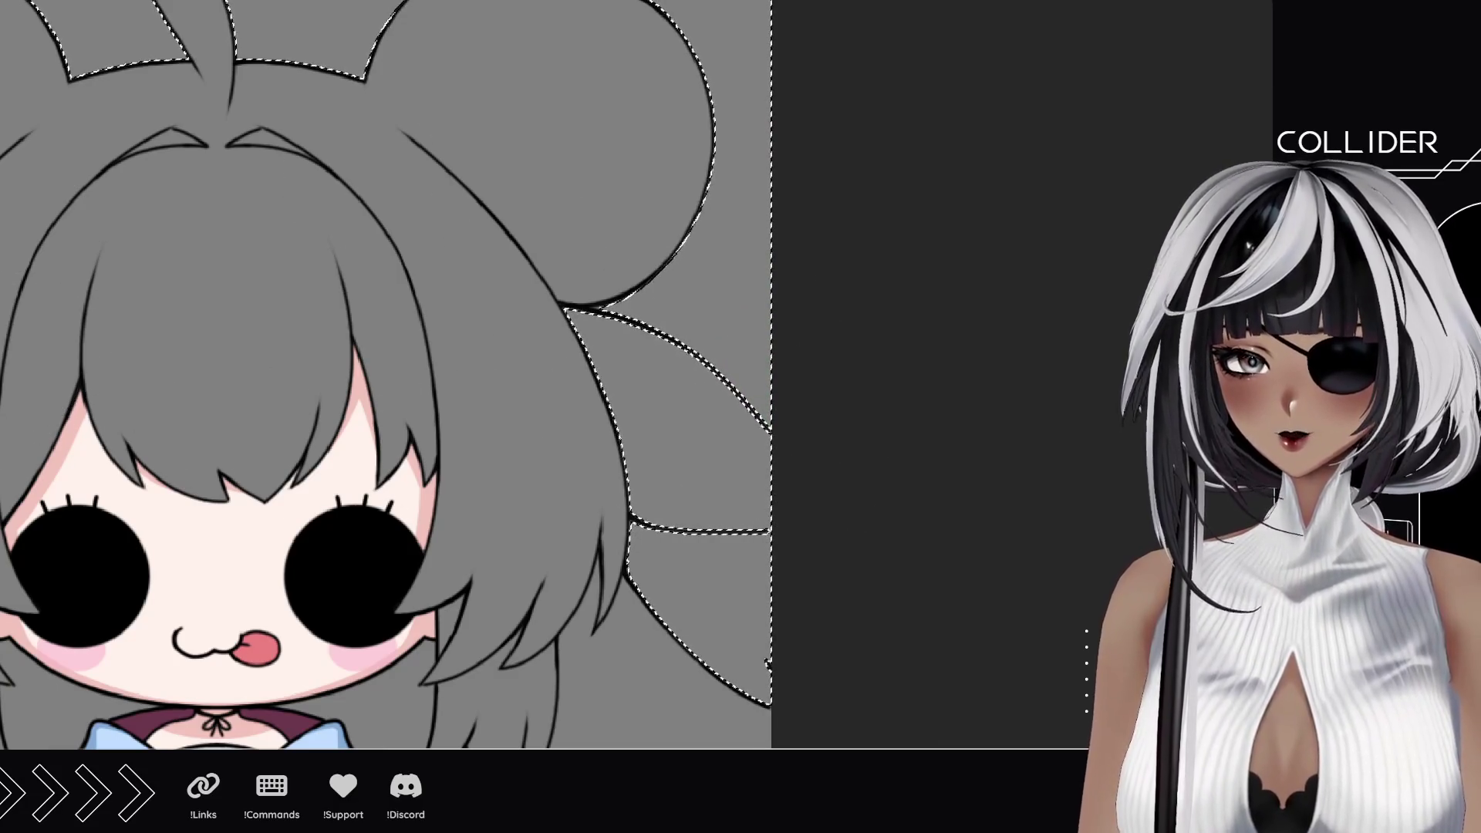
{"action": "scroll", "coordinate": [688, 337], "scroll_direction": "down", "scroll_amount": 5}
Step: Clear the hair selection and start painting the white-dress girl's left hair dark
{"action": "left_click_drag", "start_coordinate": [347, 348], "coordinate": [694, 394]}
{"action": "scroll", "coordinate": [695, 393], "scroll_direction": "down", "scroll_amount": 2}
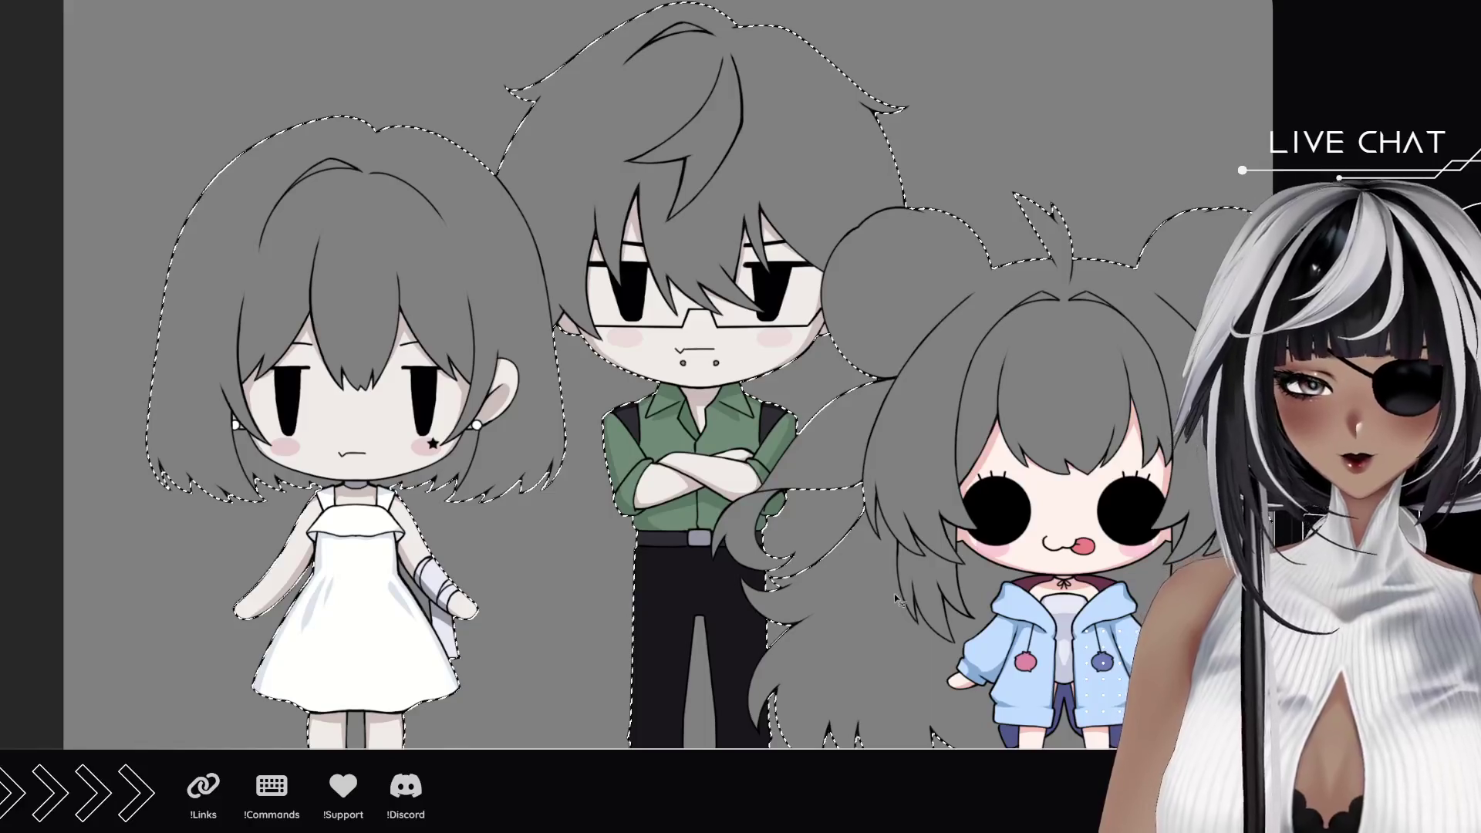
{"action": "key", "text": "ctrl+d"}
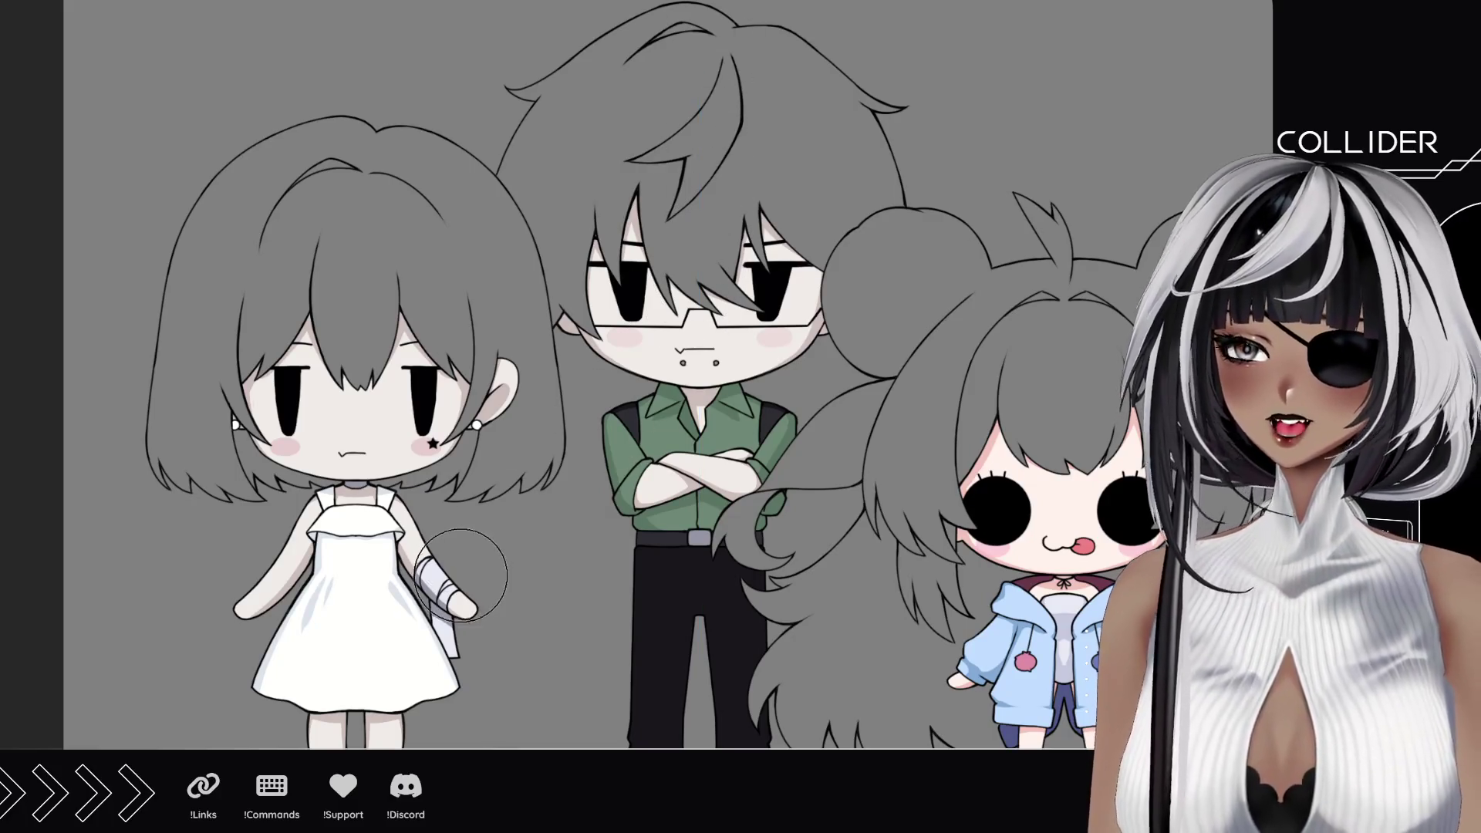
{"action": "mouse_move", "coordinate": [247, 510]}
{"action": "left_mouse_down"}
{"action": "mouse_move", "coordinate": [175, 440]}
{"action": "mouse_move", "coordinate": [197, 325]}
{"action": "mouse_move", "coordinate": [232, 255]}
{"action": "mouse_move", "coordinate": [300, 370]}
{"action": "mouse_move", "coordinate": [266, 185]}
{"action": "mouse_move", "coordinate": [335, 139]}
{"action": "mouse_move", "coordinate": [388, 331]}
{"action": "left_mouse_up"}
Step: Paint the right side of the white-dress girl's hair dark black and check its edges
{"action": "mouse_move", "coordinate": [422, 400]}
{"action": "left_mouse_down"}
{"action": "mouse_move", "coordinate": [475, 509]}
{"action": "mouse_move", "coordinate": [521, 463]}
{"action": "mouse_move", "coordinate": [445, 289]}
{"action": "mouse_move", "coordinate": [434, 150]}
{"action": "mouse_move", "coordinate": [440, 283]}
{"action": "mouse_move", "coordinate": [454, 266]}
{"action": "left_mouse_up"}
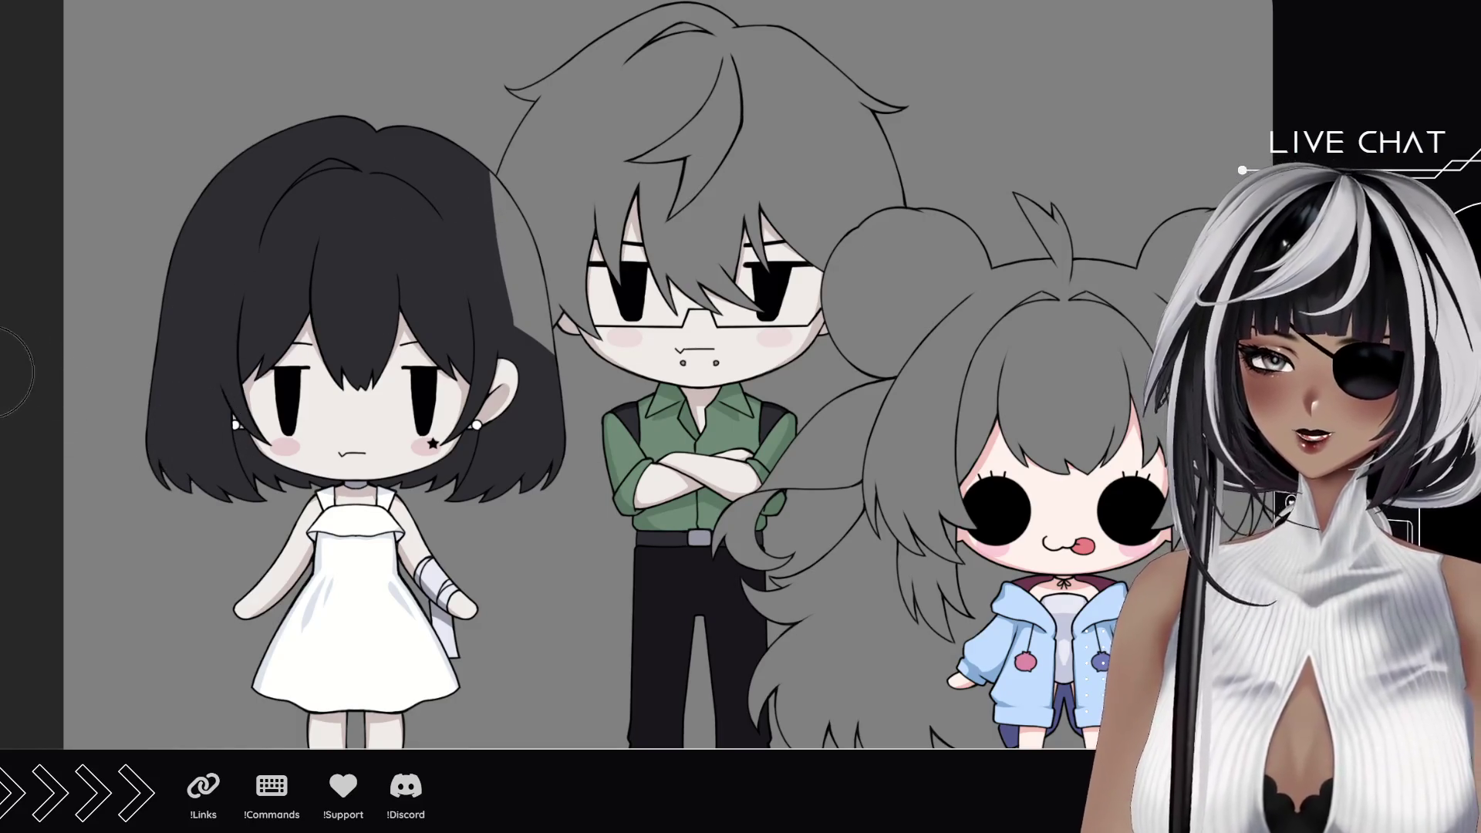
{"action": "scroll", "coordinate": [497, 279], "scroll_direction": "up", "scroll_amount": 4}
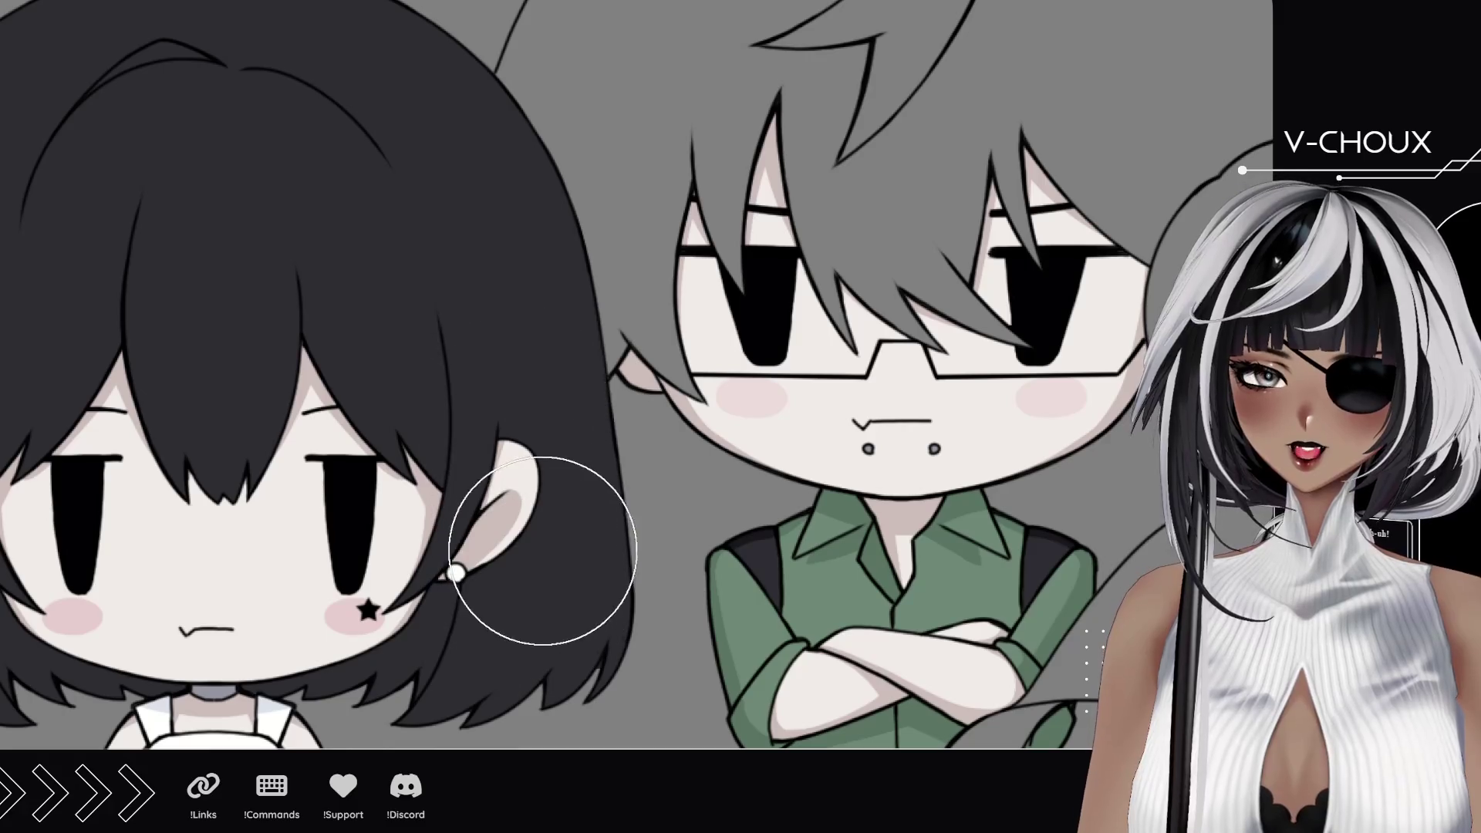
{"action": "left_click_drag", "start_coordinate": [486, 637], "coordinate": [637, 544]}
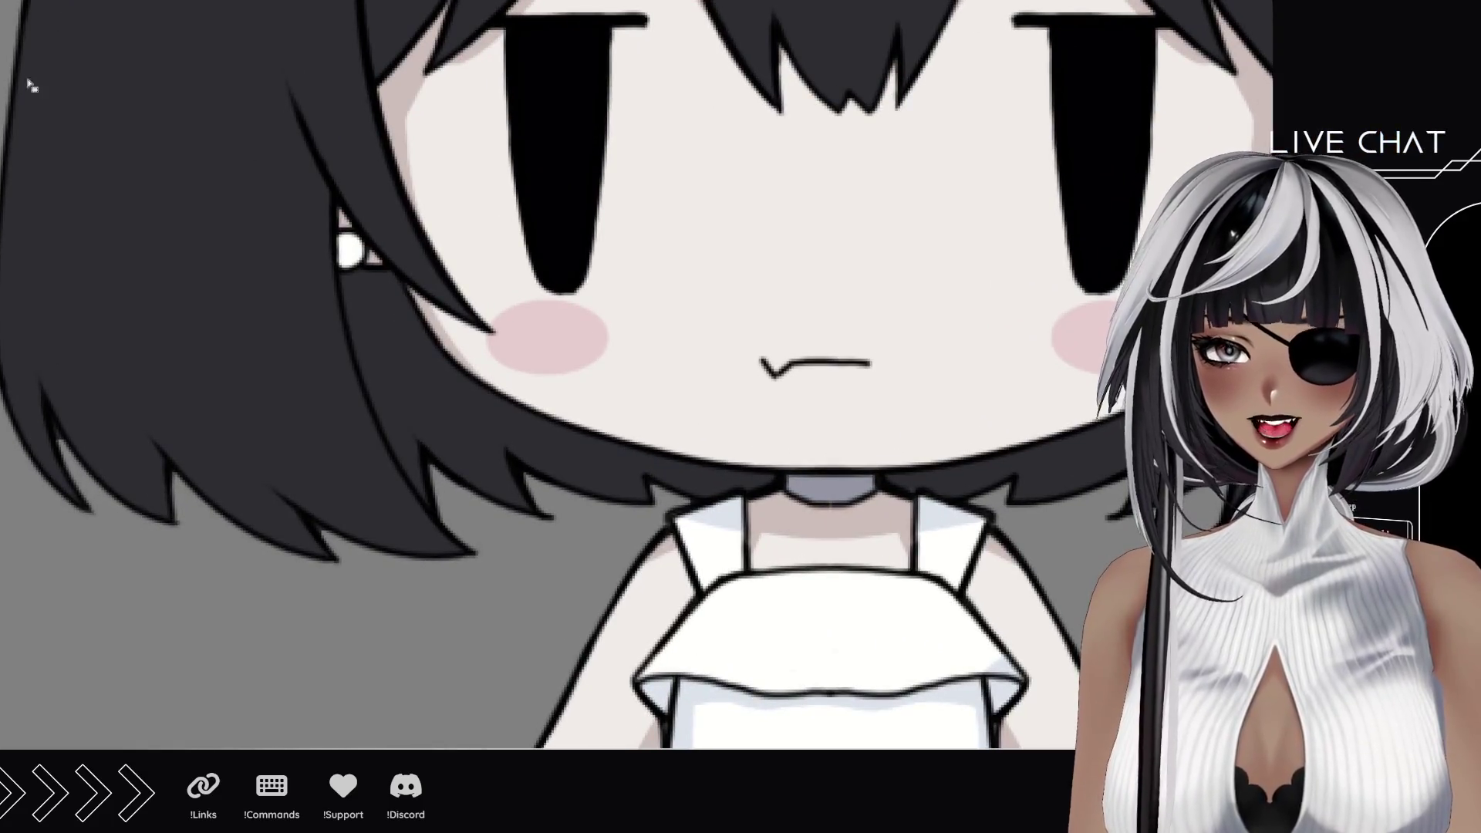
{"action": "left_click_drag", "start_coordinate": [84, 264], "coordinate": [142, 286]}
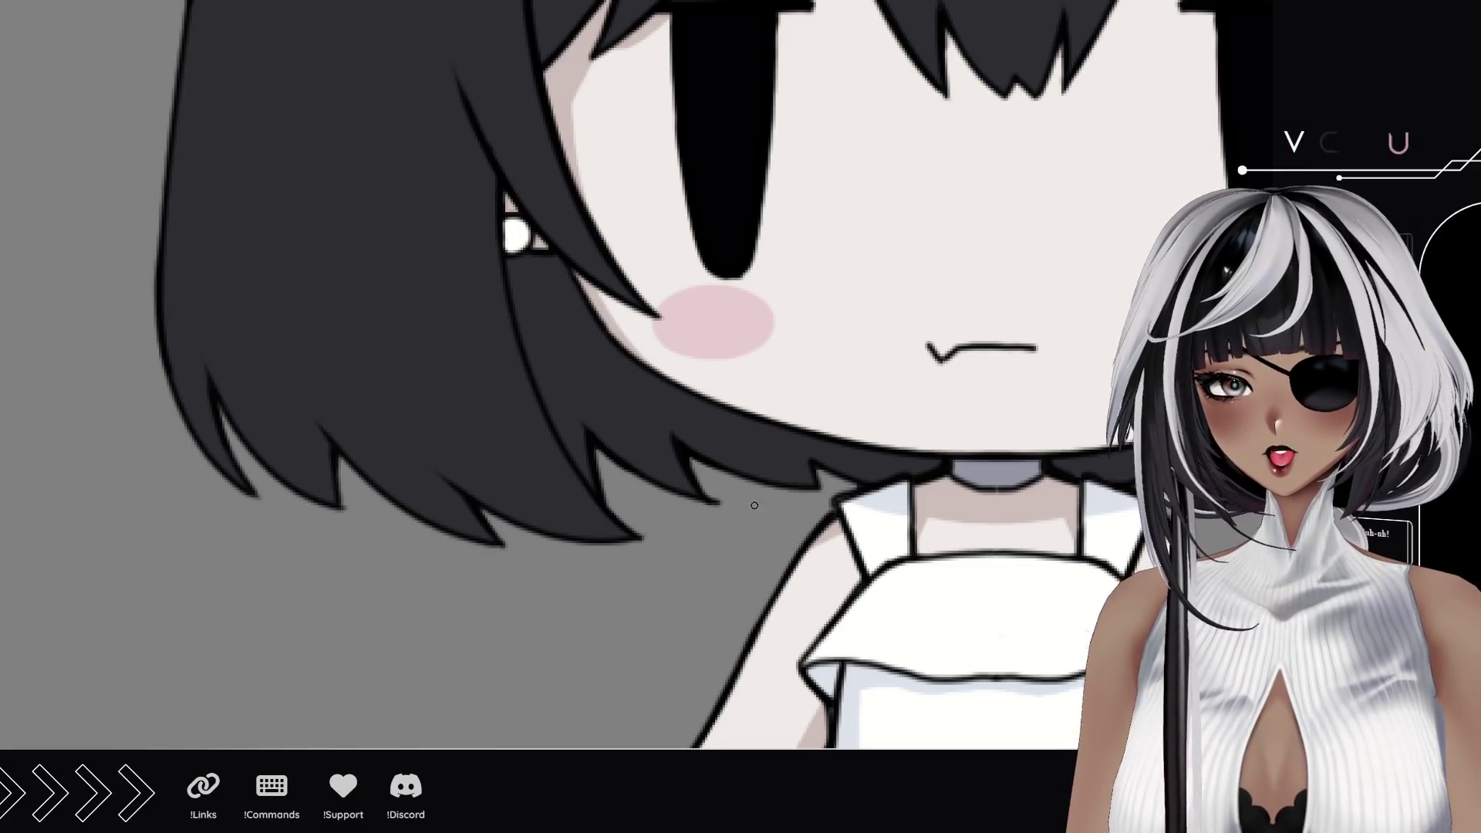
{"action": "left_click_drag", "start_coordinate": [830, 490], "coordinate": [348, 498]}
{"action": "left_click_drag", "start_coordinate": [810, 499], "coordinate": [723, 510]}
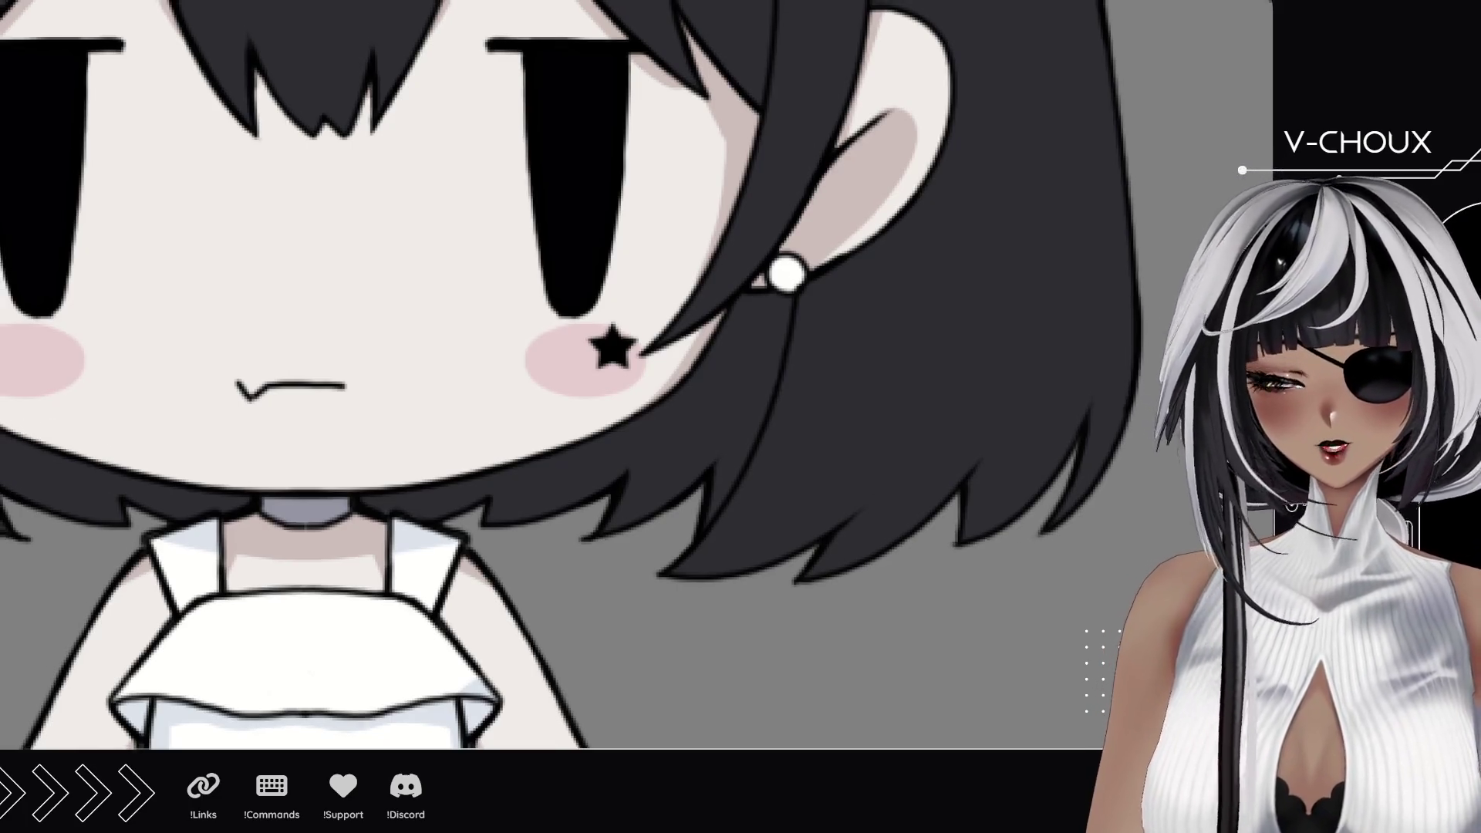
{"action": "key", "text": "ctrl+0"}
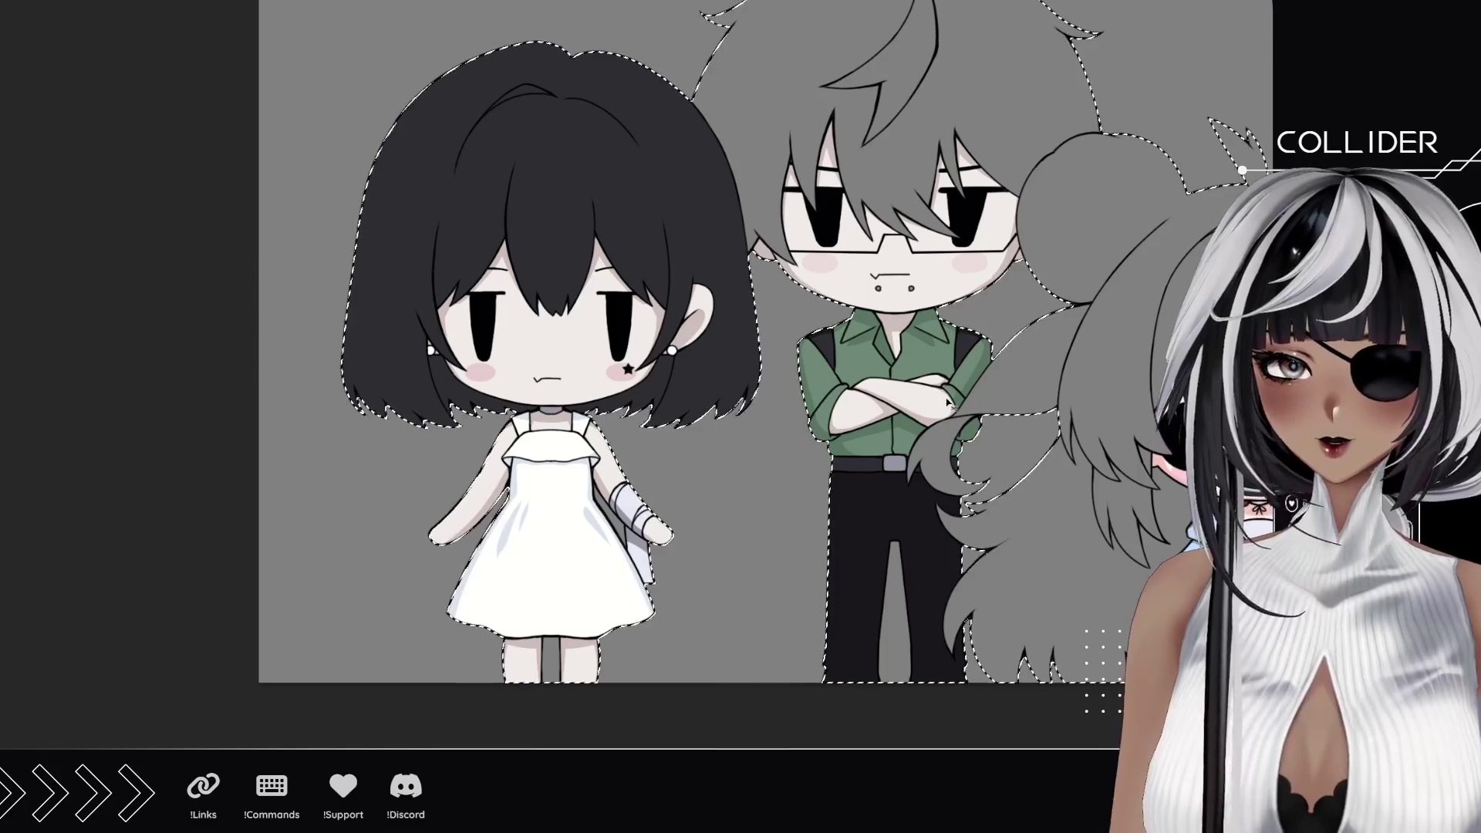
{"action": "scroll", "coordinate": [653, 355], "scroll_direction": "up", "scroll_amount": 3}
{"action": "scroll", "coordinate": [654, 356], "scroll_direction": "down", "scroll_amount": 1}
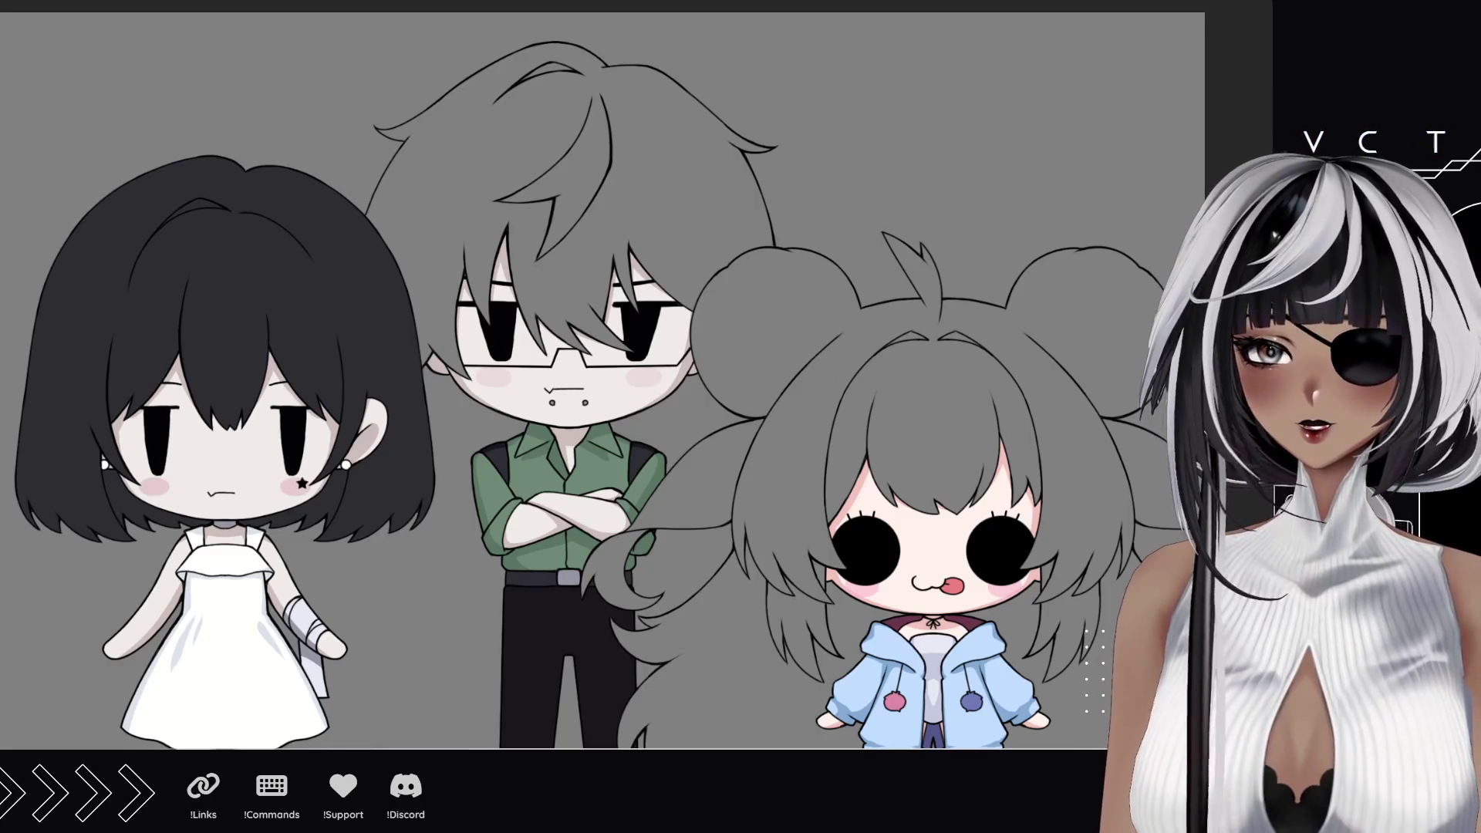
{"action": "scroll", "coordinate": [563, 317], "scroll_direction": "up", "scroll_amount": 3}
Step: Paint a clean dark strand over the boy's hair, undoing the rough strokes
{"action": "left_click_drag", "start_coordinate": [487, 281], "coordinate": [486, 337]}
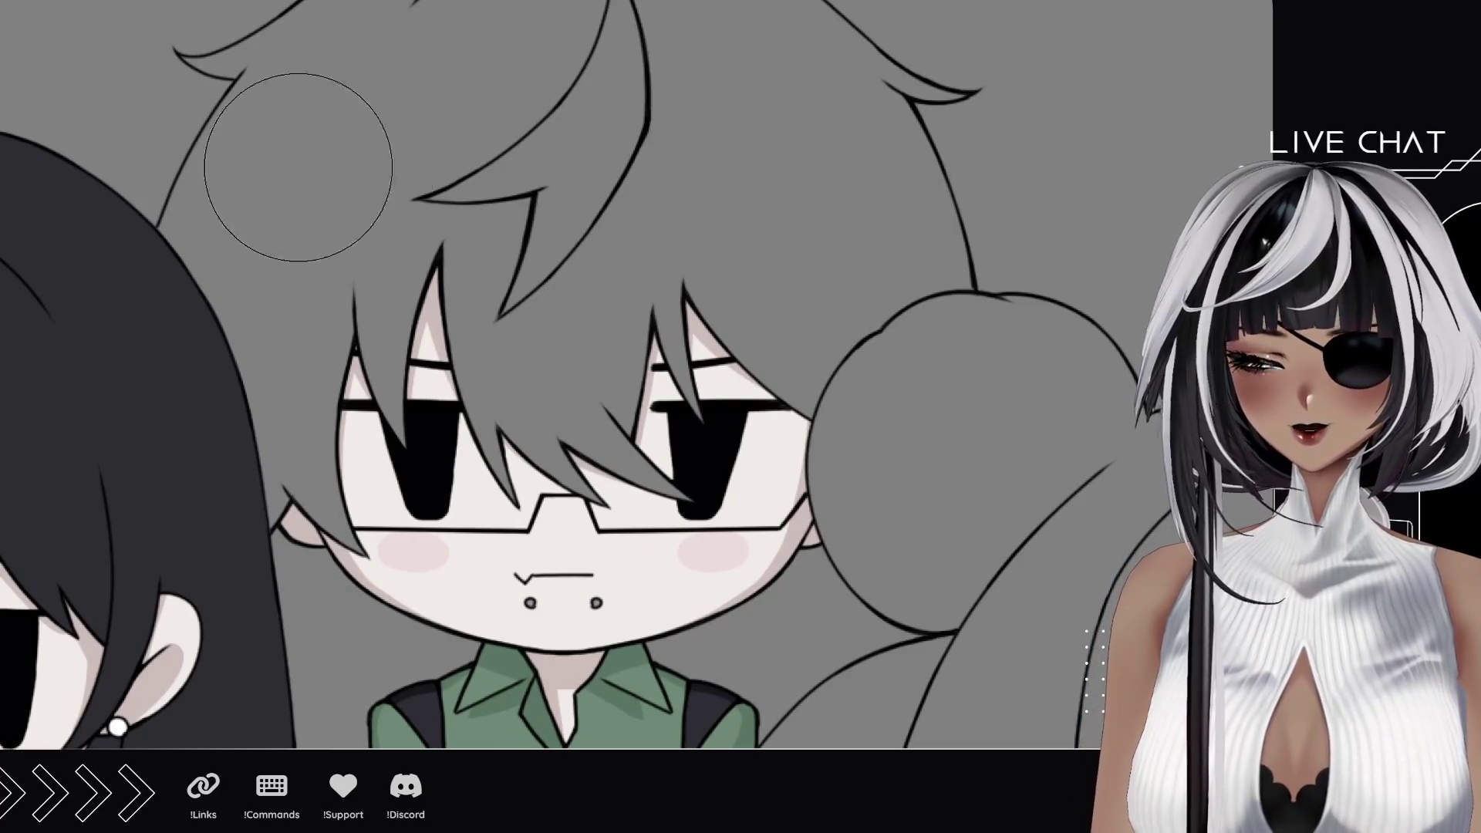
{"action": "left_click_drag", "start_coordinate": [723, 370], "coordinate": [753, 266]}
{"action": "key", "text": "ctrl+z"}
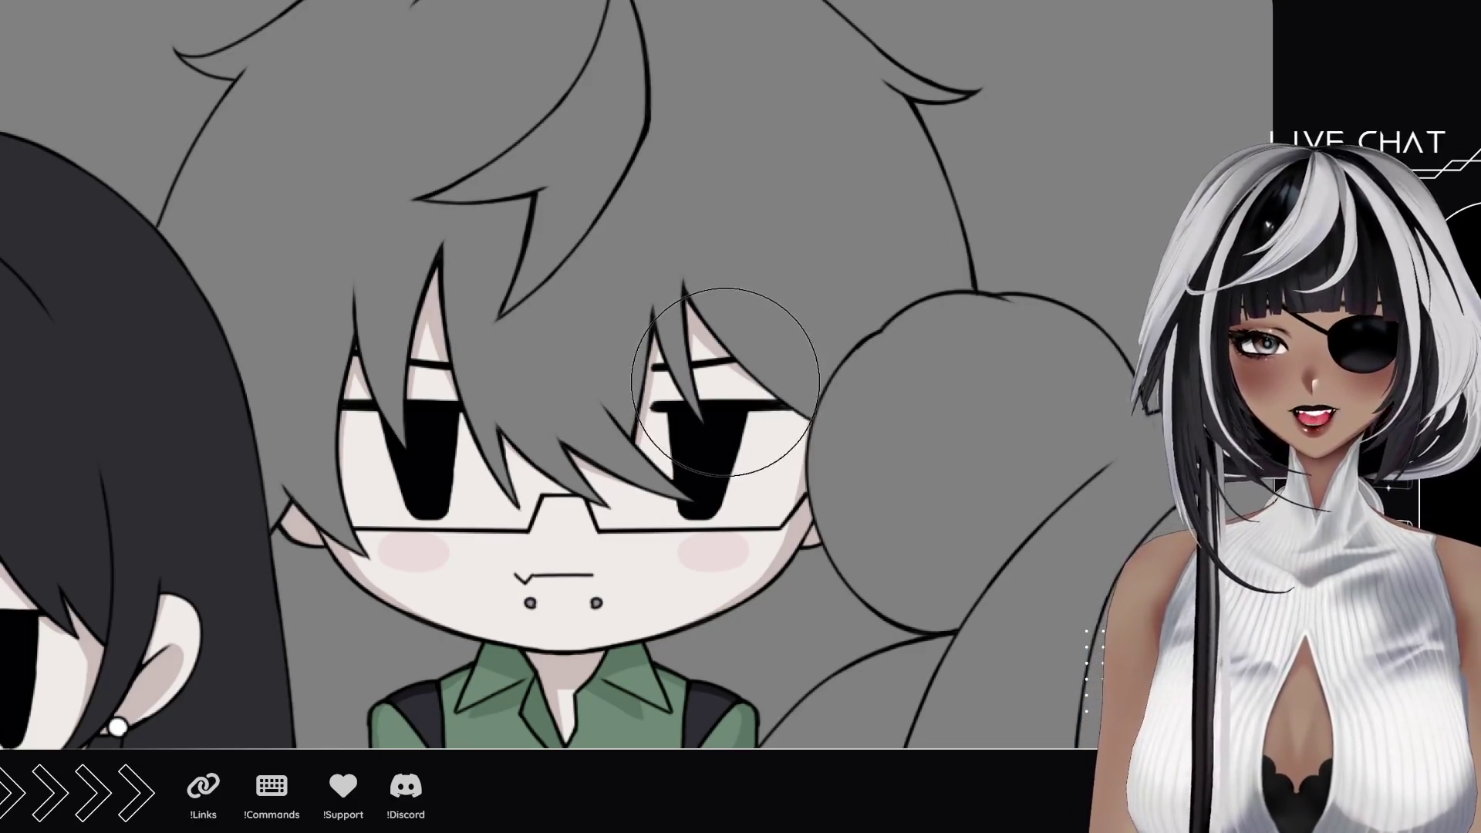
{"action": "left_click_drag", "start_coordinate": [728, 388], "coordinate": [851, 173]}
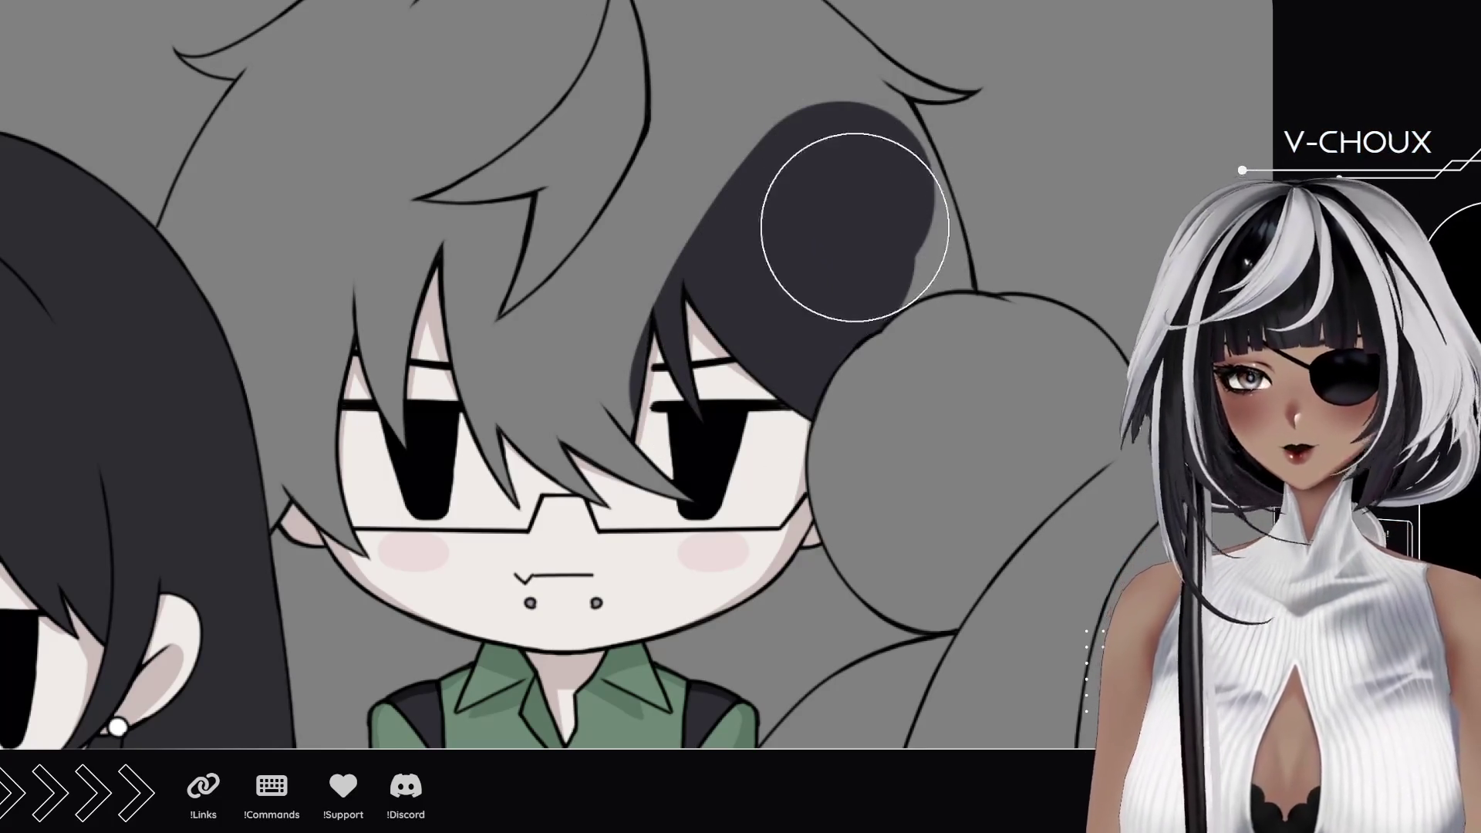
{"action": "key", "text": "ctrl+z"}
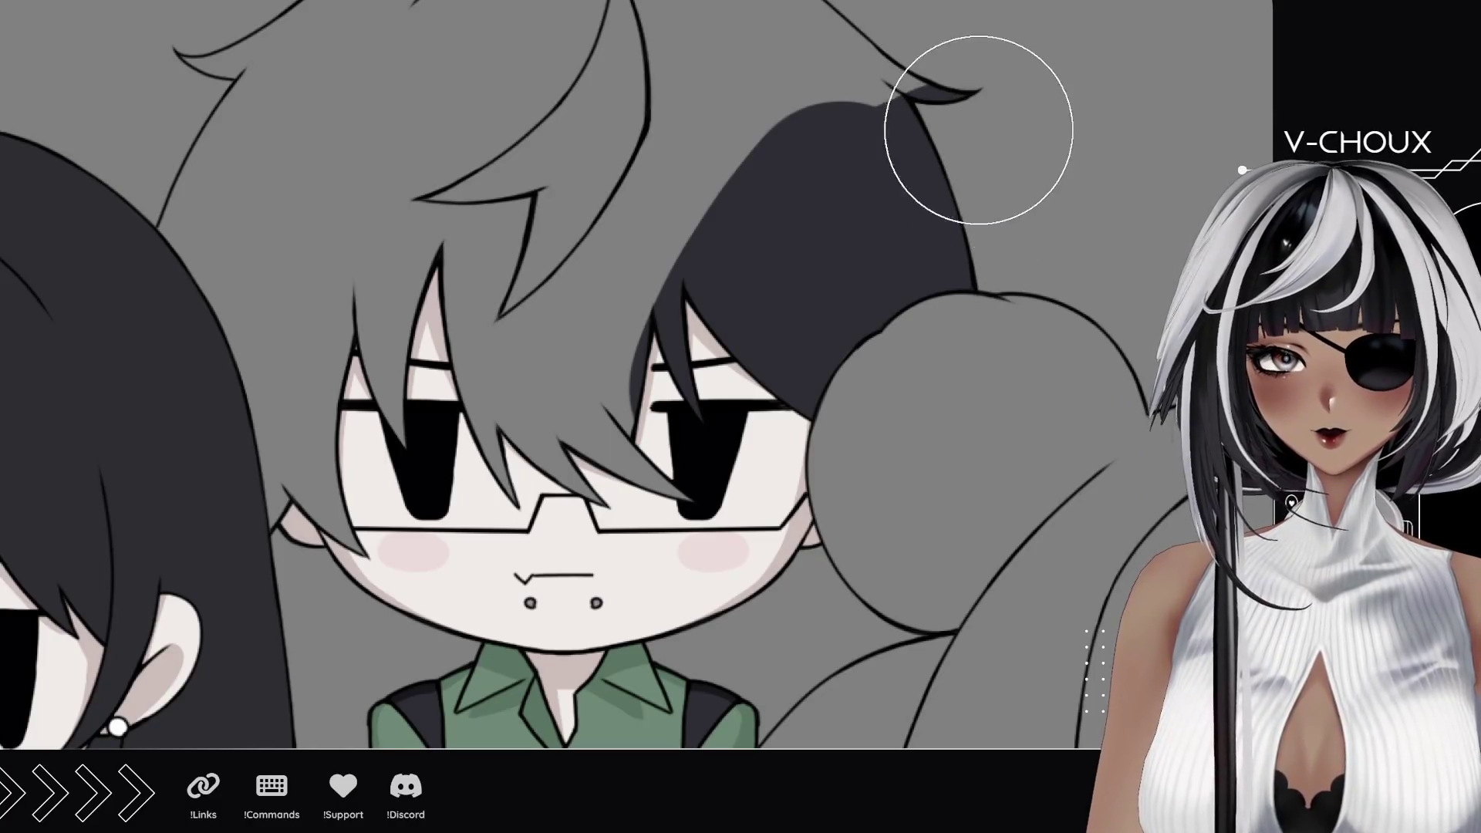
Step: Fill the rest of the green-shirt boy's hair, including the top, with dark black
{"action": "left_click_drag", "start_coordinate": [988, 153], "coordinate": [267, 464]}
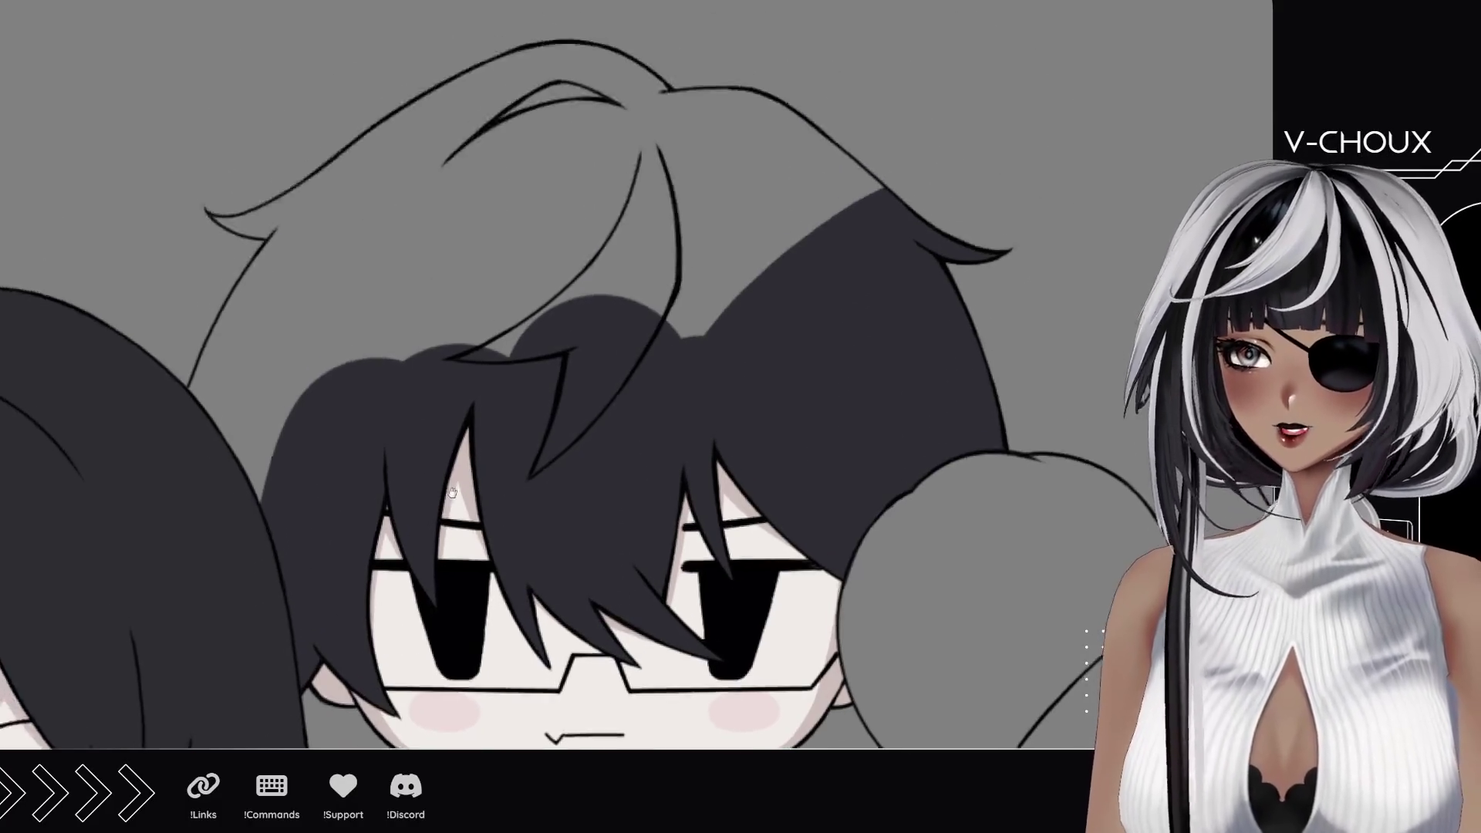
{"action": "scroll", "coordinate": [267, 463], "scroll_direction": "up", "scroll_amount": 3}
{"action": "mouse_move", "coordinate": [277, 463]}
{"action": "left_mouse_down"}
{"action": "mouse_move", "coordinate": [439, 416]}
{"action": "mouse_move", "coordinate": [868, 104]}
{"action": "left_mouse_up"}
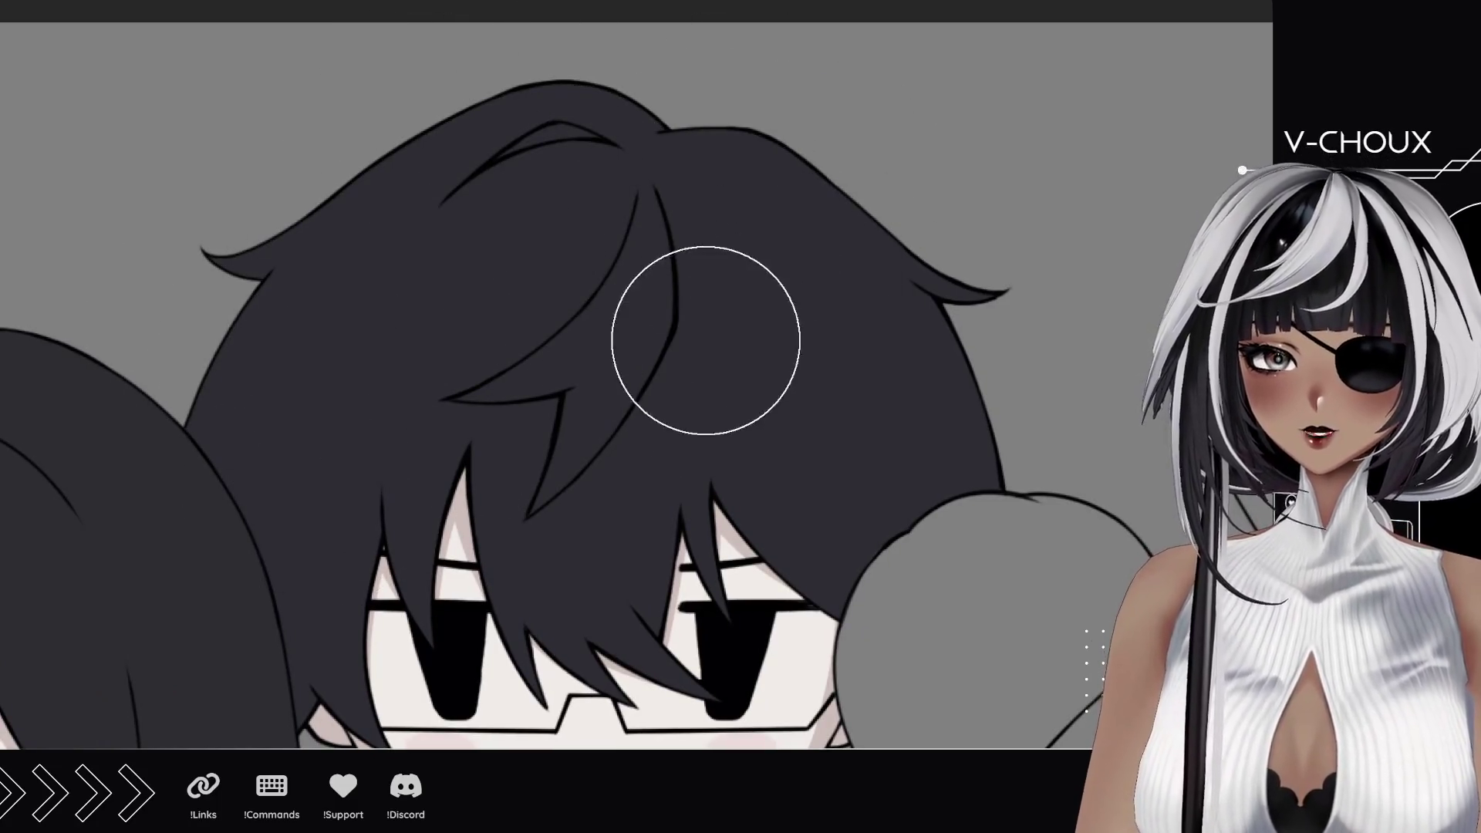
{"action": "left_click_drag", "start_coordinate": [695, 440], "coordinate": [717, 345]}
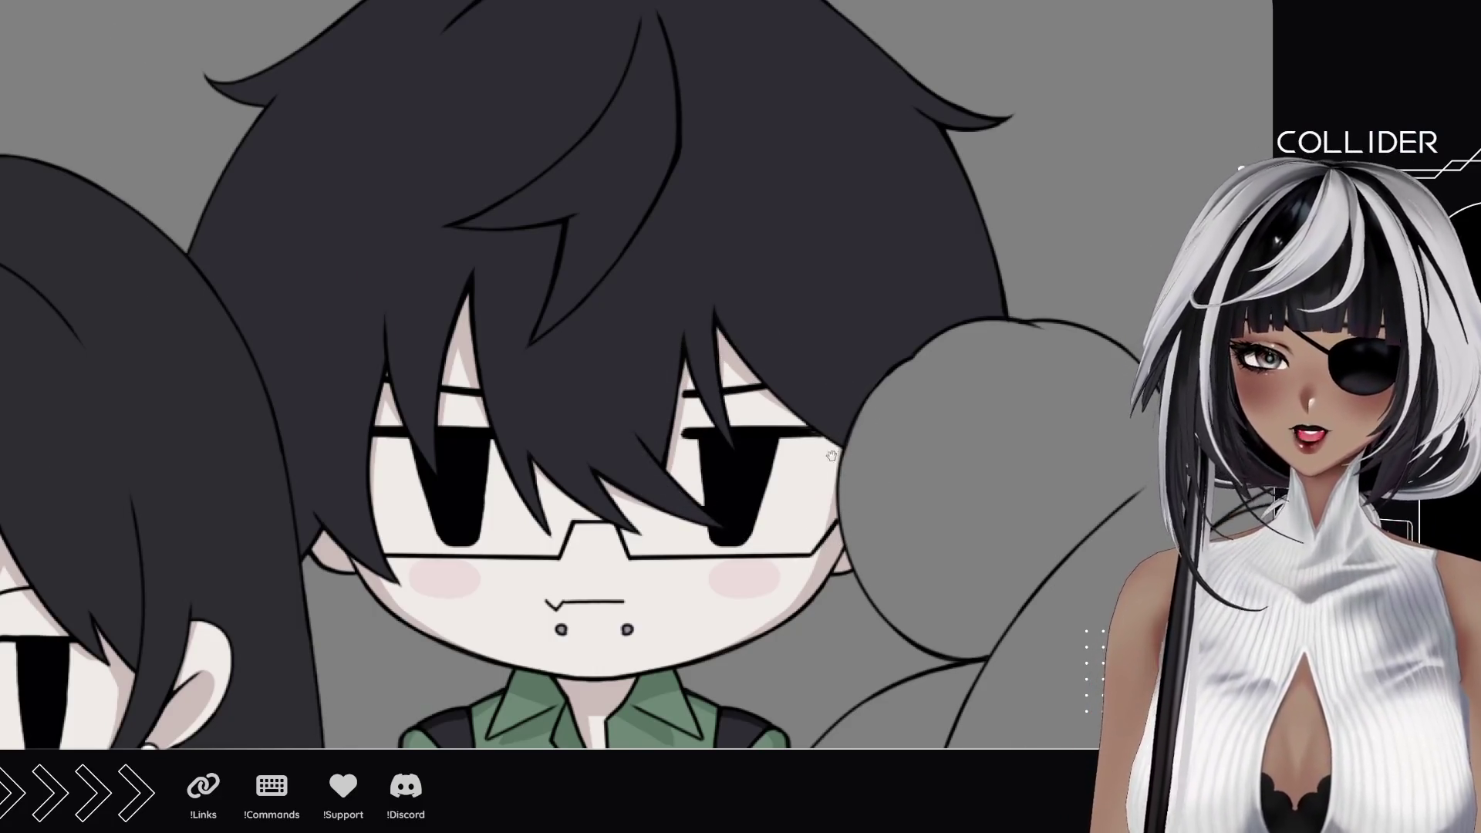
{"action": "left_click_drag", "start_coordinate": [845, 463], "coordinate": [348, 174]}
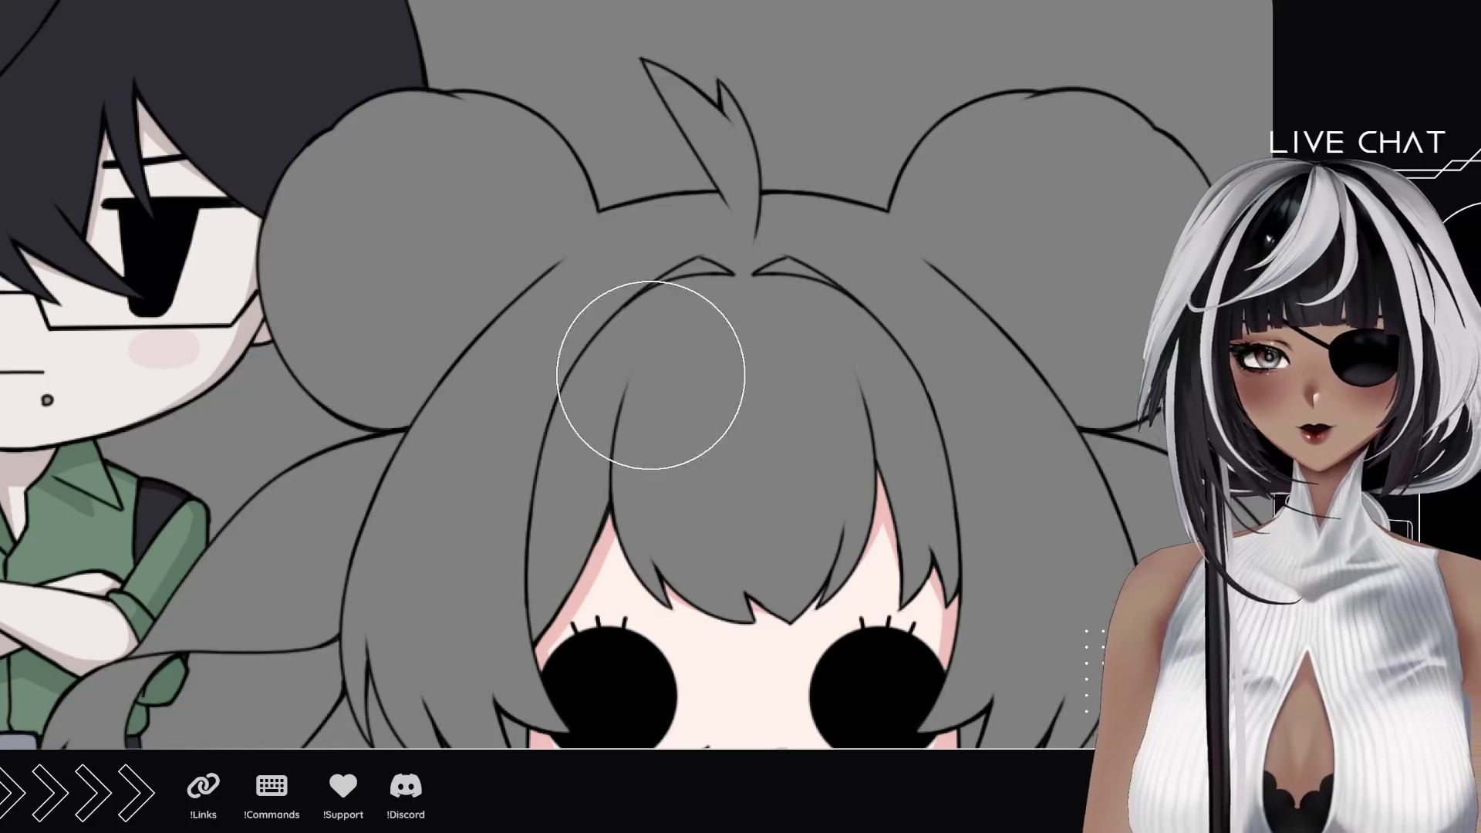
Step: Paint the girl's left bun, left lock and lower strands beside the jacket pink
{"action": "mouse_move", "coordinate": [347, 186]}
{"action": "left_mouse_down"}
{"action": "mouse_move", "coordinate": [681, 299]}
{"action": "mouse_move", "coordinate": [1027, 310]}
{"action": "mouse_move", "coordinate": [1111, 330]}
{"action": "left_mouse_up"}
{"action": "scroll", "coordinate": [855, 424], "scroll_direction": "down", "scroll_amount": 5}
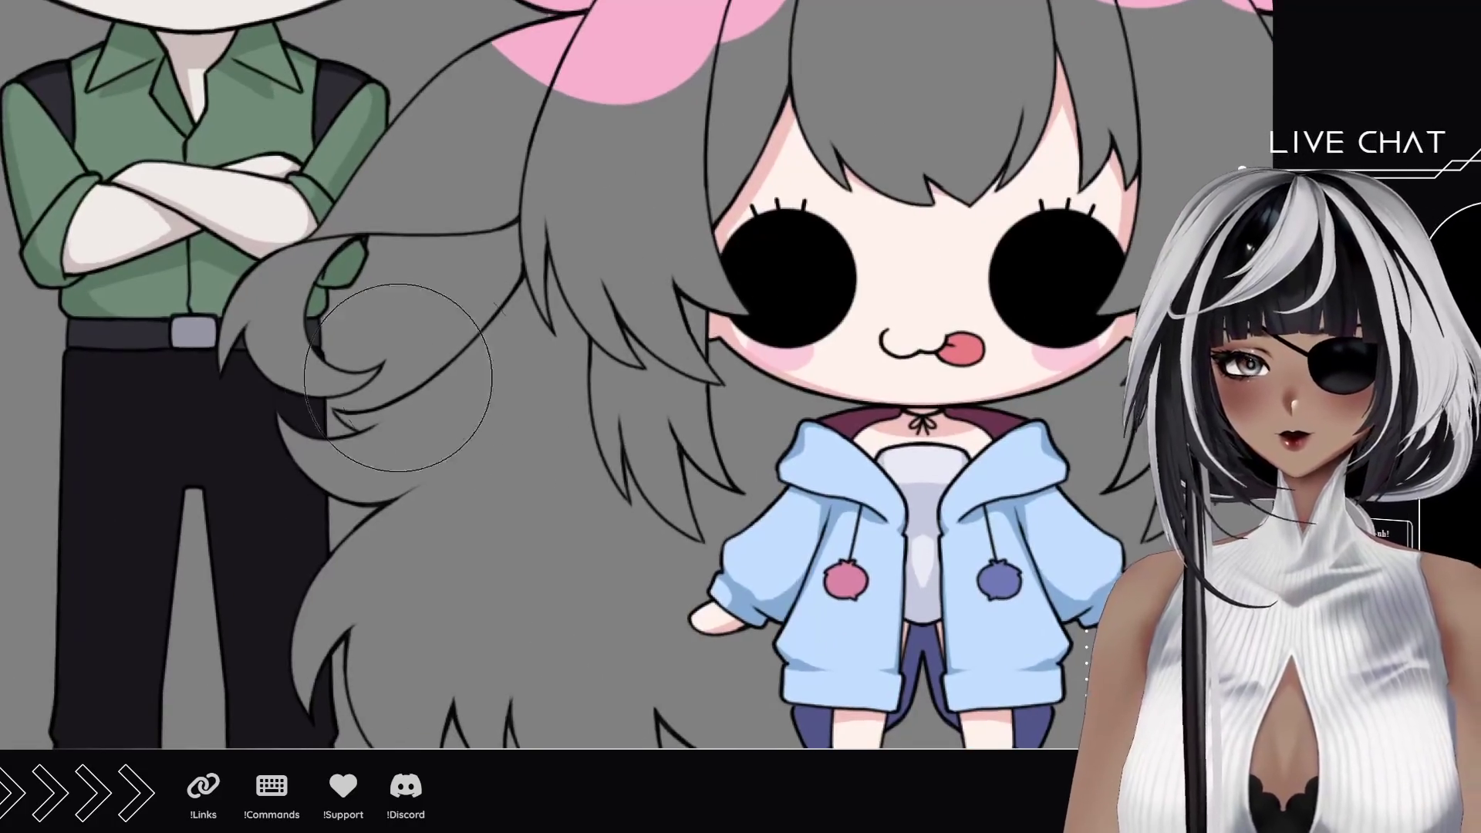
{"action": "mouse_move", "coordinate": [336, 307]}
{"action": "left_mouse_down"}
{"action": "mouse_move", "coordinate": [347, 174]}
{"action": "mouse_move", "coordinate": [544, 71]}
{"action": "mouse_move", "coordinate": [648, 255]}
{"action": "mouse_move", "coordinate": [284, 497]}
{"action": "mouse_move", "coordinate": [405, 648]}
{"action": "left_mouse_up"}
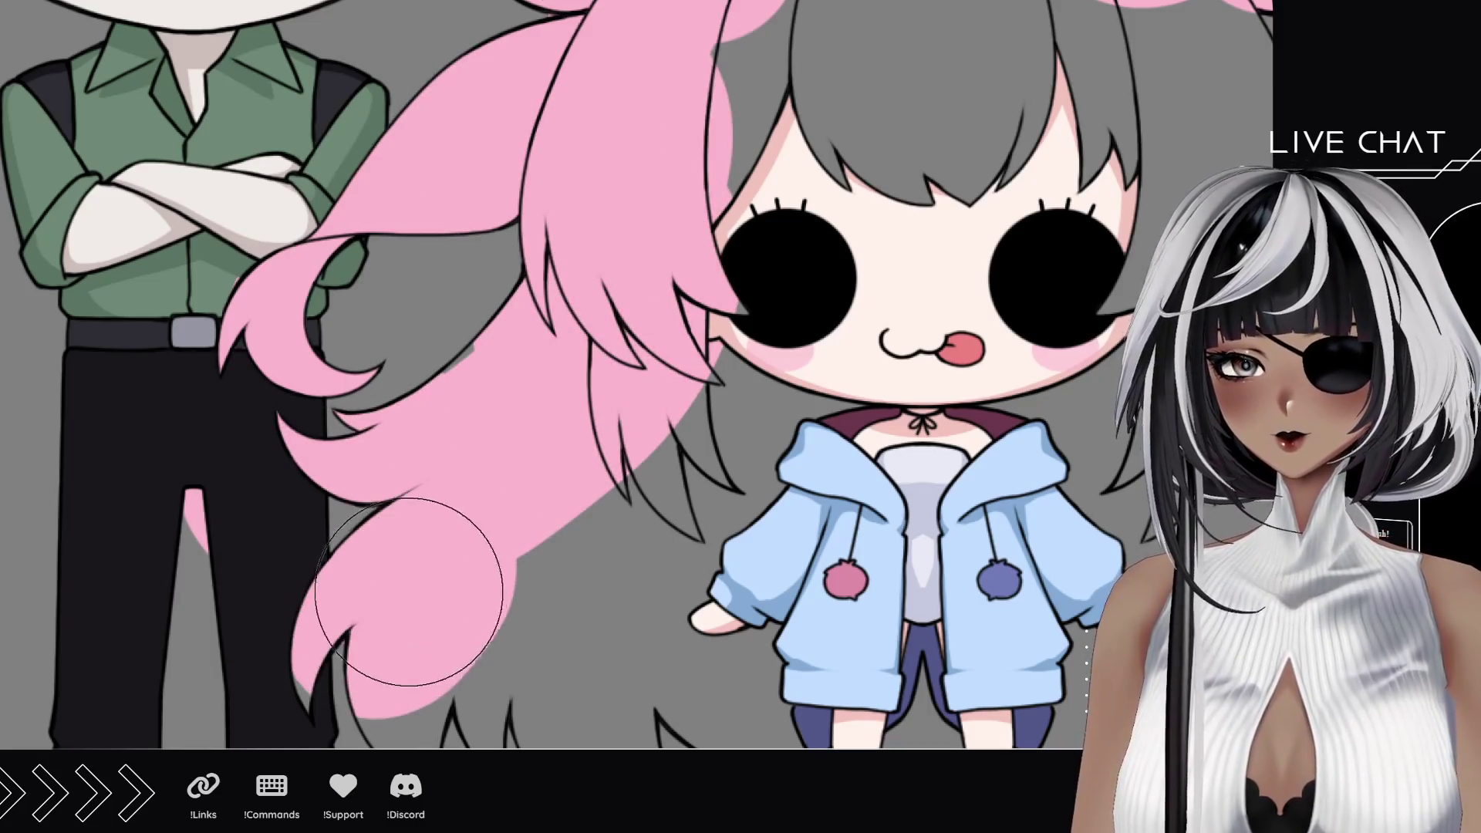
{"action": "key", "text": "ctrl+z"}
{"action": "mouse_move", "coordinate": [277, 295]}
{"action": "left_mouse_down"}
{"action": "mouse_move", "coordinate": [463, 173]}
{"action": "mouse_move", "coordinate": [613, 209]}
{"action": "mouse_move", "coordinate": [406, 579]}
{"action": "mouse_move", "coordinate": [510, 498]}
{"action": "mouse_move", "coordinate": [694, 440]}
{"action": "mouse_move", "coordinate": [811, 382]}
{"action": "left_mouse_up"}
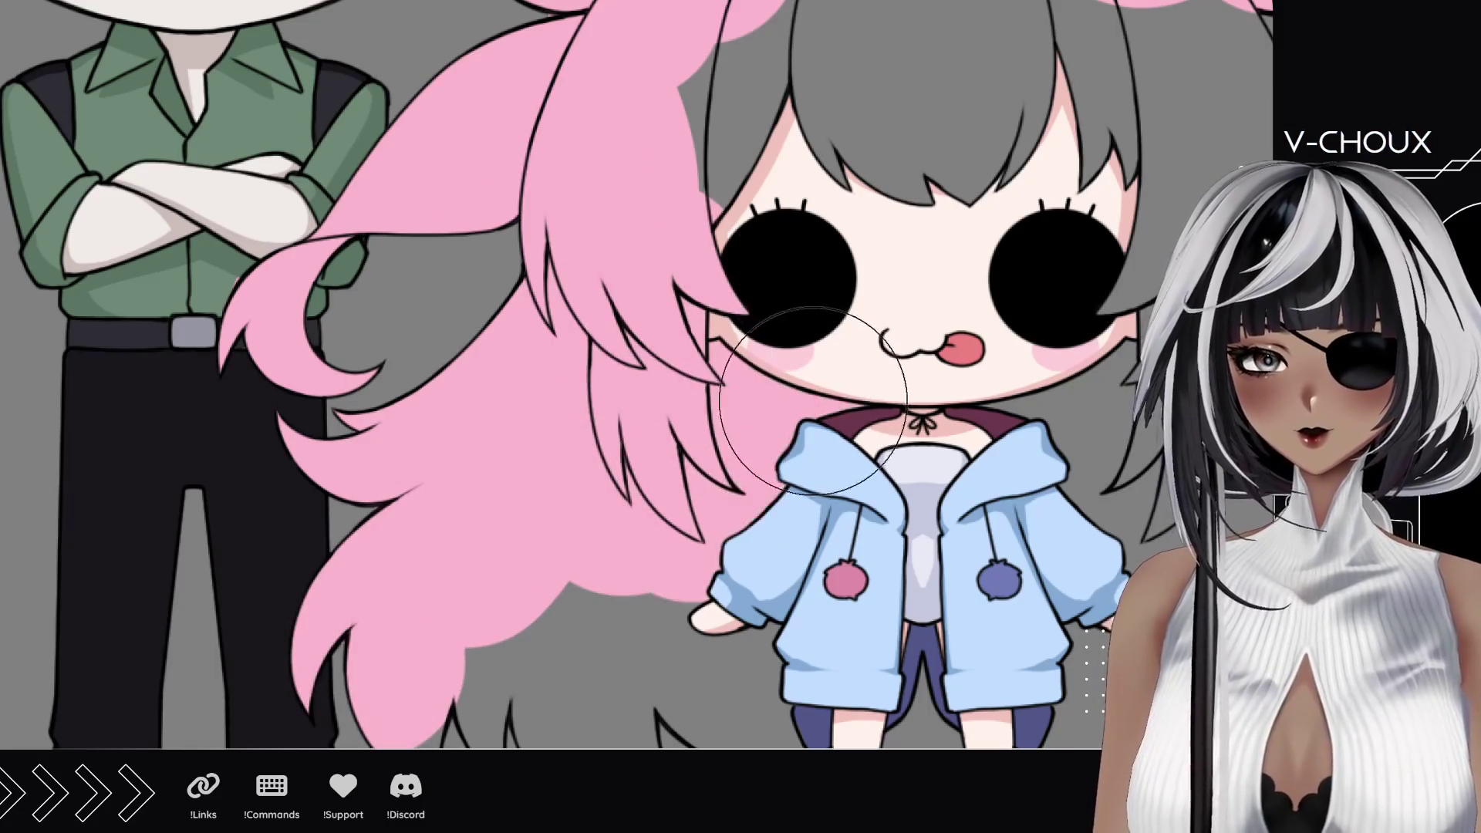
{"action": "left_click_drag", "start_coordinate": [648, 543], "coordinate": [626, 275]}
{"action": "mouse_move", "coordinate": [382, 441]}
{"action": "left_mouse_down"}
{"action": "mouse_move", "coordinate": [486, 382]}
{"action": "mouse_move", "coordinate": [590, 382]}
{"action": "mouse_move", "coordinate": [677, 316]}
{"action": "left_mouse_up"}
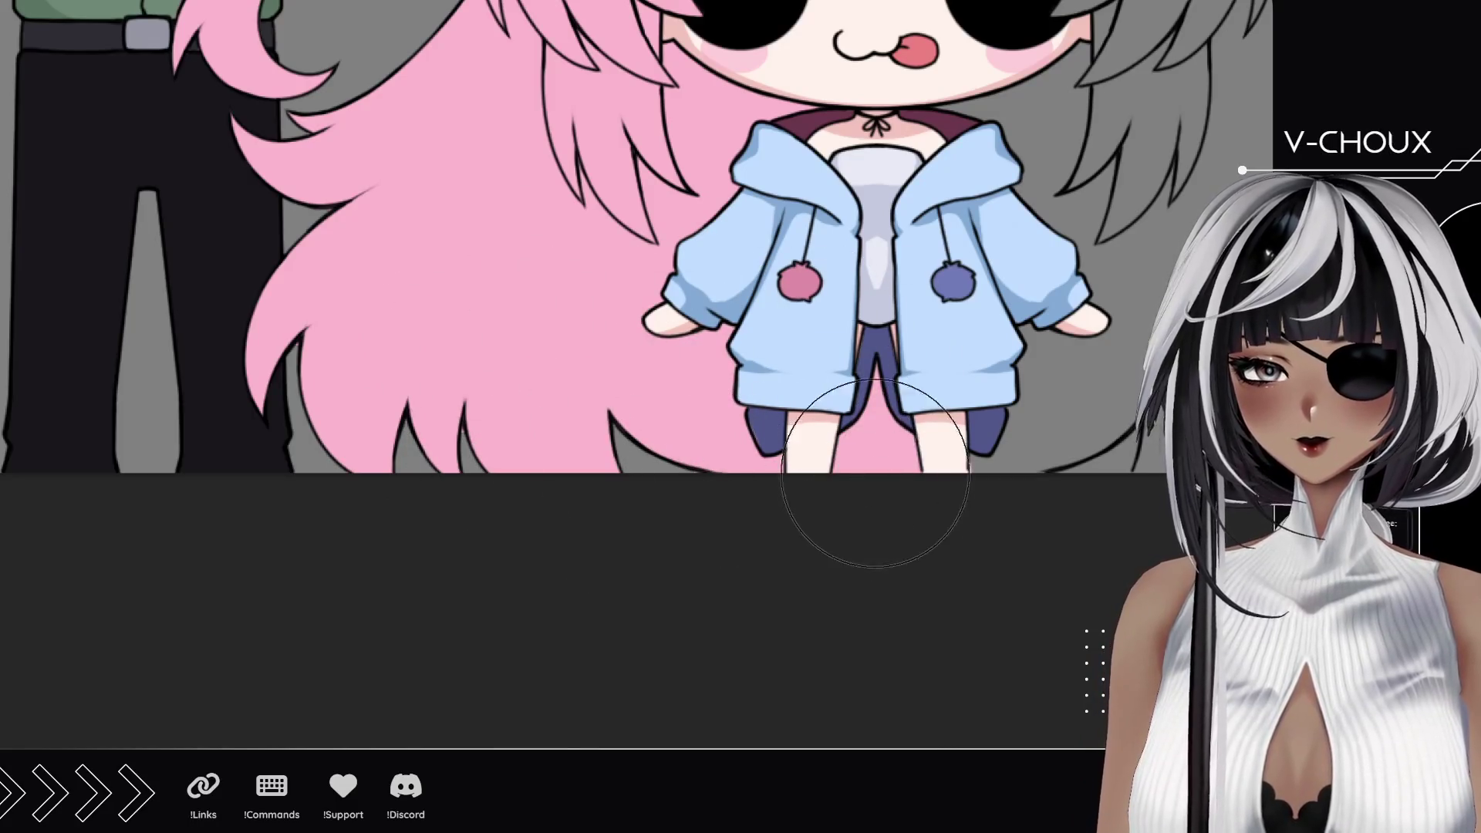
Step: Fill the top-right and lower-right grey hair areas with pink
{"action": "left_click_drag", "start_coordinate": [799, 203], "coordinate": [677, 509]}
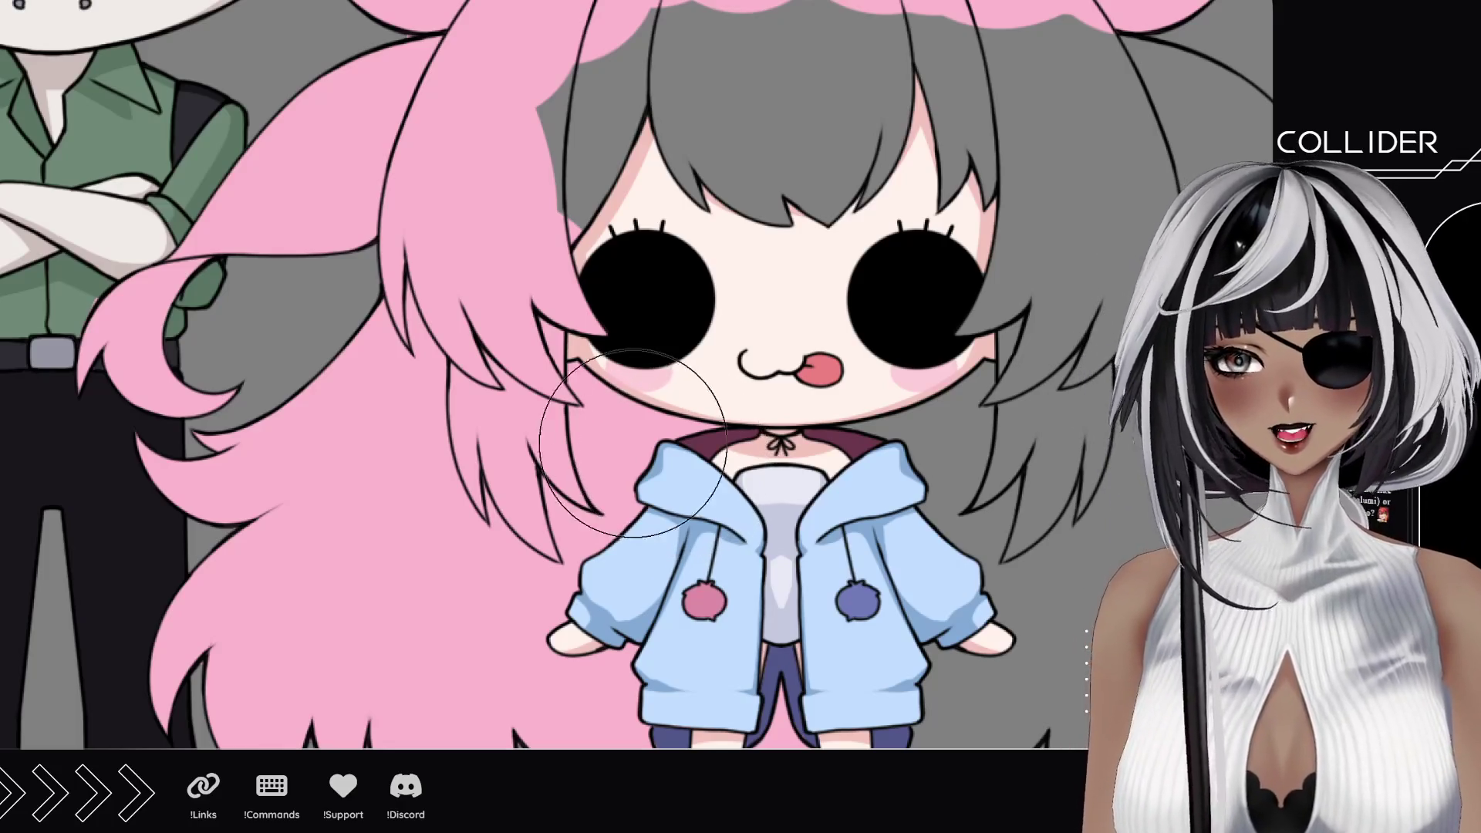
{"action": "left_click_drag", "start_coordinate": [529, 354], "coordinate": [540, 407]}
{"action": "scroll", "coordinate": [539, 407], "scroll_direction": "down", "scroll_amount": 2}
{"action": "mouse_move", "coordinate": [695, 209]}
{"action": "left_mouse_down"}
{"action": "mouse_move", "coordinate": [972, 348]}
{"action": "mouse_move", "coordinate": [507, 386]}
{"action": "left_mouse_up"}
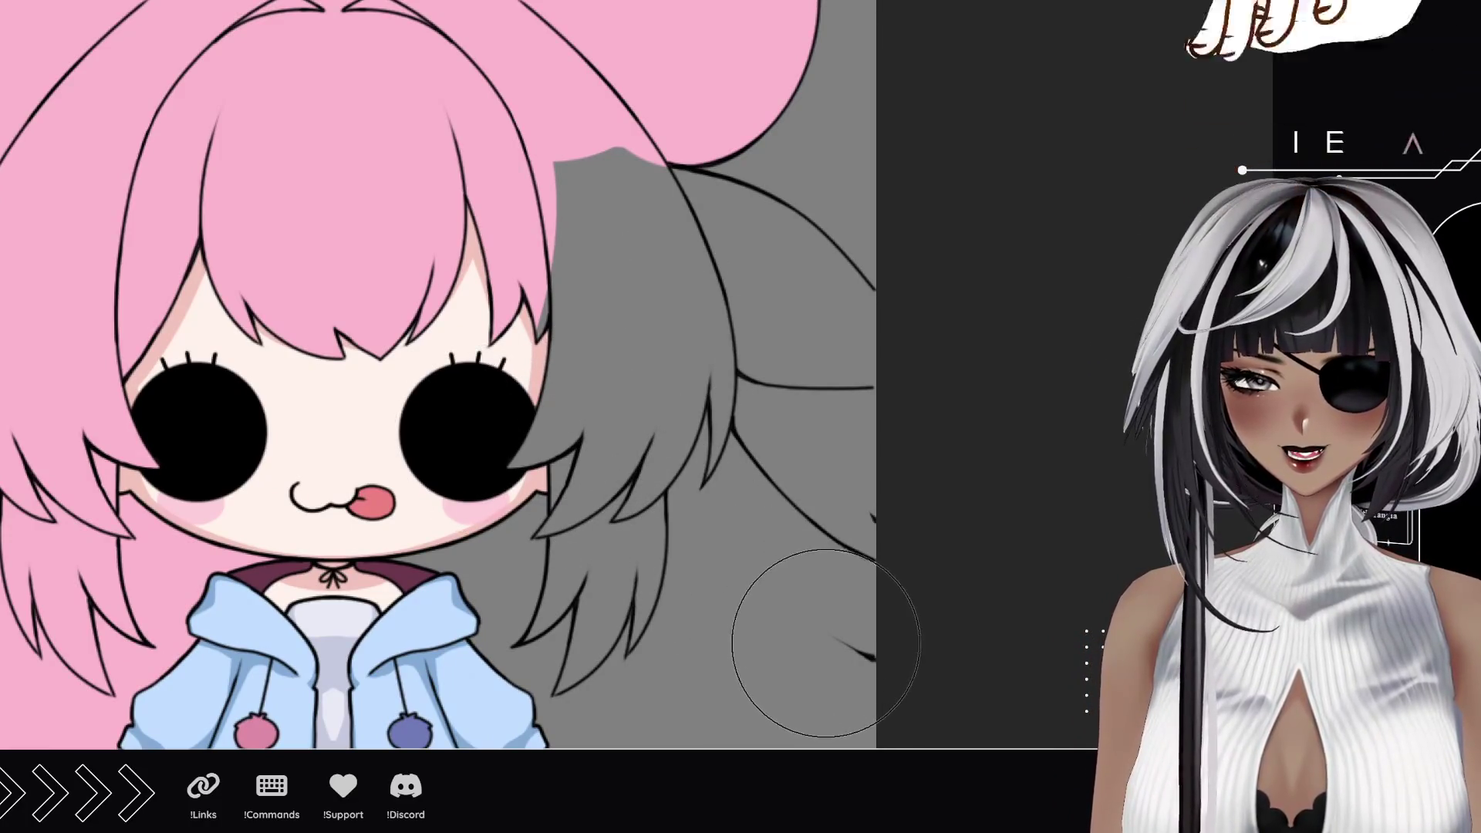
{"action": "mouse_move", "coordinate": [824, 642]}
{"action": "left_mouse_down"}
{"action": "mouse_move", "coordinate": [741, 555]}
{"action": "mouse_move", "coordinate": [837, 648]}
{"action": "mouse_move", "coordinate": [654, 509]}
{"action": "mouse_move", "coordinate": [613, 429]}
{"action": "mouse_move", "coordinate": [699, 556]}
{"action": "mouse_move", "coordinate": [579, 486]}
{"action": "mouse_move", "coordinate": [637, 395]}
{"action": "mouse_move", "coordinate": [625, 209]}
{"action": "mouse_move", "coordinate": [510, 527]}
{"action": "left_mouse_up"}
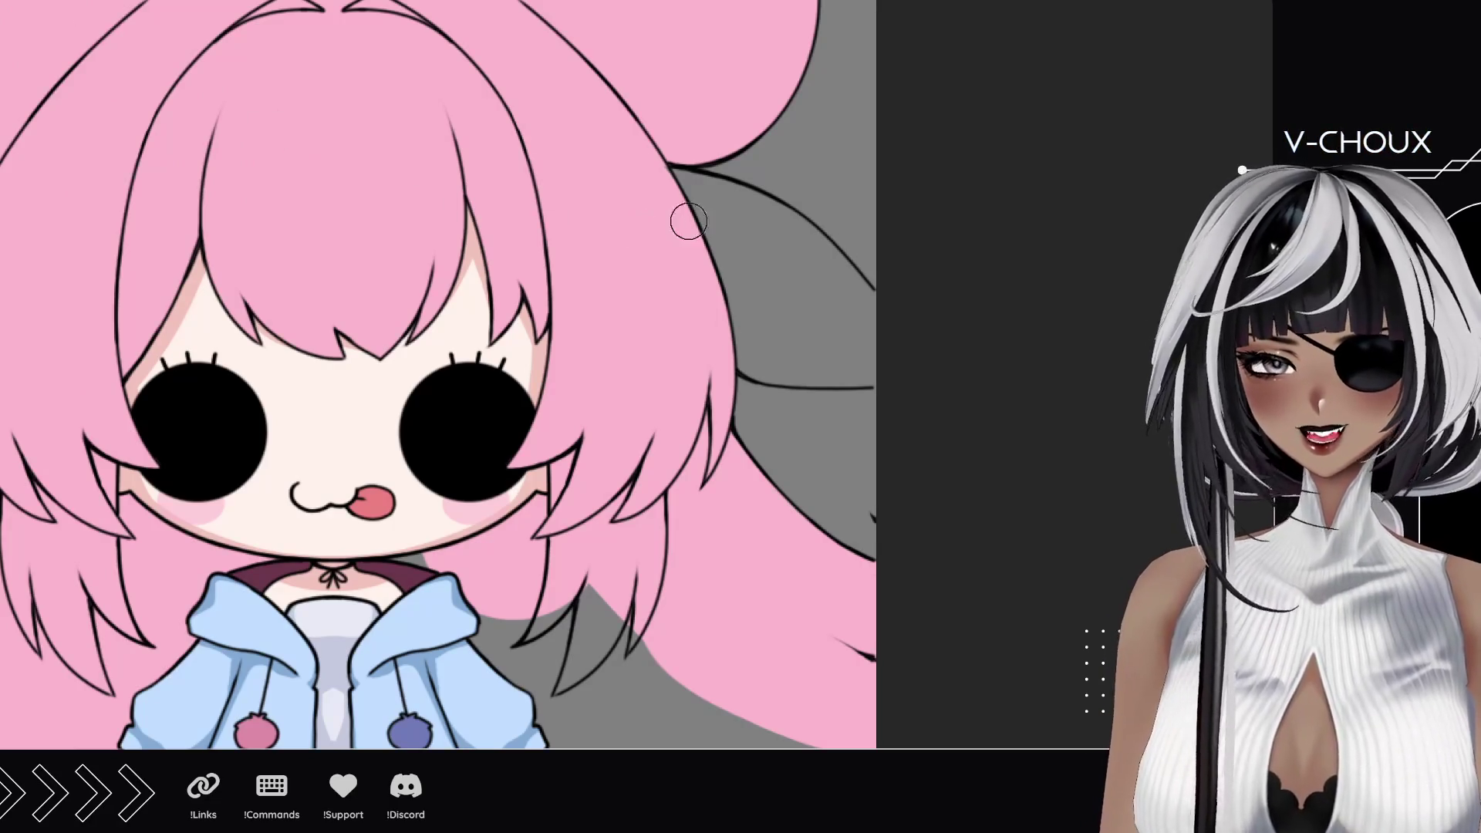
{"action": "left_click_drag", "start_coordinate": [588, 555], "coordinate": [588, 407]}
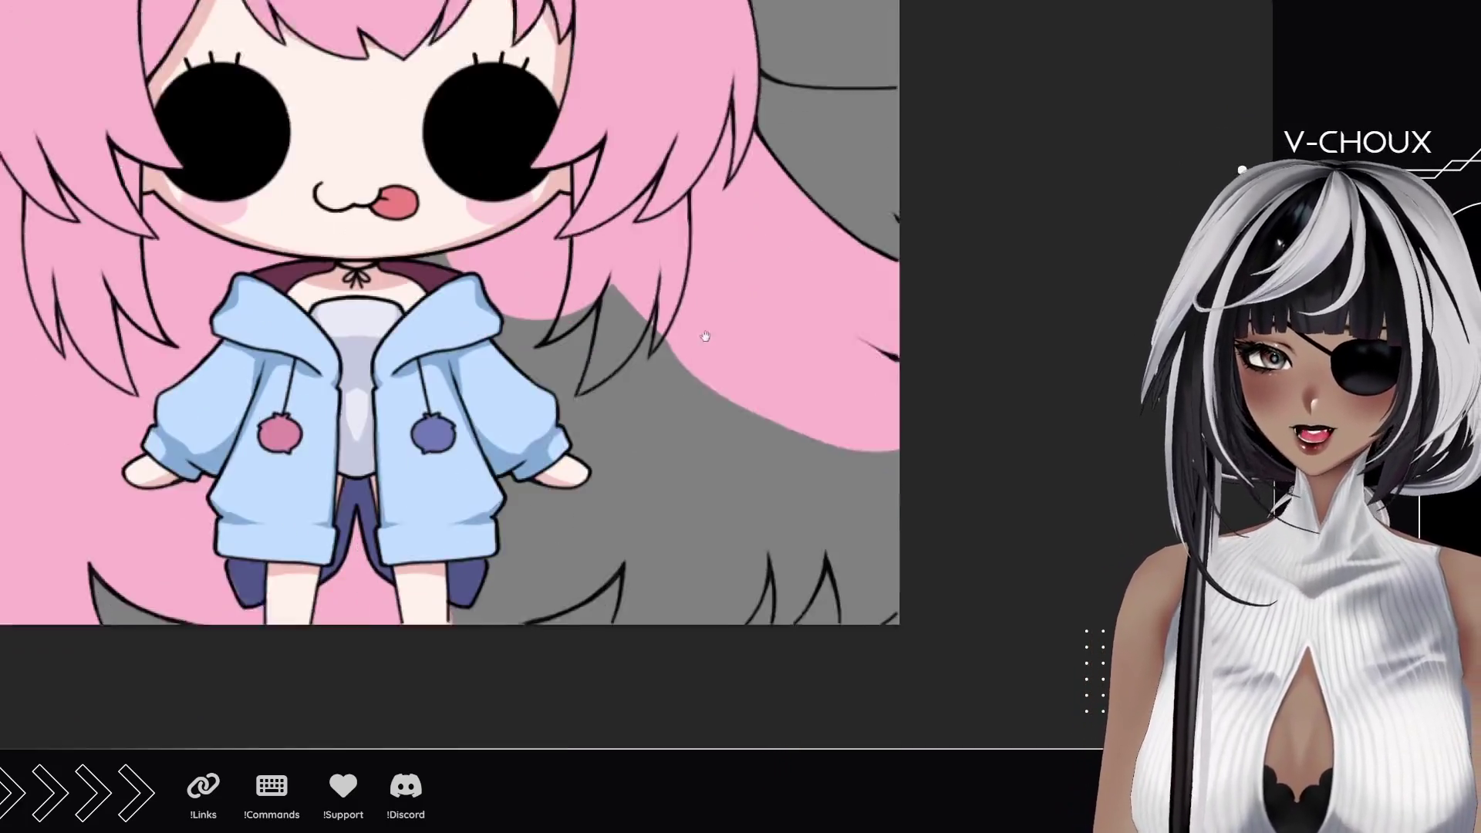
{"action": "left_click_drag", "start_coordinate": [500, 486], "coordinate": [670, 339]}
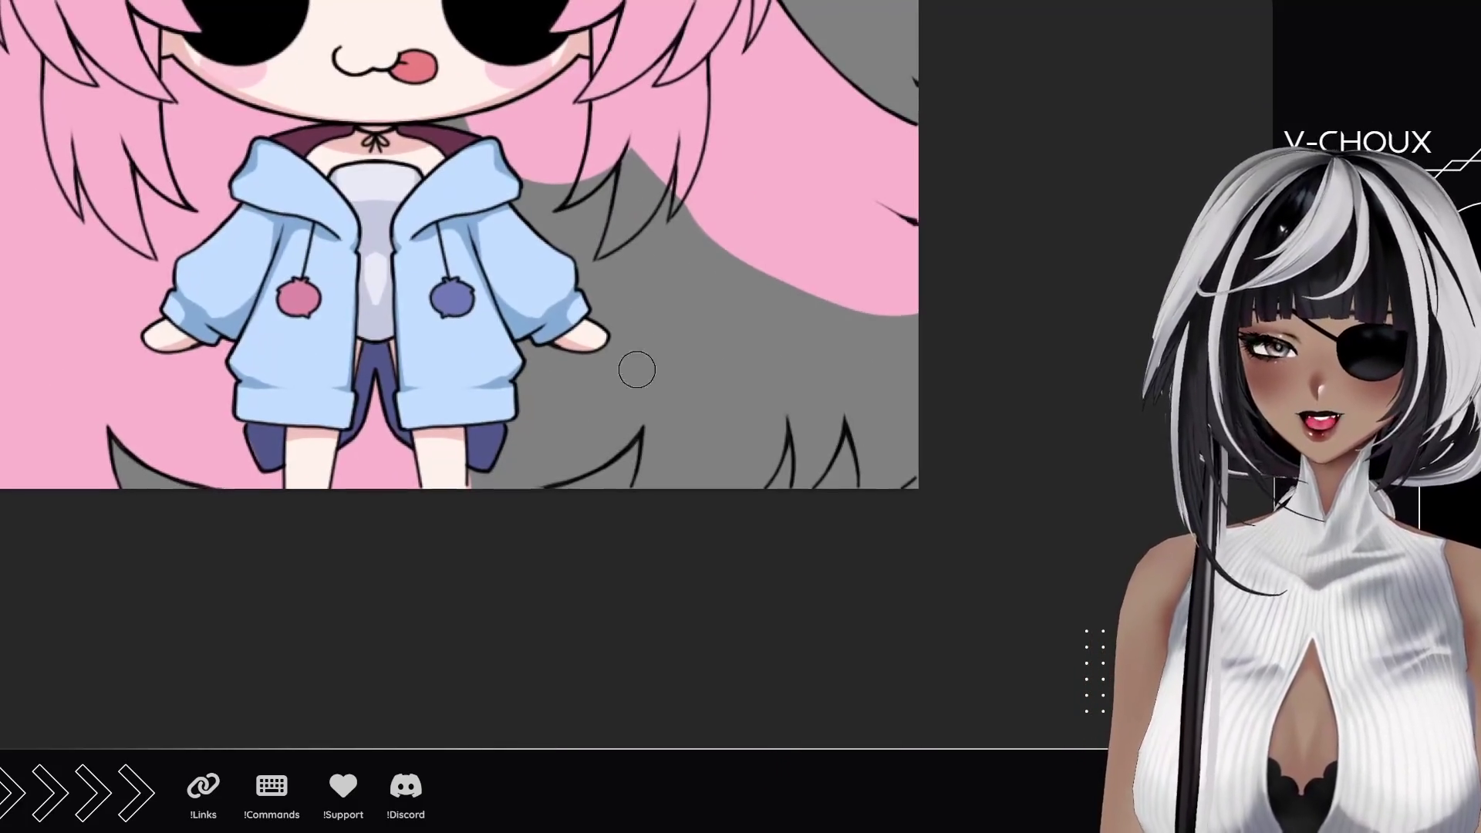
Step: Cover the remaining grey hair gaps below the girl and along the right edge with pink
{"action": "mouse_move", "coordinate": [481, 499]}
{"action": "left_mouse_down"}
{"action": "mouse_move", "coordinate": [679, 496]}
{"action": "mouse_move", "coordinate": [932, 454]}
{"action": "mouse_move", "coordinate": [810, 347]}
{"action": "mouse_move", "coordinate": [772, 273]}
{"action": "left_mouse_up"}
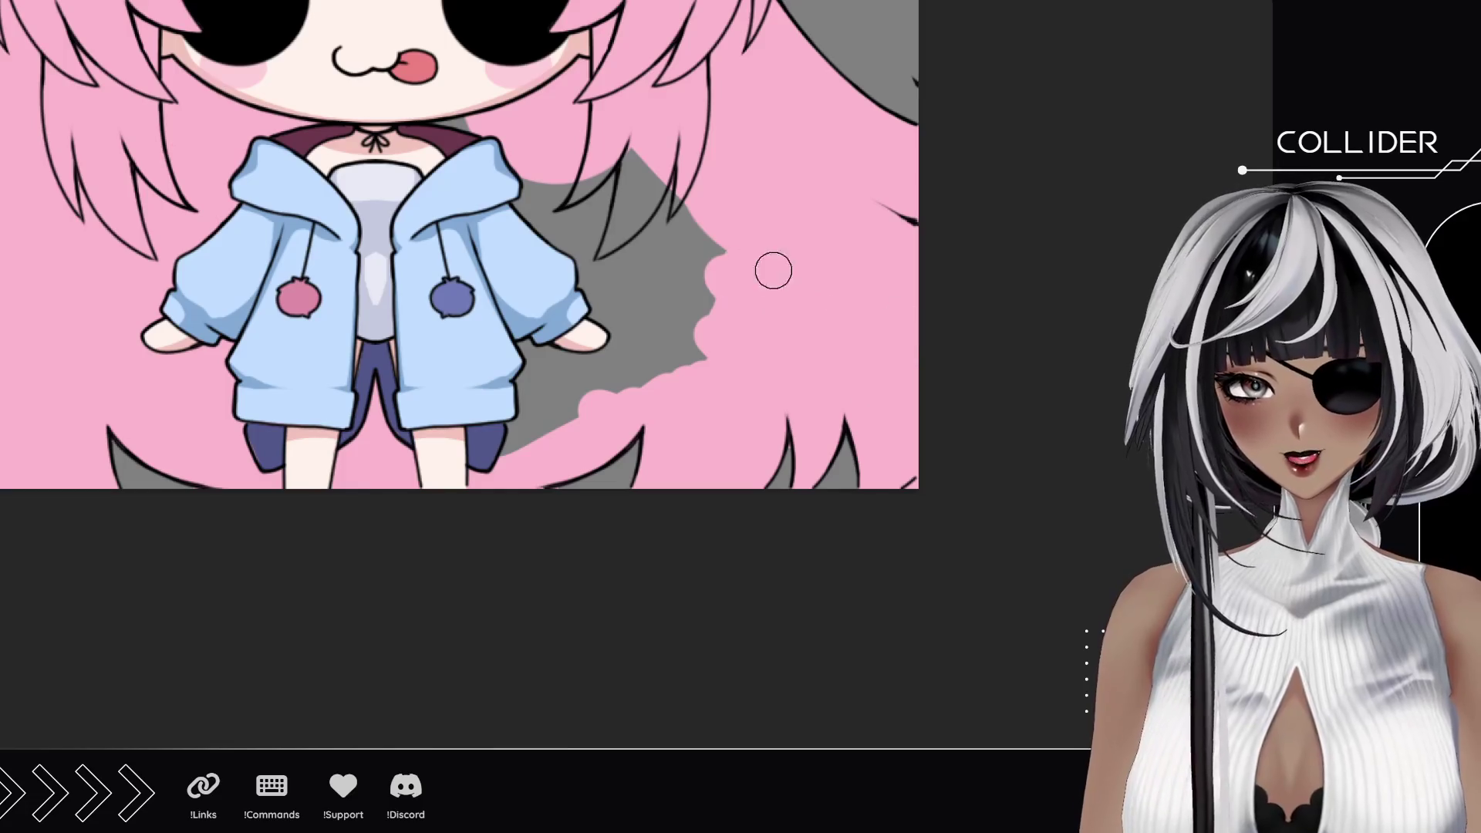
{"action": "mouse_move", "coordinate": [526, 454]}
{"action": "left_mouse_down"}
{"action": "mouse_move", "coordinate": [625, 416]}
{"action": "mouse_move", "coordinate": [671, 370]}
{"action": "mouse_move", "coordinate": [648, 336]}
{"action": "mouse_move", "coordinate": [520, 284]}
{"action": "mouse_move", "coordinate": [718, 290]}
{"action": "mouse_move", "coordinate": [472, 111]}
{"action": "left_mouse_up"}
{"action": "scroll", "coordinate": [473, 112], "scroll_direction": "down", "scroll_amount": 3}
{"action": "mouse_move", "coordinate": [625, 301]}
{"action": "left_mouse_down"}
{"action": "mouse_move", "coordinate": [649, 299]}
{"action": "mouse_move", "coordinate": [602, 348]}
{"action": "left_mouse_up"}
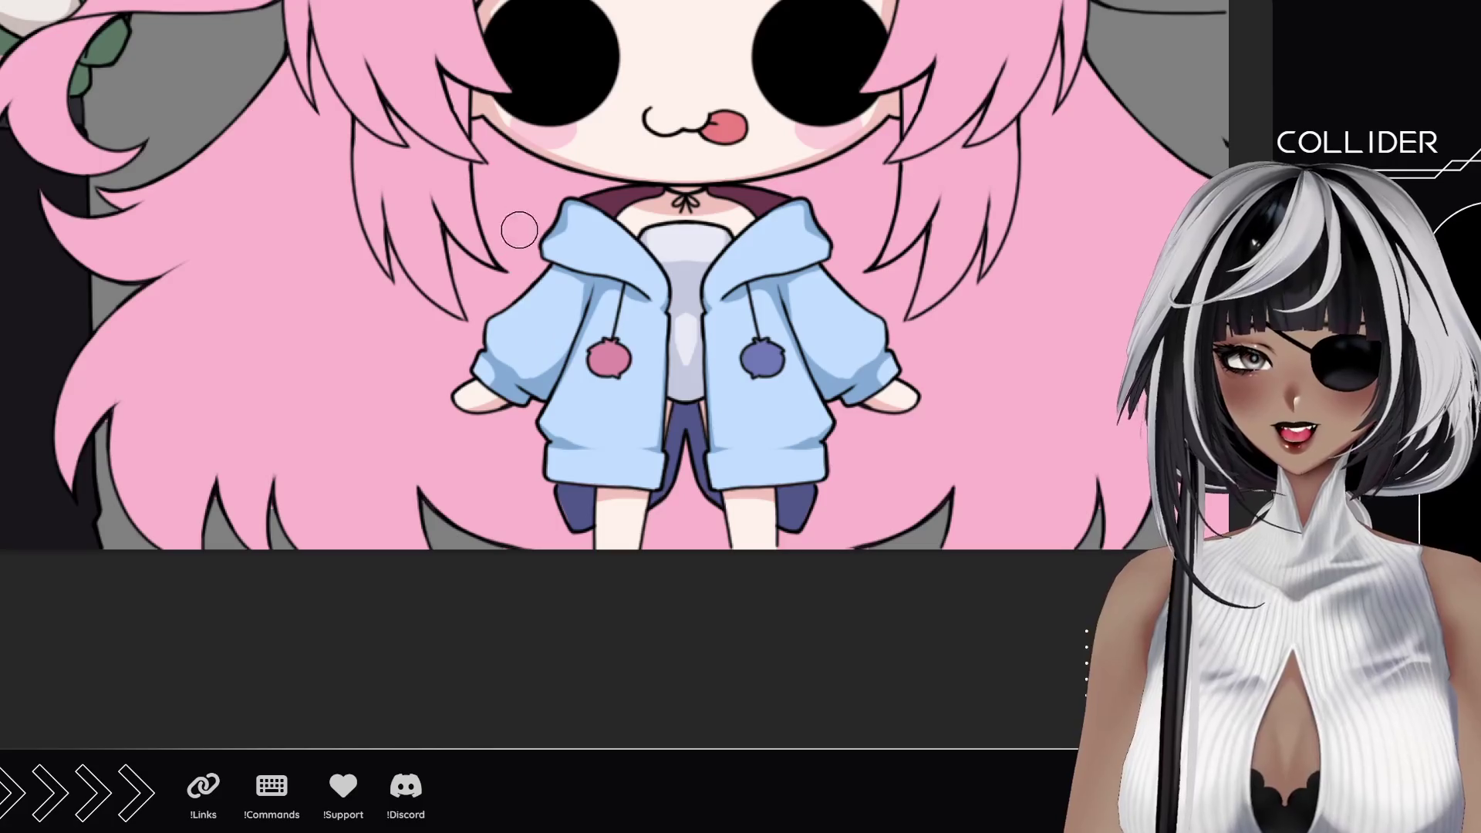
{"action": "scroll", "coordinate": [565, 332], "scroll_direction": "down", "scroll_amount": 2}
{"action": "scroll", "coordinate": [566, 332], "scroll_direction": "up", "scroll_amount": 3}
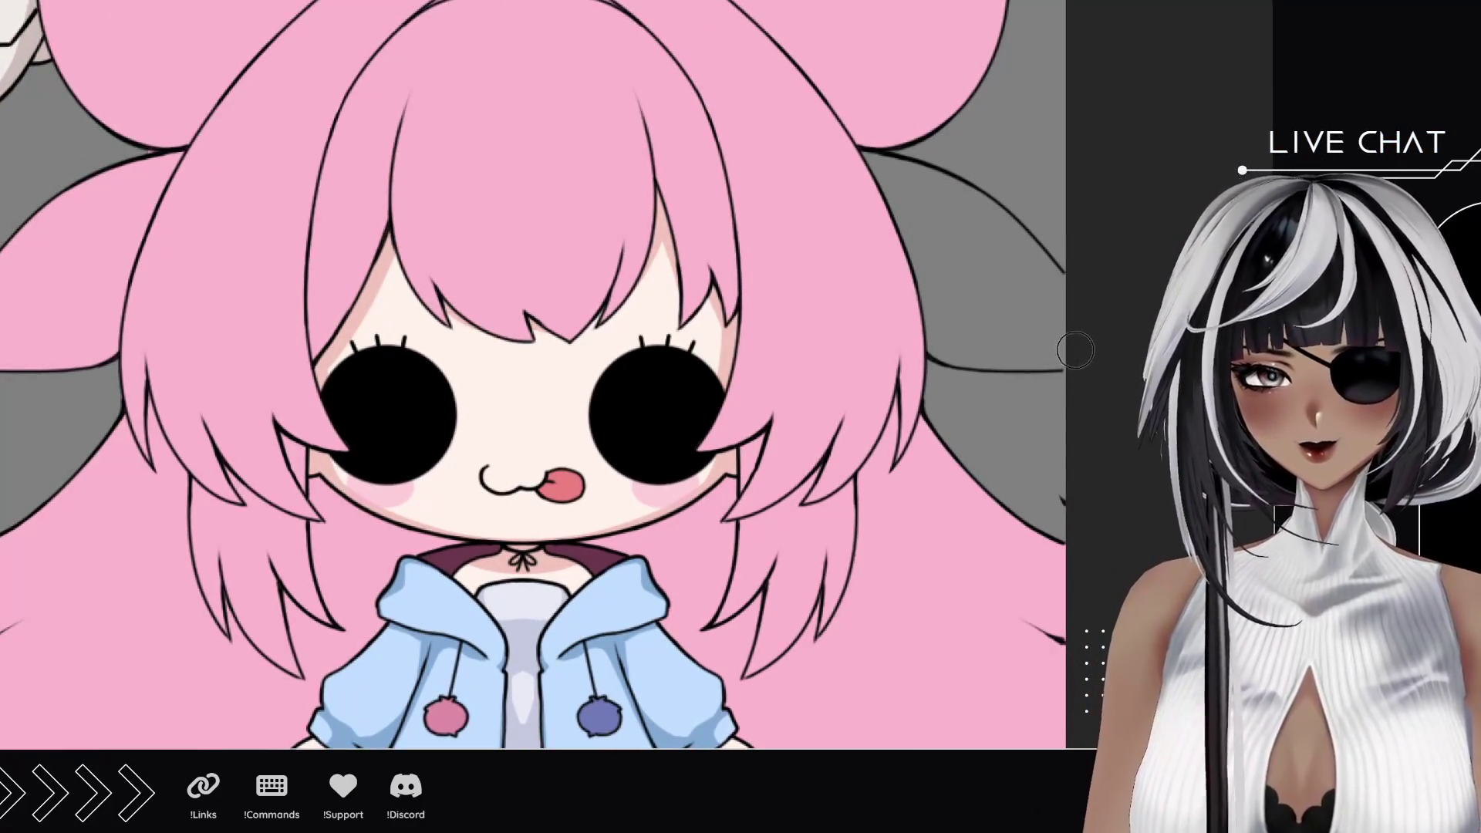
{"action": "left_click_drag", "start_coordinate": [1074, 348], "coordinate": [943, 344]}
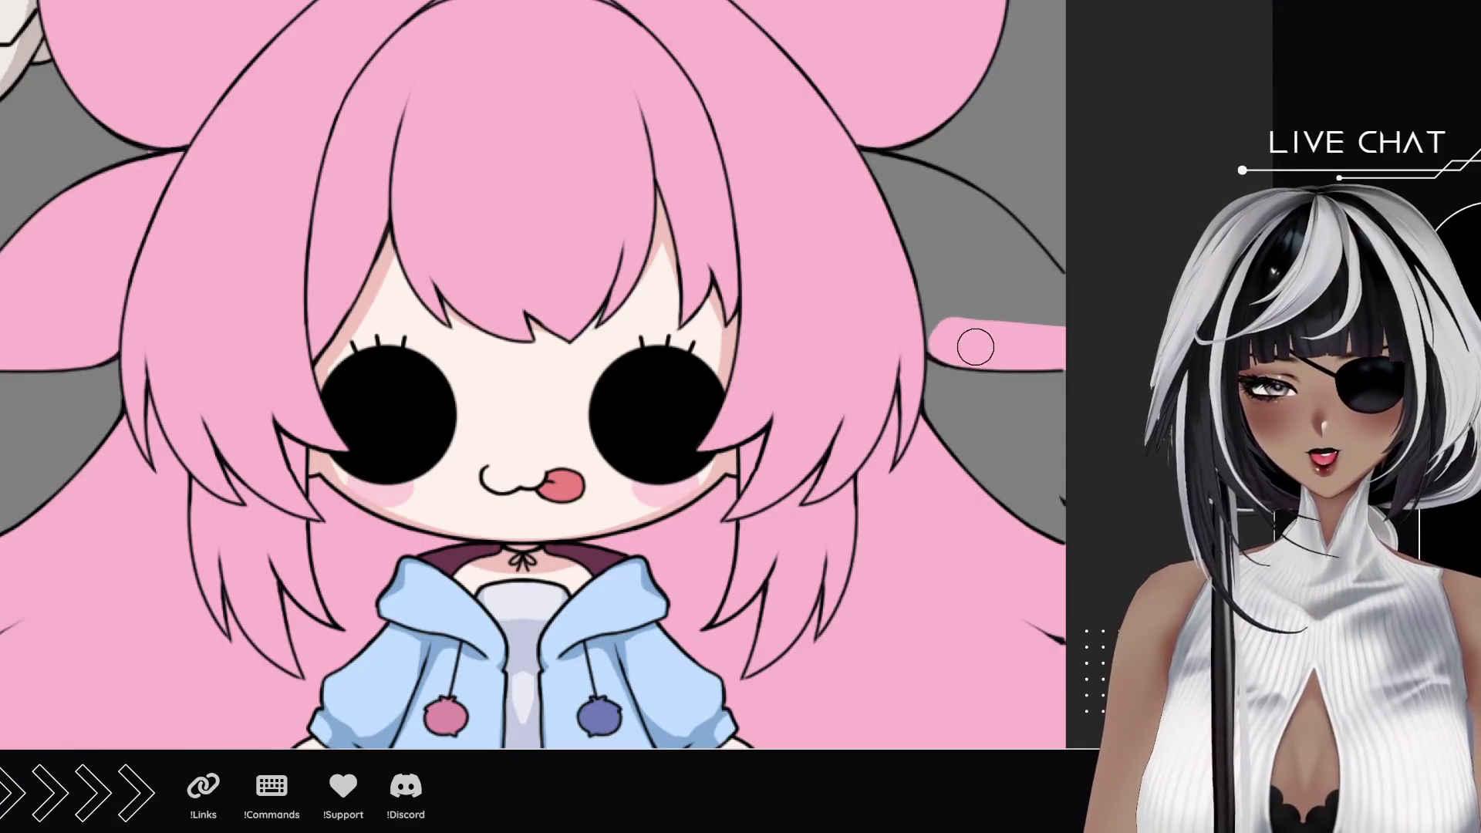
{"action": "left_click_drag", "start_coordinate": [1065, 337], "coordinate": [982, 293]}
{"action": "left_click_drag", "start_coordinate": [863, 182], "coordinate": [1064, 321]}
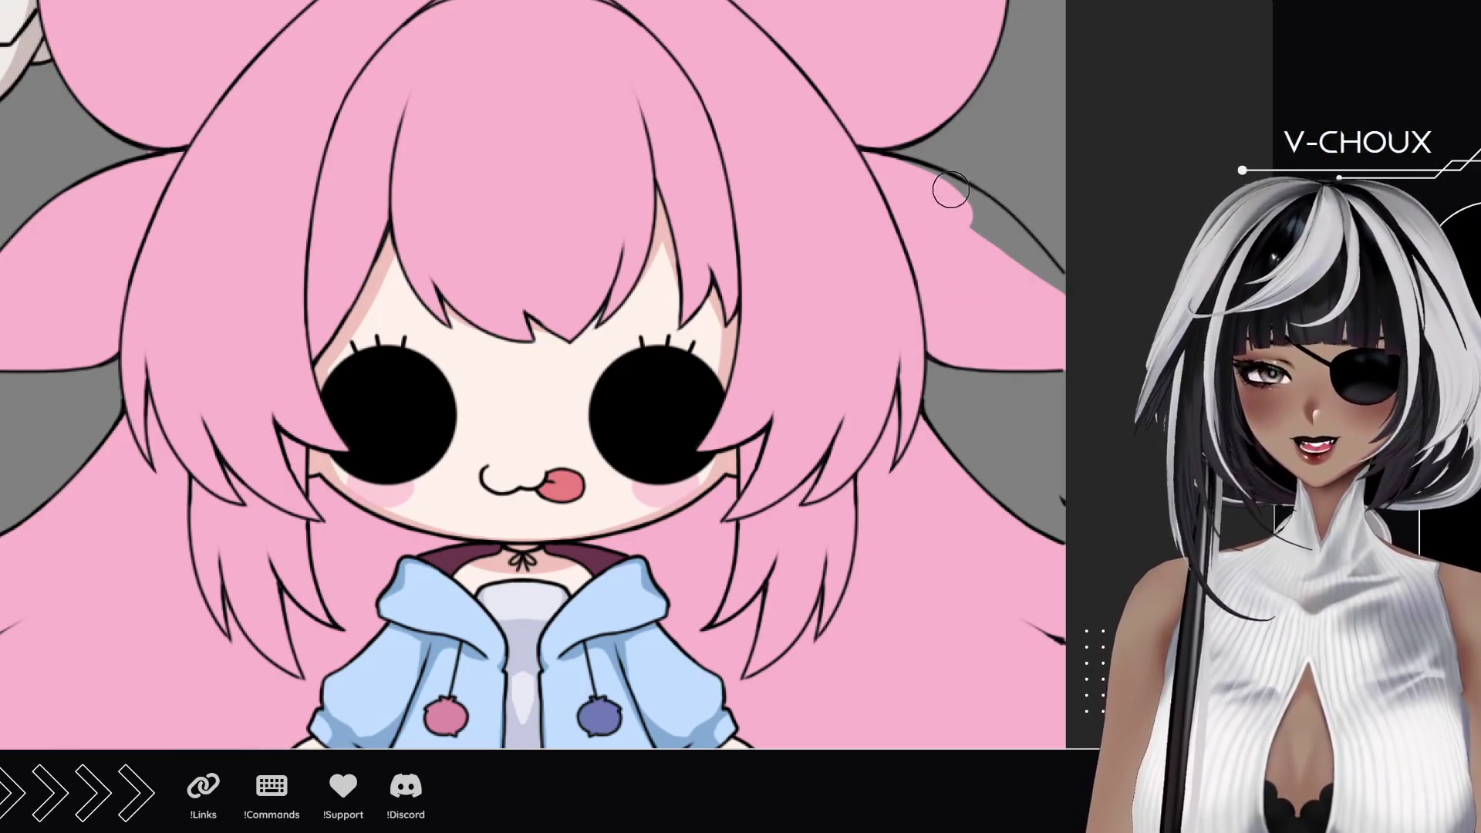
{"action": "left_click_drag", "start_coordinate": [951, 193], "coordinate": [972, 220]}
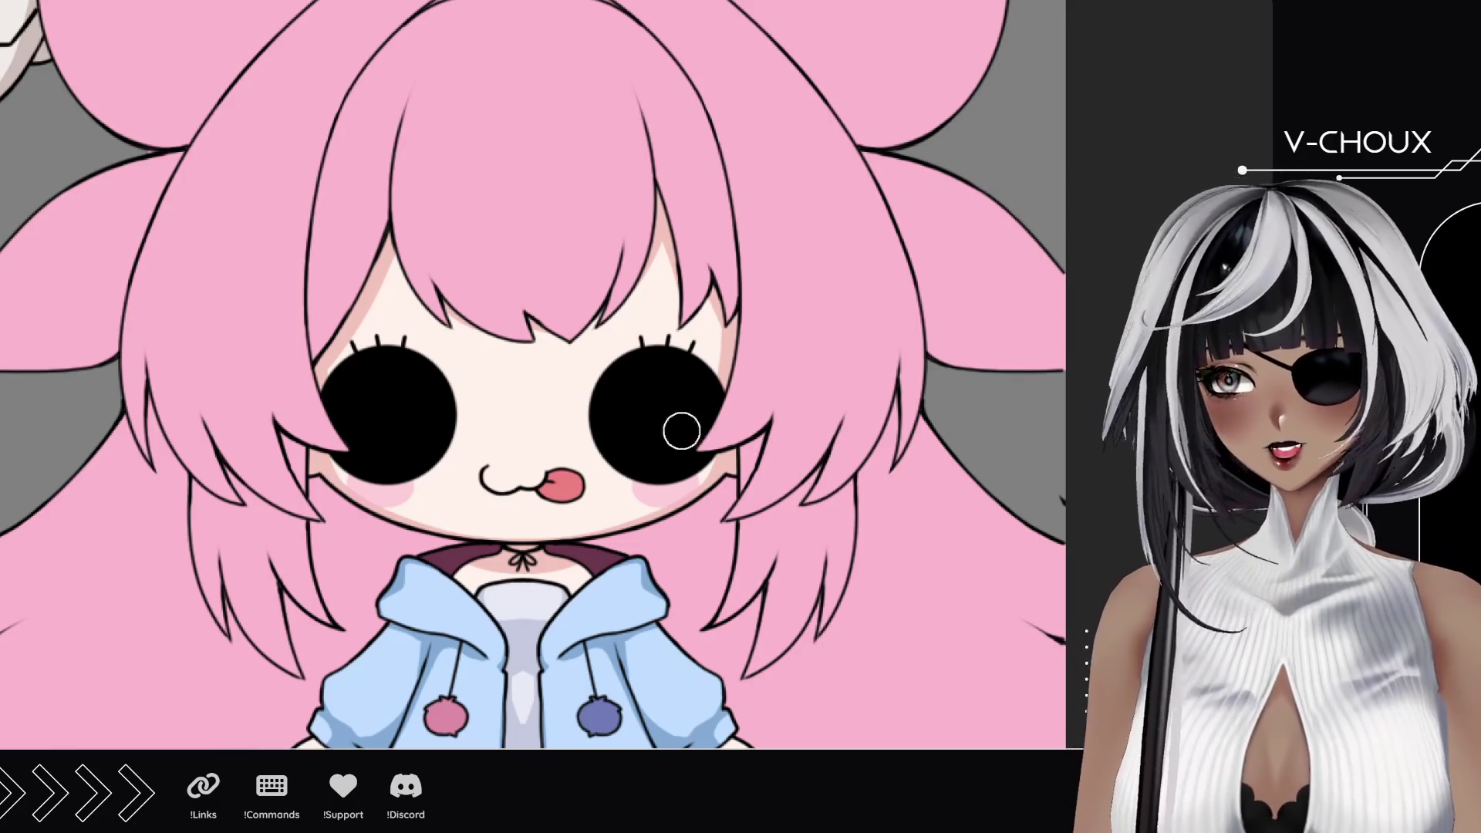
{"action": "scroll", "coordinate": [683, 400], "scroll_direction": "down", "scroll_amount": 3}
Step: Pan across the buns, face, hoodie and hair tips to check the pink coverage
{"action": "left_click_drag", "start_coordinate": [486, 382], "coordinate": [226, 443]}
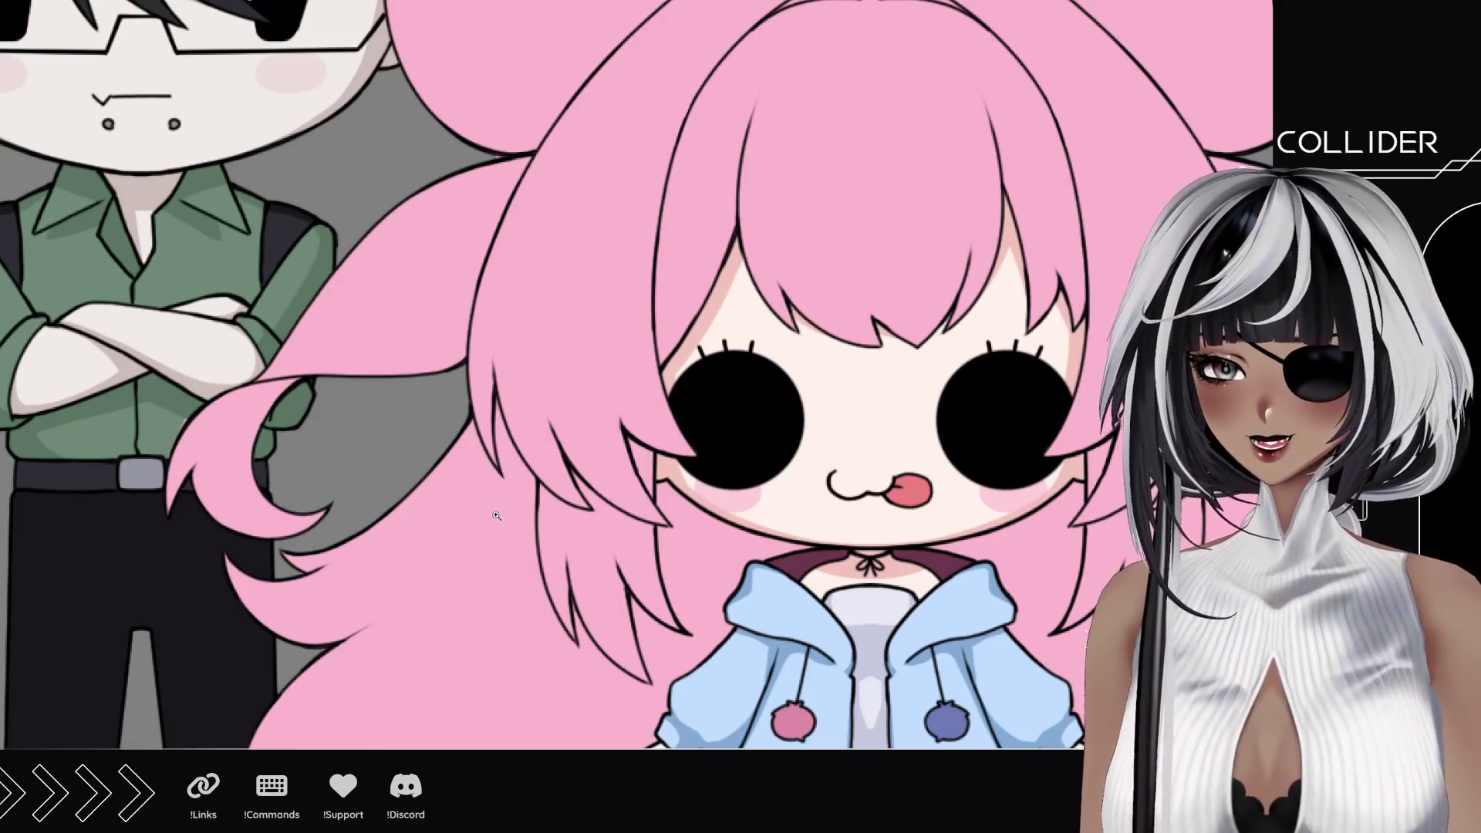
{"action": "scroll", "coordinate": [496, 515], "scroll_direction": "up", "scroll_amount": 4}
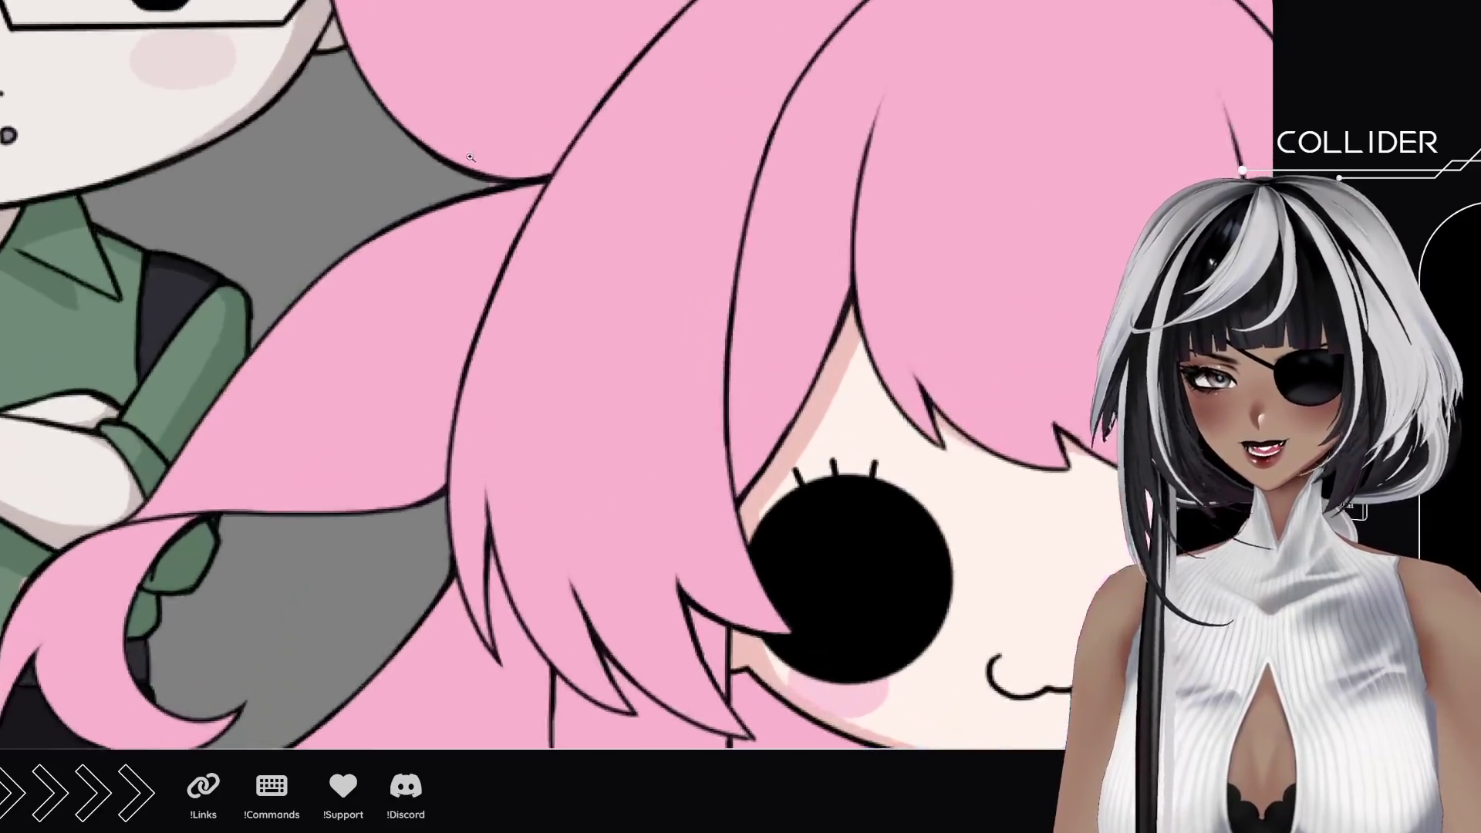
{"action": "scroll", "coordinate": [471, 156], "scroll_direction": "up", "scroll_amount": 2}
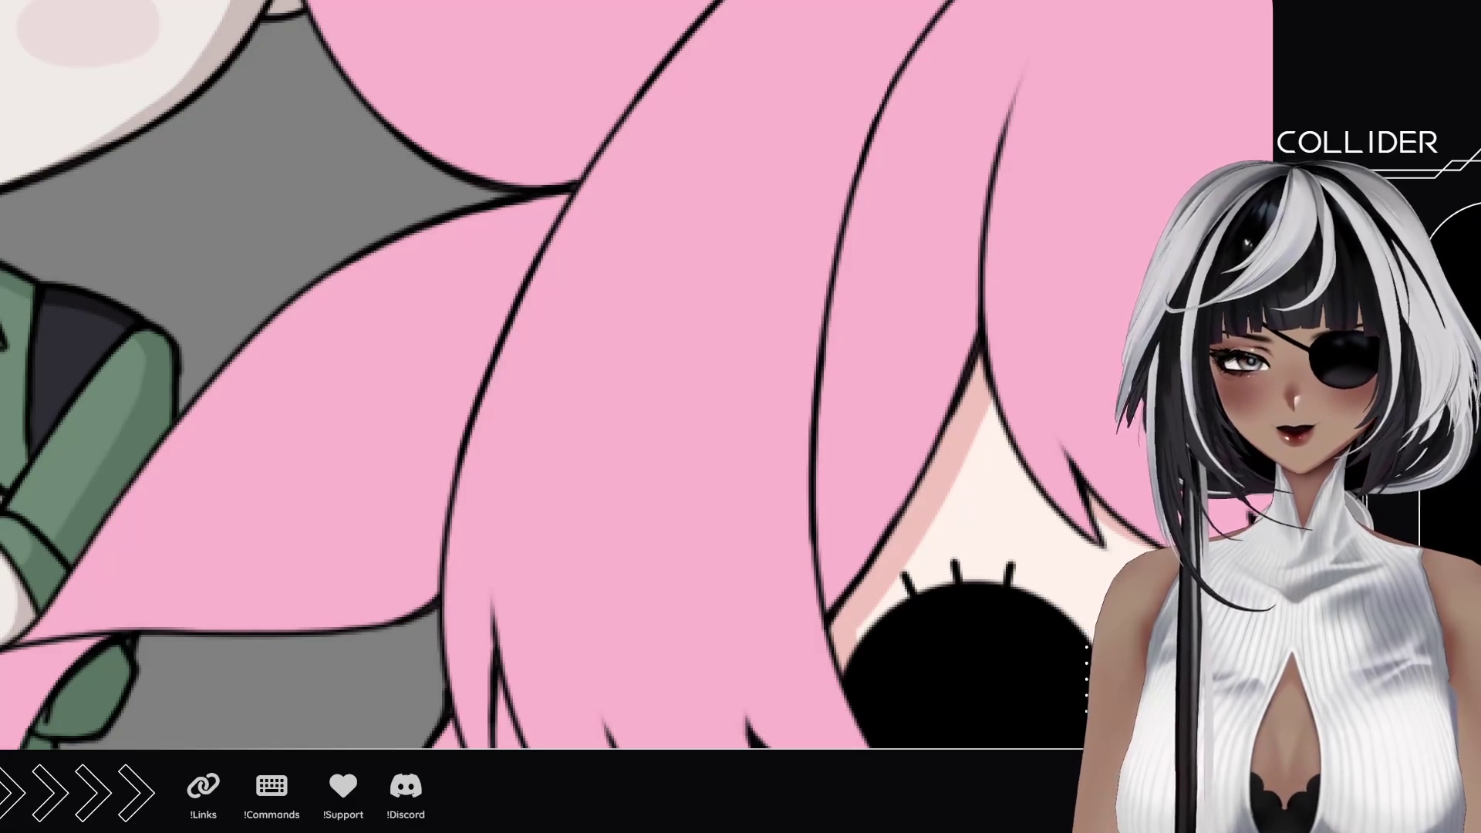
{"action": "left_click_drag", "start_coordinate": [926, 579], "coordinate": [347, 232]}
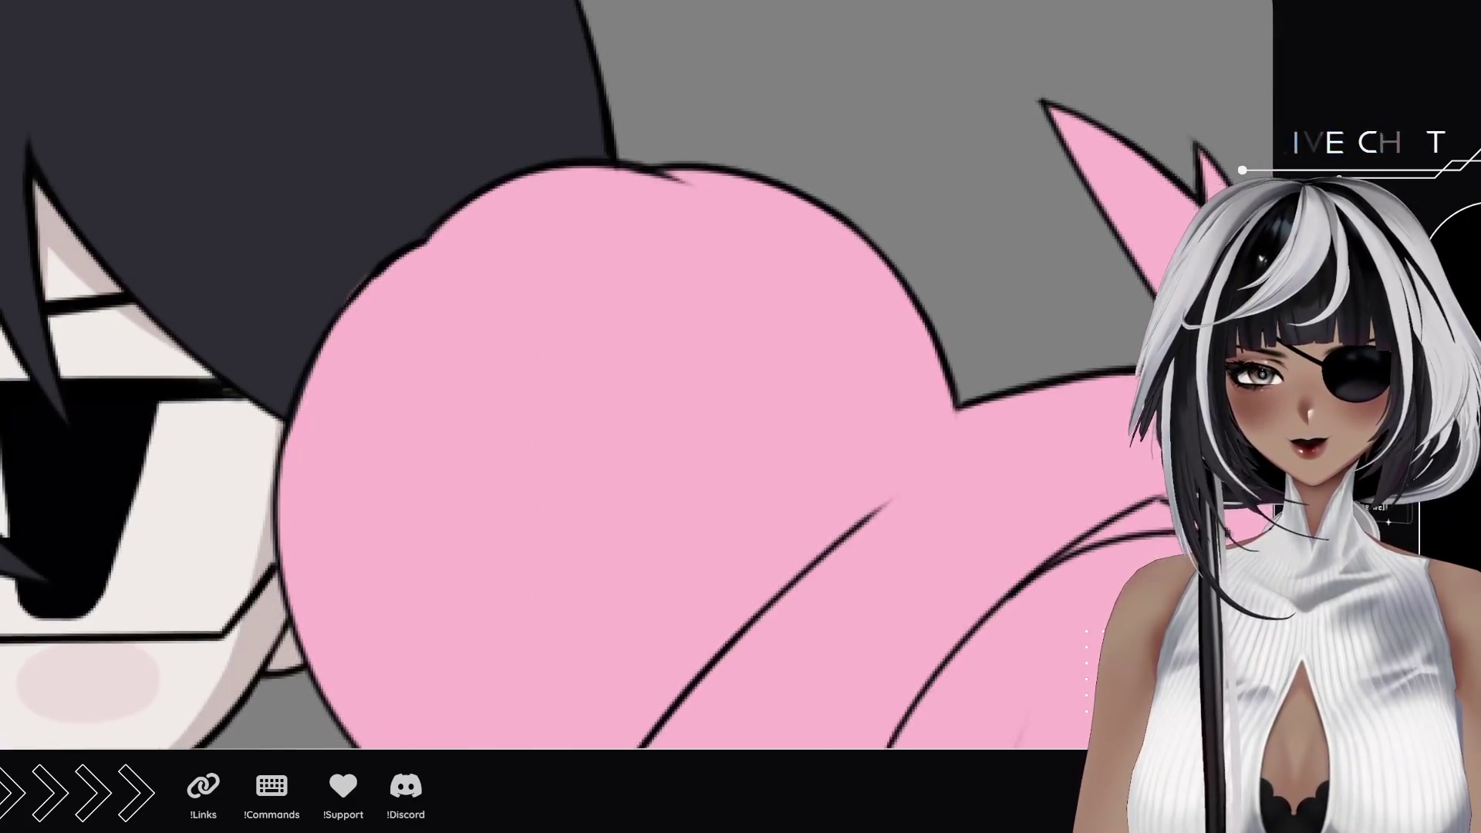
{"action": "left_click_drag", "start_coordinate": [578, 579], "coordinate": [443, 368]}
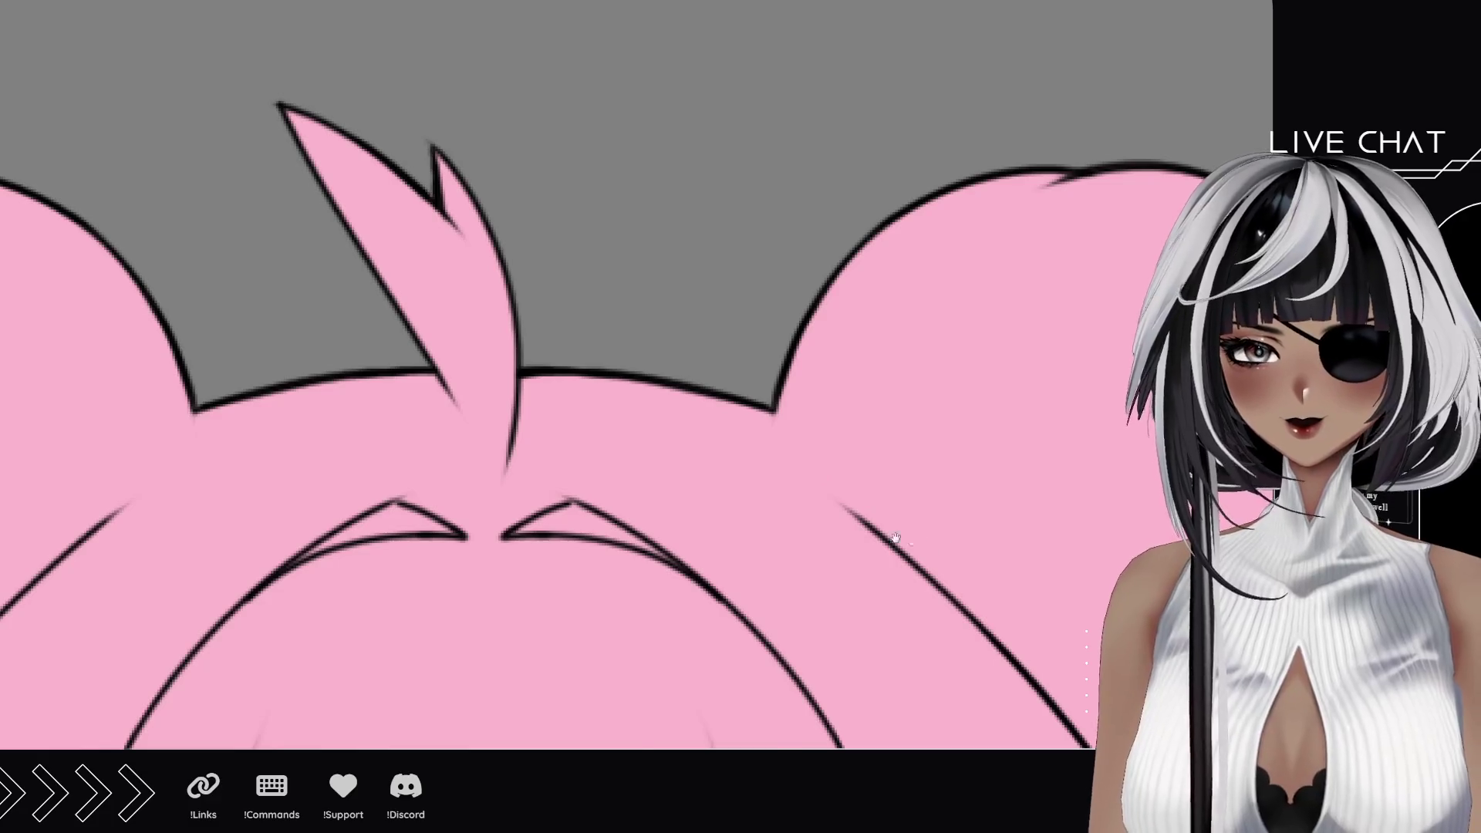
{"action": "left_click_drag", "start_coordinate": [911, 543], "coordinate": [347, 173]}
{"action": "mouse_move", "coordinate": [695, 348]}
{"action": "left_mouse_down"}
{"action": "mouse_move", "coordinate": [756, 657]}
{"action": "mouse_move", "coordinate": [464, 232]}
{"action": "left_mouse_up"}
{"action": "left_click_drag", "start_coordinate": [695, 579], "coordinate": [875, 493]}
{"action": "left_click_drag", "start_coordinate": [914, 671], "coordinate": [810, 289]}
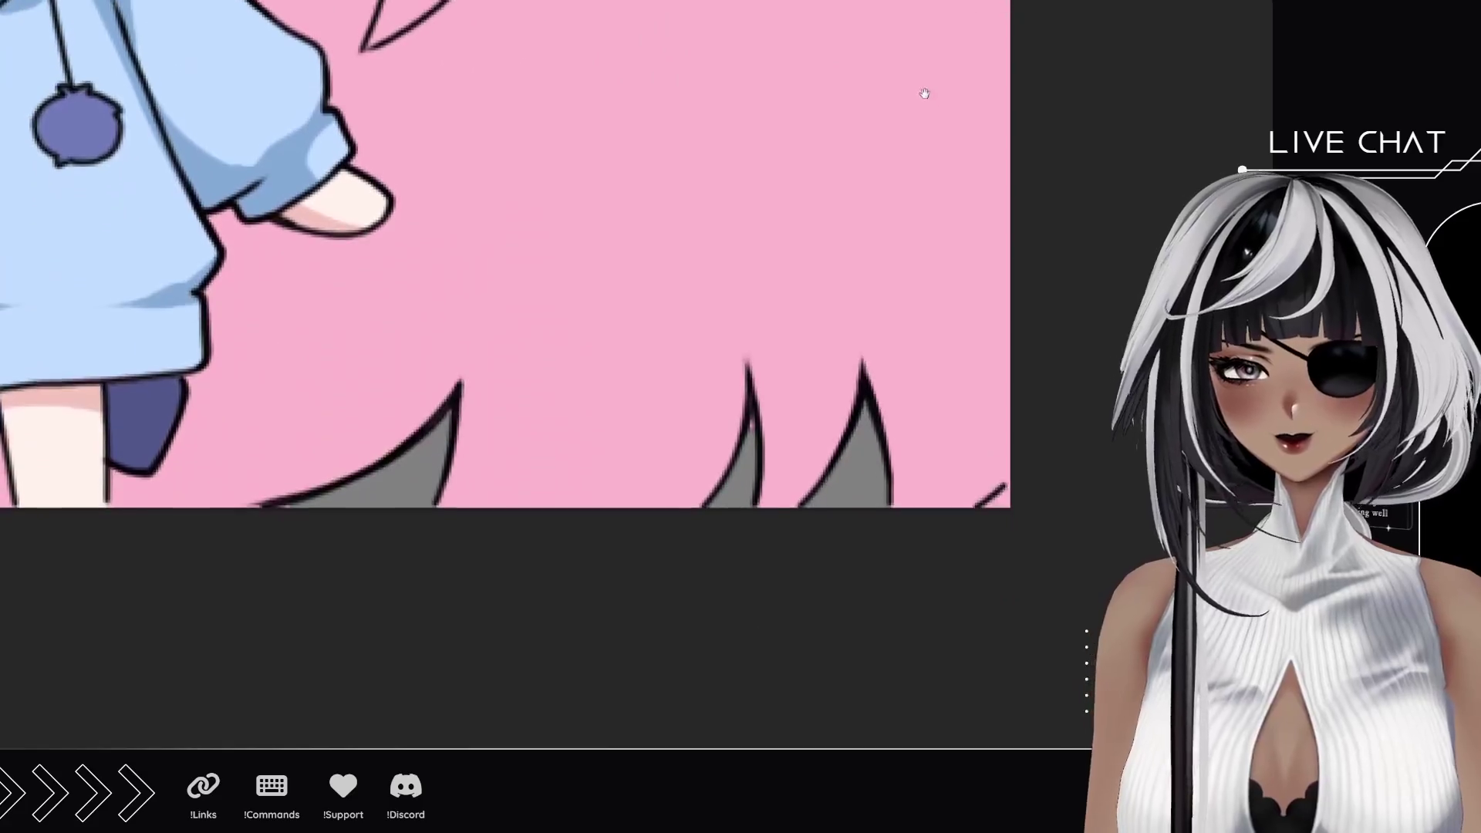
{"action": "left_click_drag", "start_coordinate": [765, 463], "coordinate": [761, 394]}
{"action": "left_click_drag", "start_coordinate": [625, 453], "coordinate": [891, 393]}
{"action": "left_click_drag", "start_coordinate": [694, 440], "coordinate": [557, 426]}
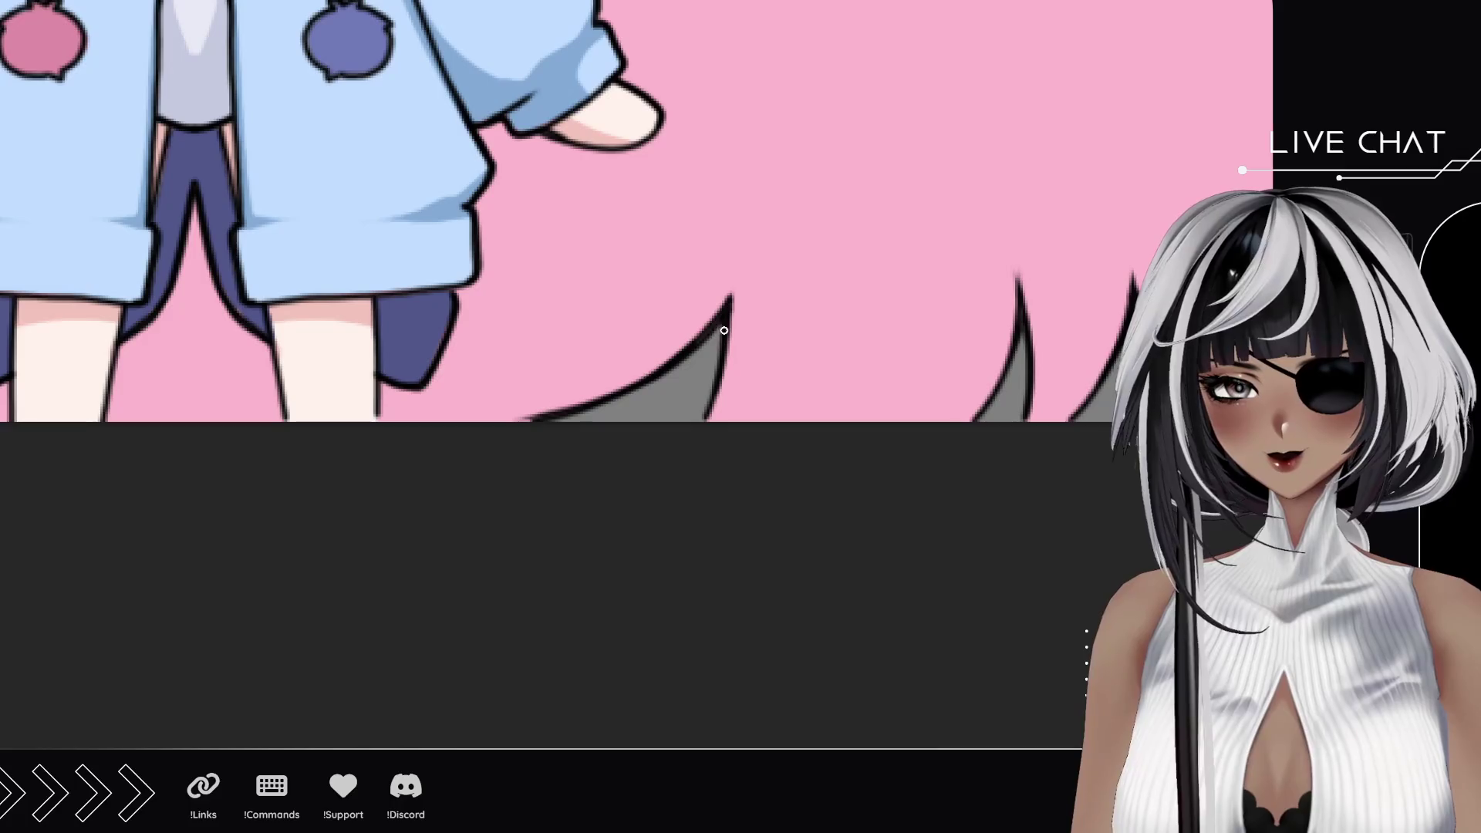
{"action": "left_click_drag", "start_coordinate": [217, 475], "coordinate": [960, 475]}
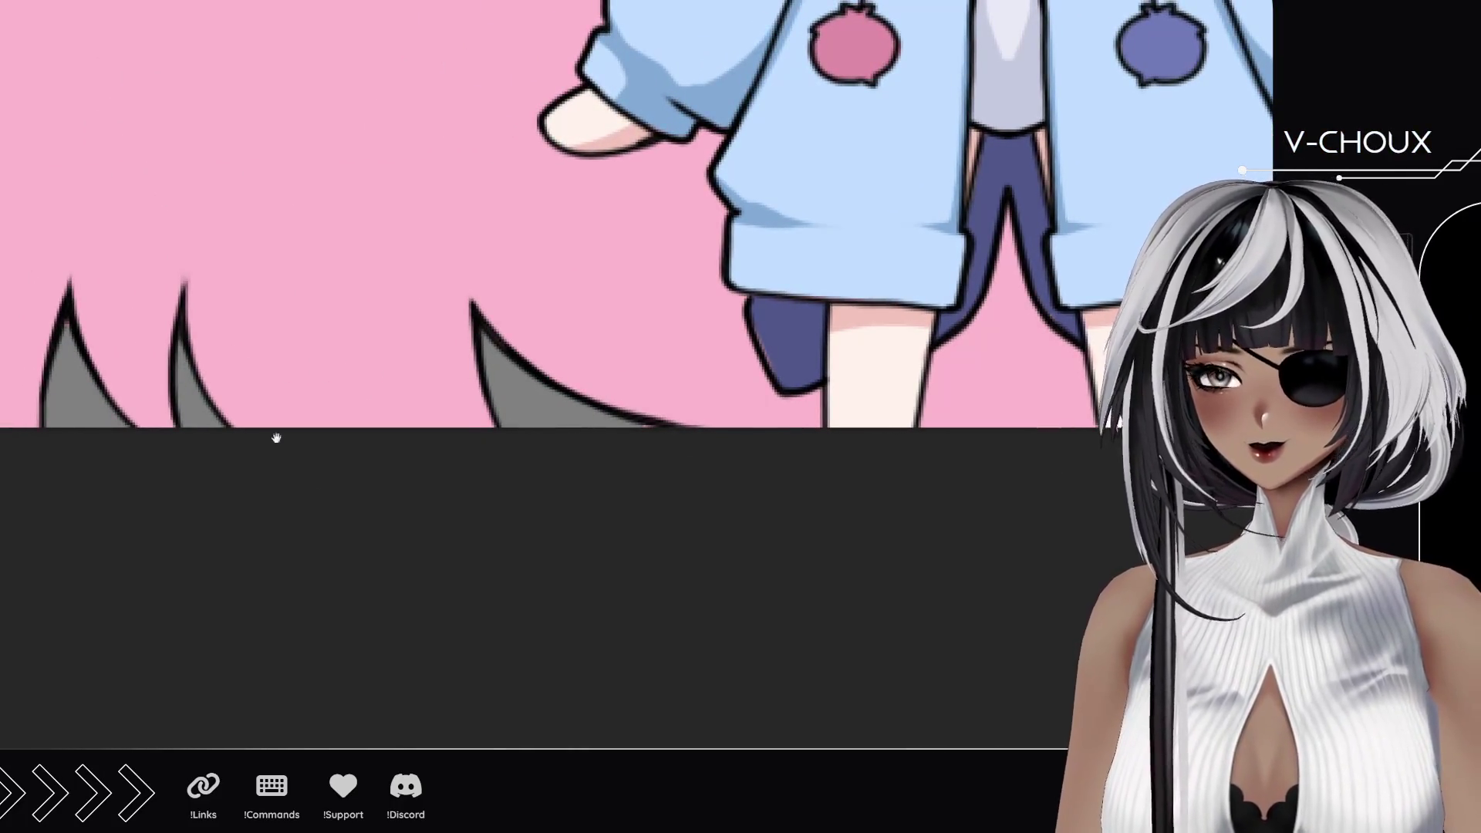
{"action": "scroll", "coordinate": [445, 373], "scroll_direction": "down", "scroll_amount": 3}
{"action": "left_click_drag", "start_coordinate": [621, 462], "coordinate": [630, 458]}
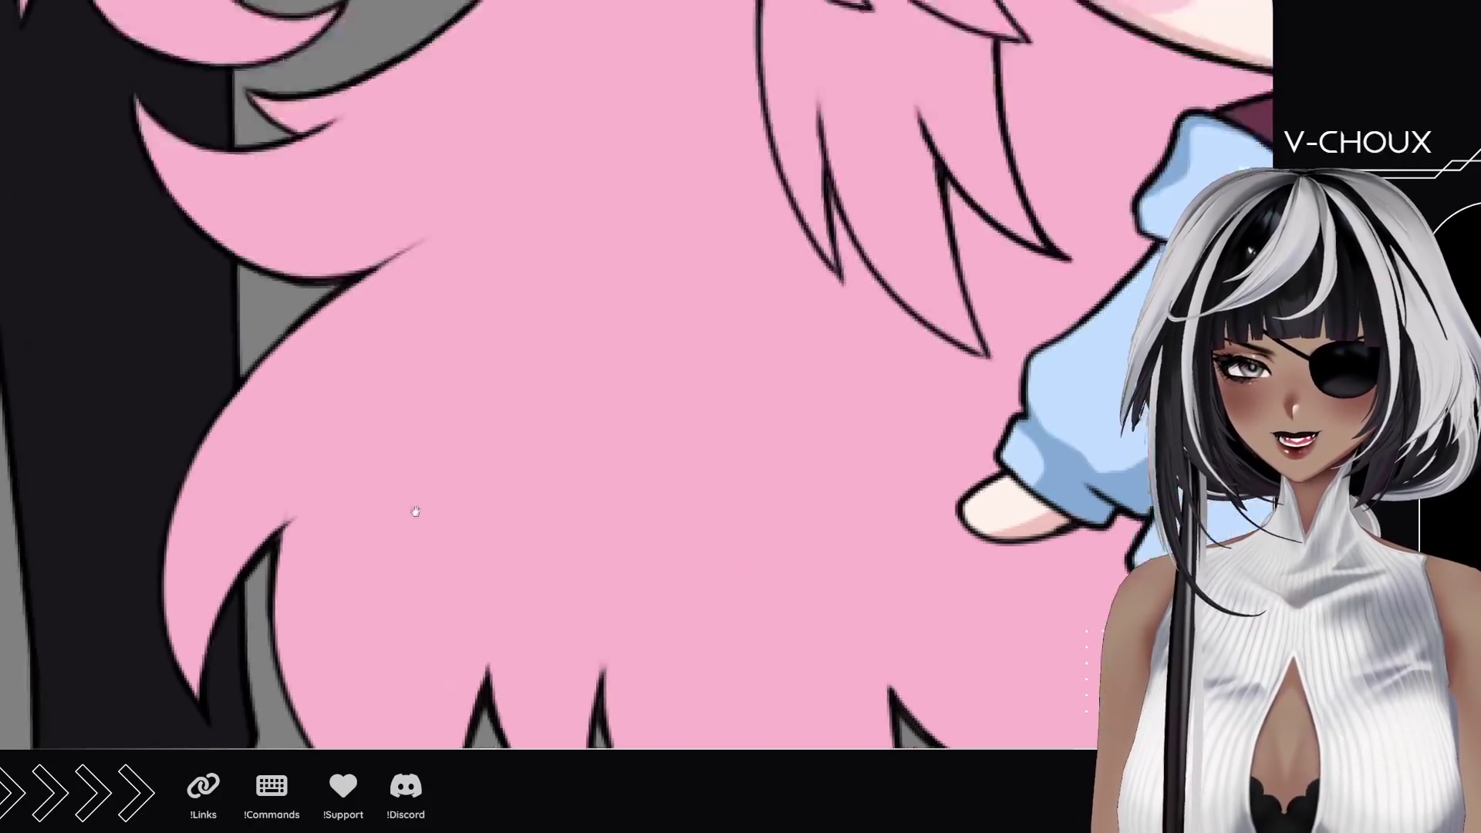
{"action": "left_click_drag", "start_coordinate": [460, 378], "coordinate": [395, 545]}
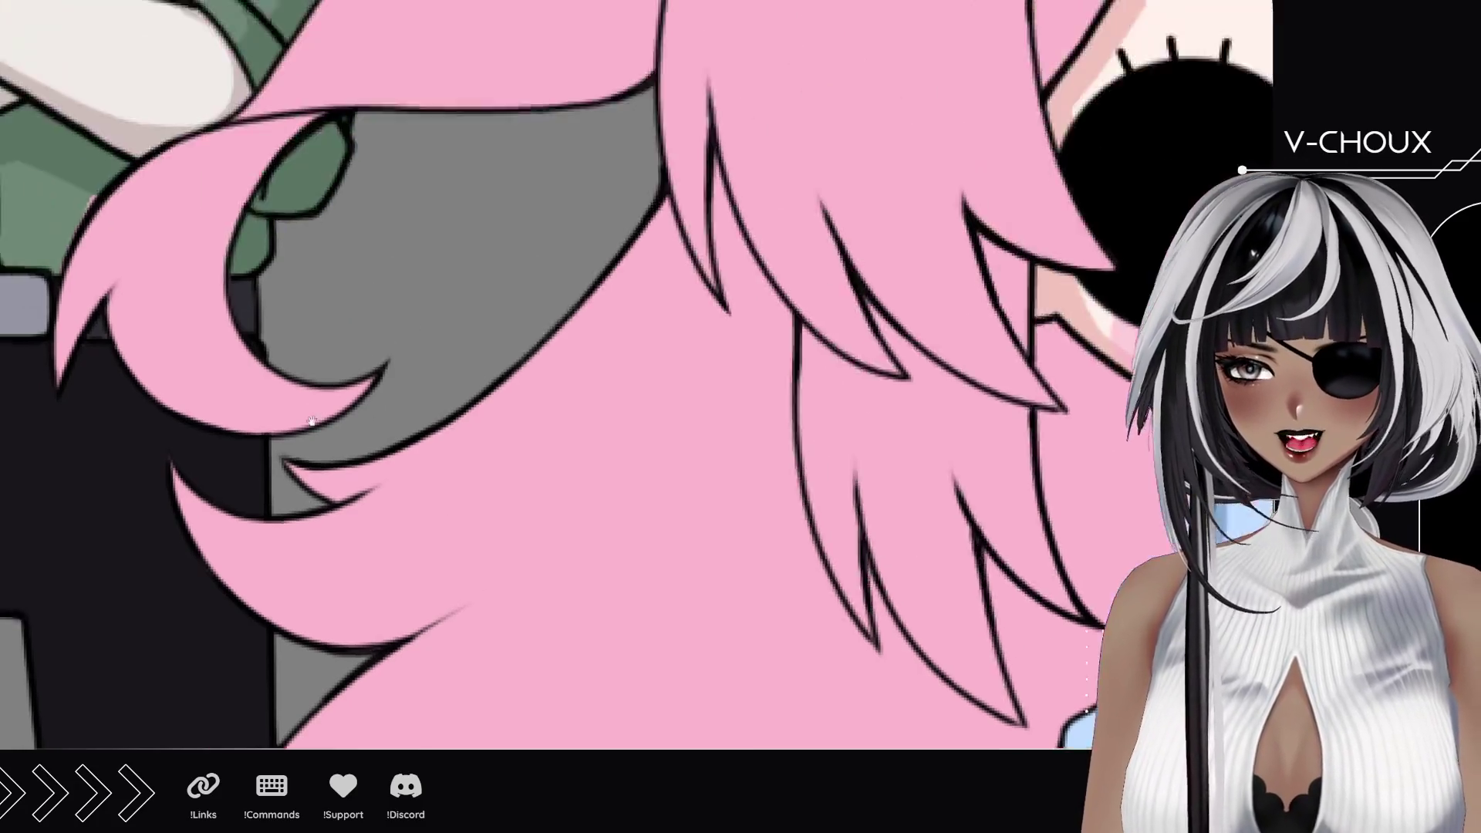
{"action": "left_click_drag", "start_coordinate": [259, 239], "coordinate": [139, 352]}
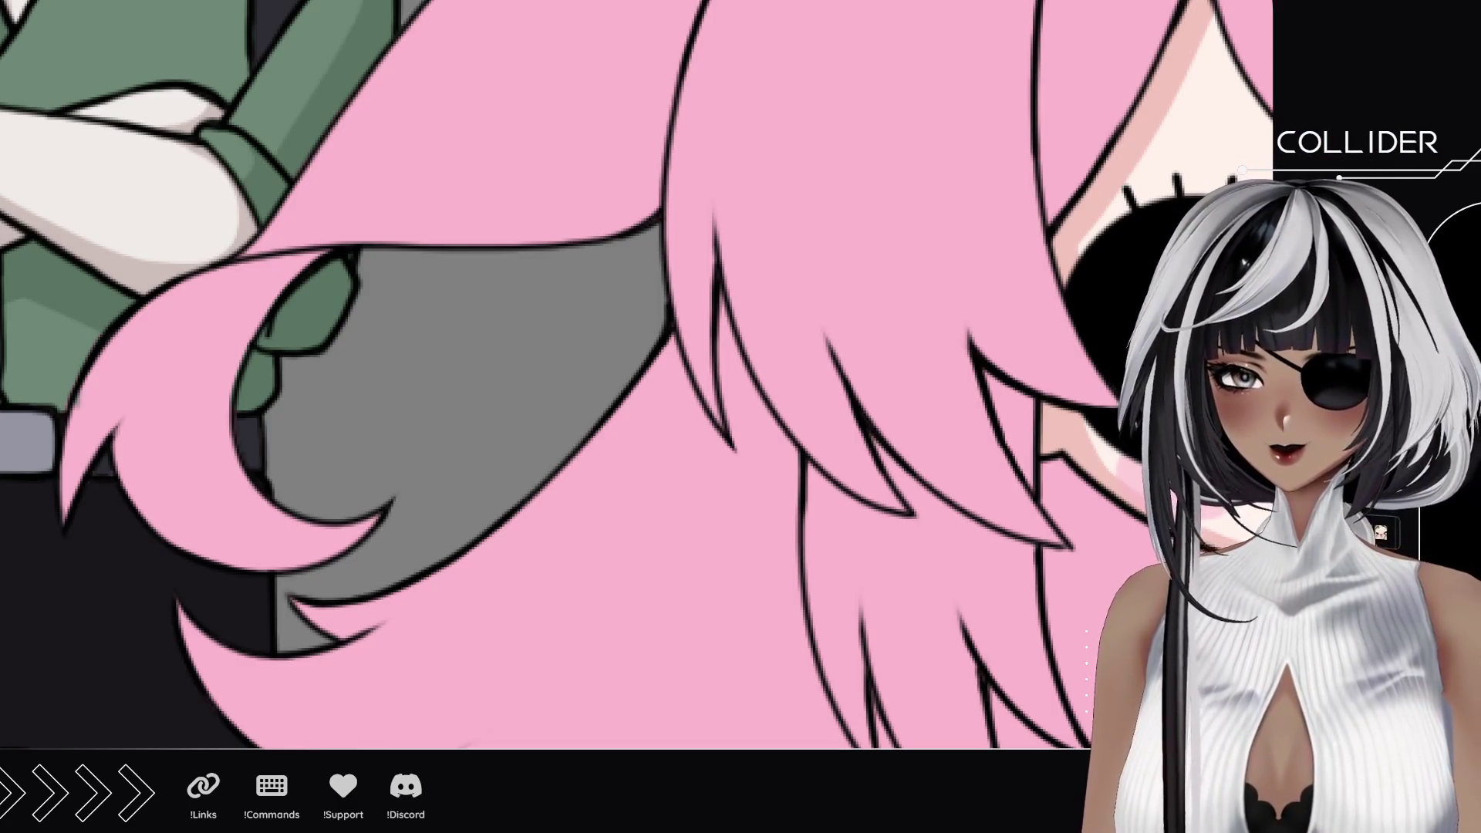
{"action": "scroll", "coordinate": [358, 506], "scroll_direction": "down", "scroll_amount": 5}
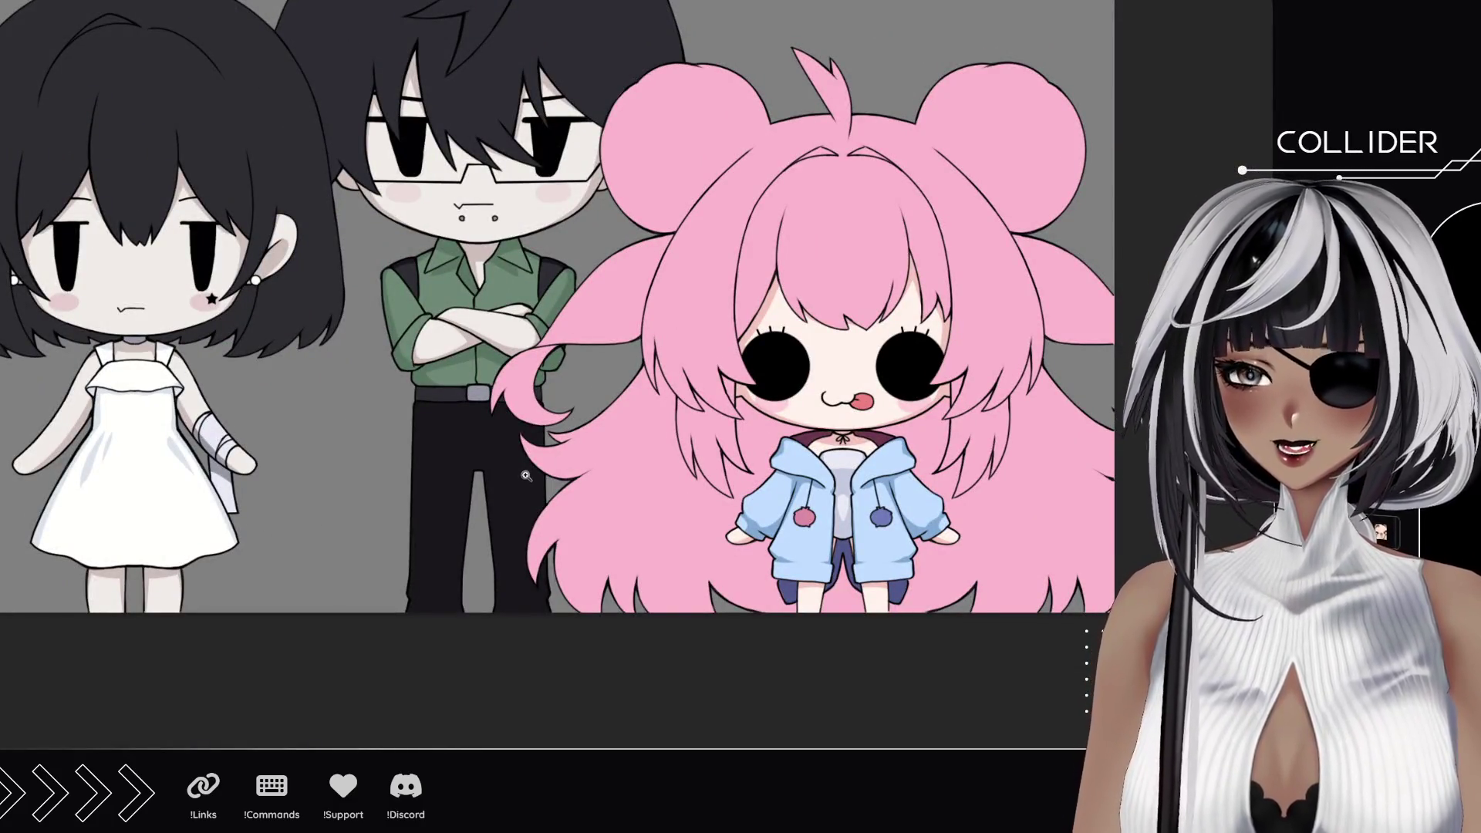
{"action": "left_click_drag", "start_coordinate": [559, 266], "coordinate": [717, 371]}
{"action": "left_click_drag", "start_coordinate": [648, 336], "coordinate": [706, 382]}
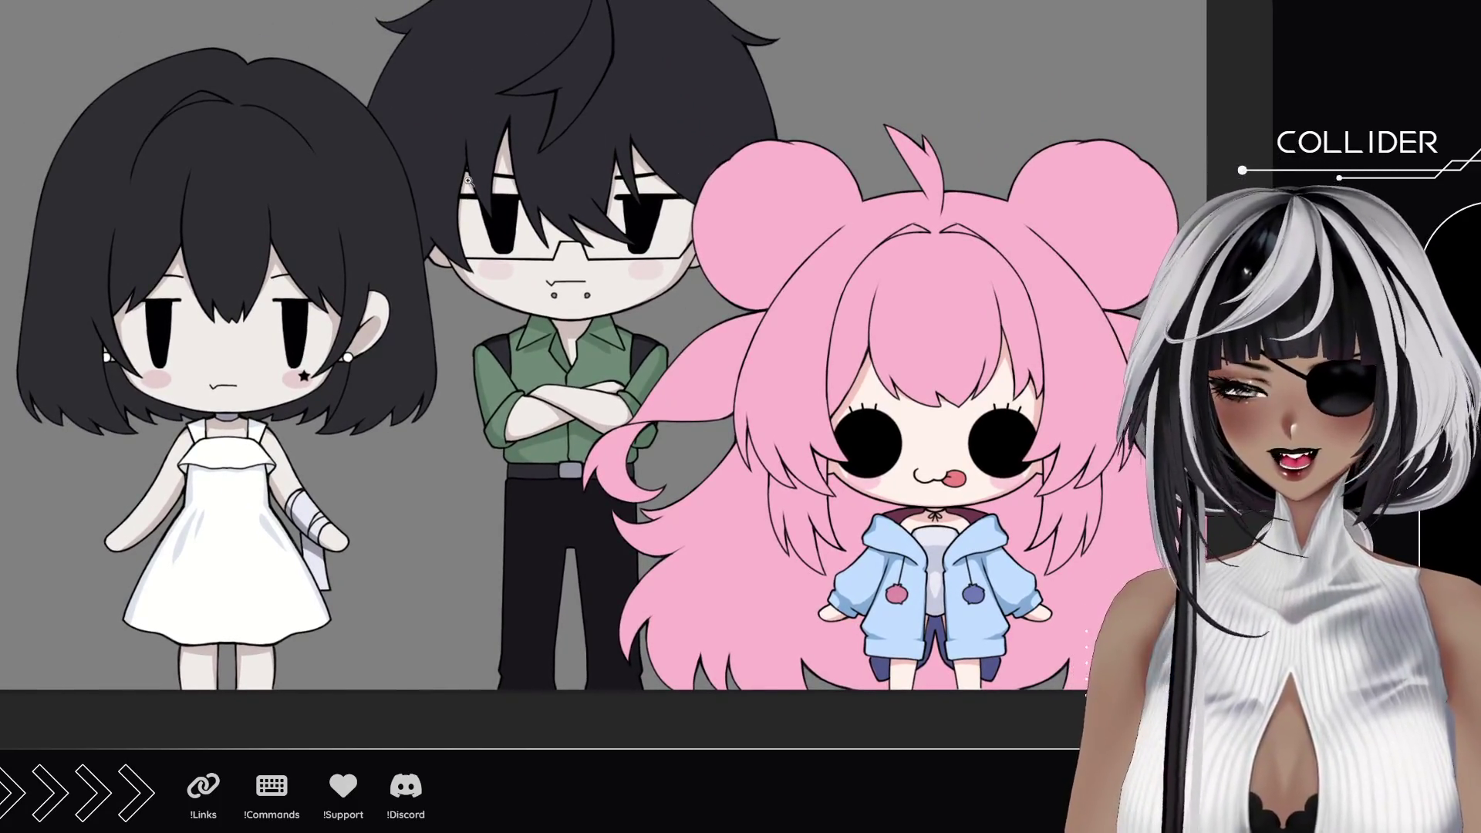
{"action": "scroll", "coordinate": [556, 267], "scroll_direction": "up", "scroll_amount": 3}
{"action": "scroll", "coordinate": [648, 347], "scroll_direction": "up", "scroll_amount": 3}
{"action": "scroll", "coordinate": [739, 425], "scroll_direction": "up", "scroll_amount": 2}
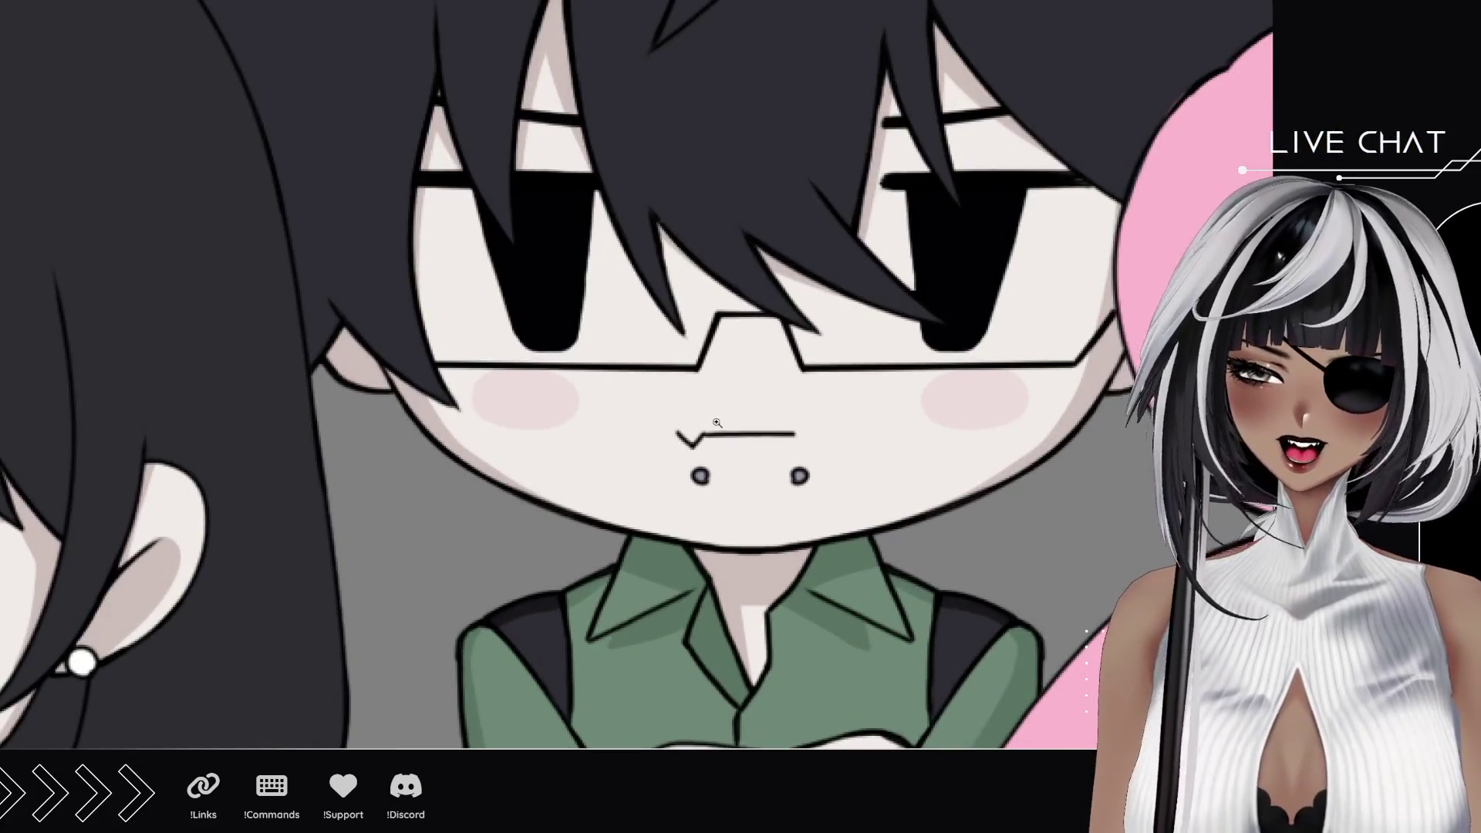
{"action": "mouse_move", "coordinate": [634, 382]}
{"action": "left_mouse_down"}
{"action": "mouse_move", "coordinate": [581, 408]}
{"action": "mouse_move", "coordinate": [594, 483]}
{"action": "mouse_move", "coordinate": [475, 440]}
{"action": "left_mouse_up"}
{"action": "scroll", "coordinate": [579, 405], "scroll_direction": "up", "scroll_amount": 3}
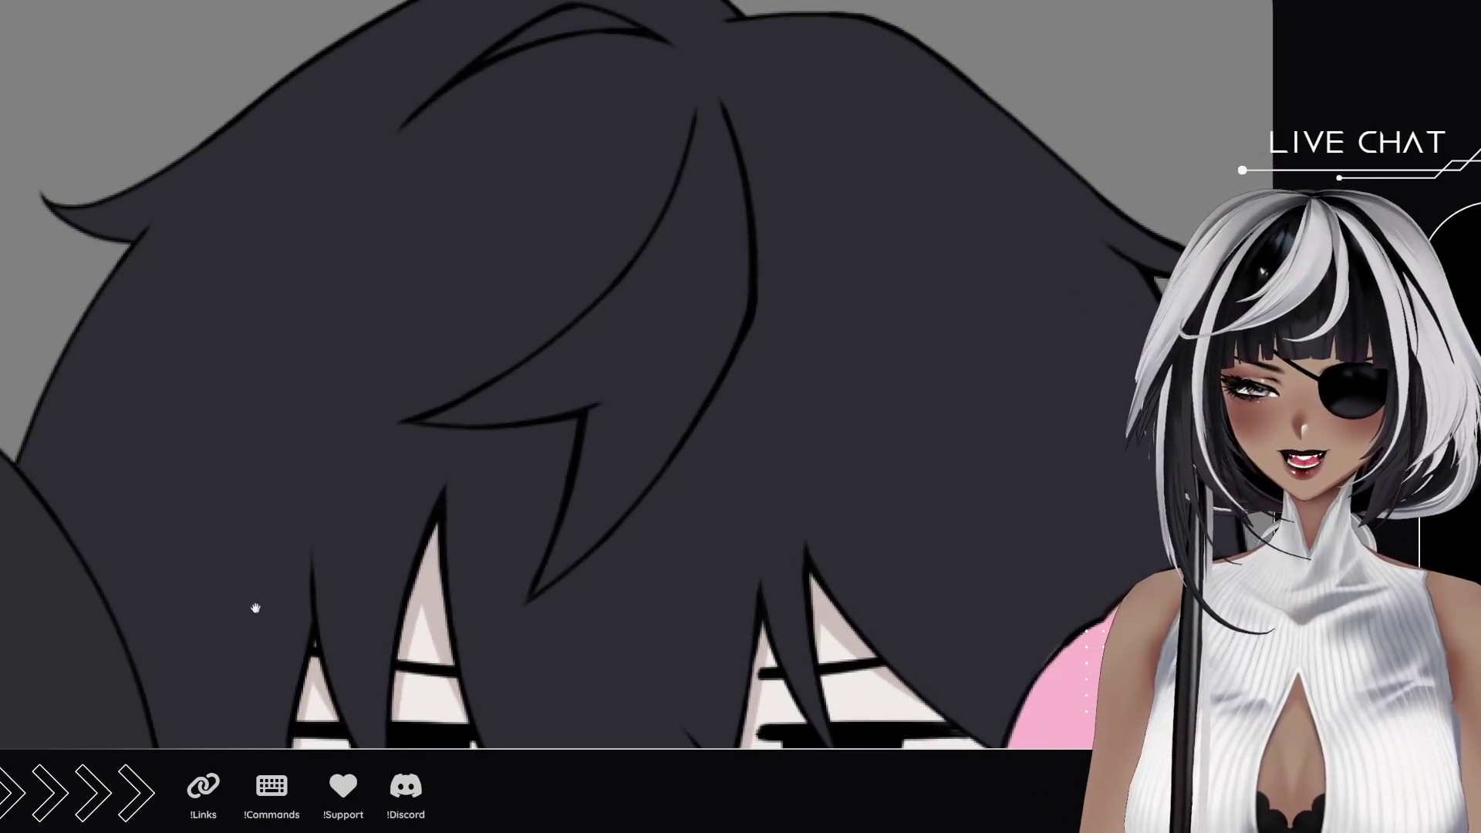
{"action": "scroll", "coordinate": [475, 441], "scroll_direction": "down", "scroll_amount": 4}
{"action": "scroll", "coordinate": [518, 580], "scroll_direction": "up", "scroll_amount": 2}
{"action": "left_click_drag", "start_coordinate": [518, 579], "coordinate": [487, 192]}
{"action": "left_click_drag", "start_coordinate": [580, 521], "coordinate": [509, 440]}
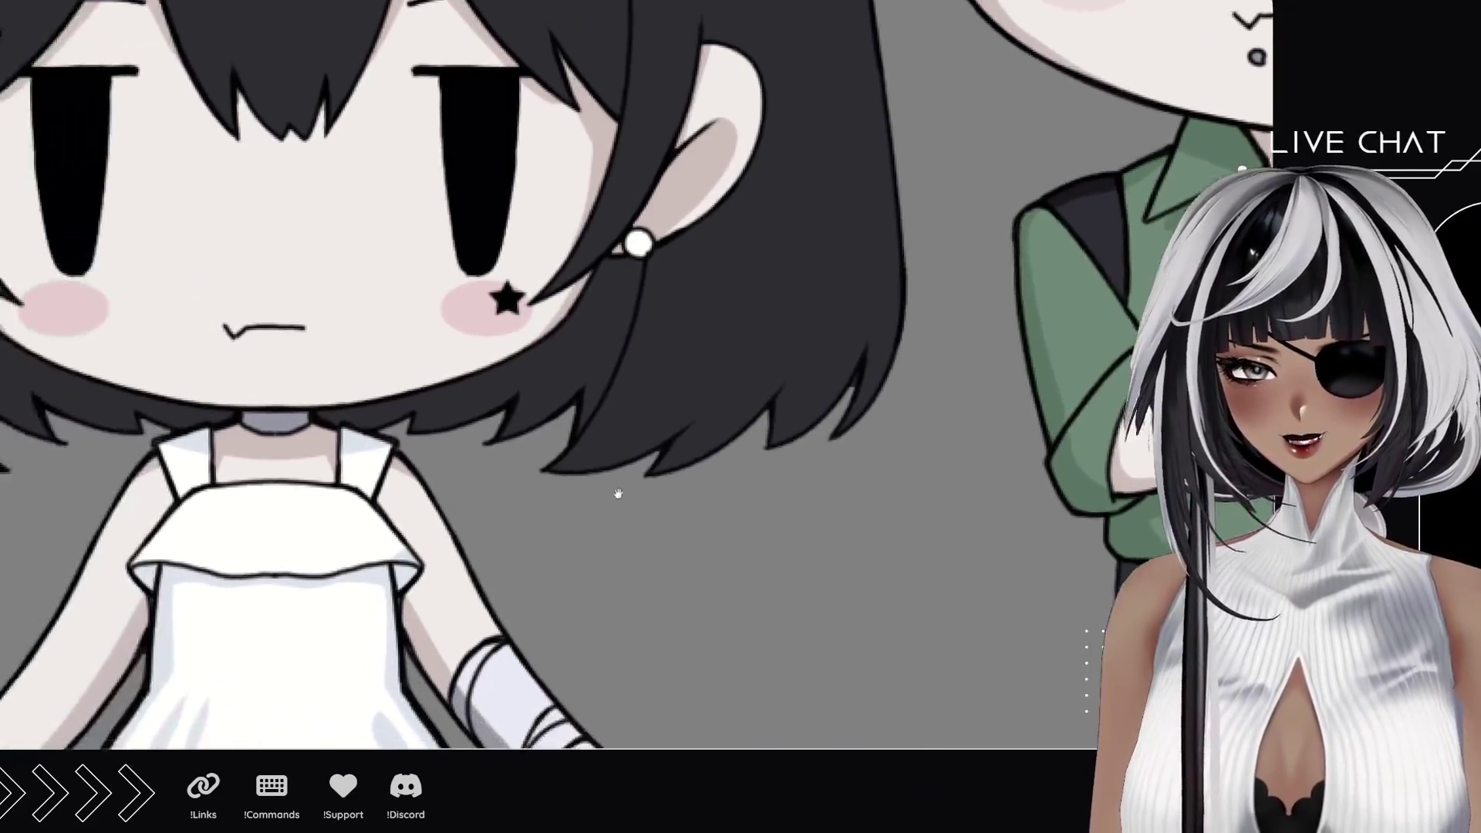
{"action": "mouse_move", "coordinate": [510, 509]}
{"action": "left_mouse_down"}
{"action": "mouse_move", "coordinate": [467, 509]}
{"action": "mouse_move", "coordinate": [486, 509]}
{"action": "left_mouse_up"}
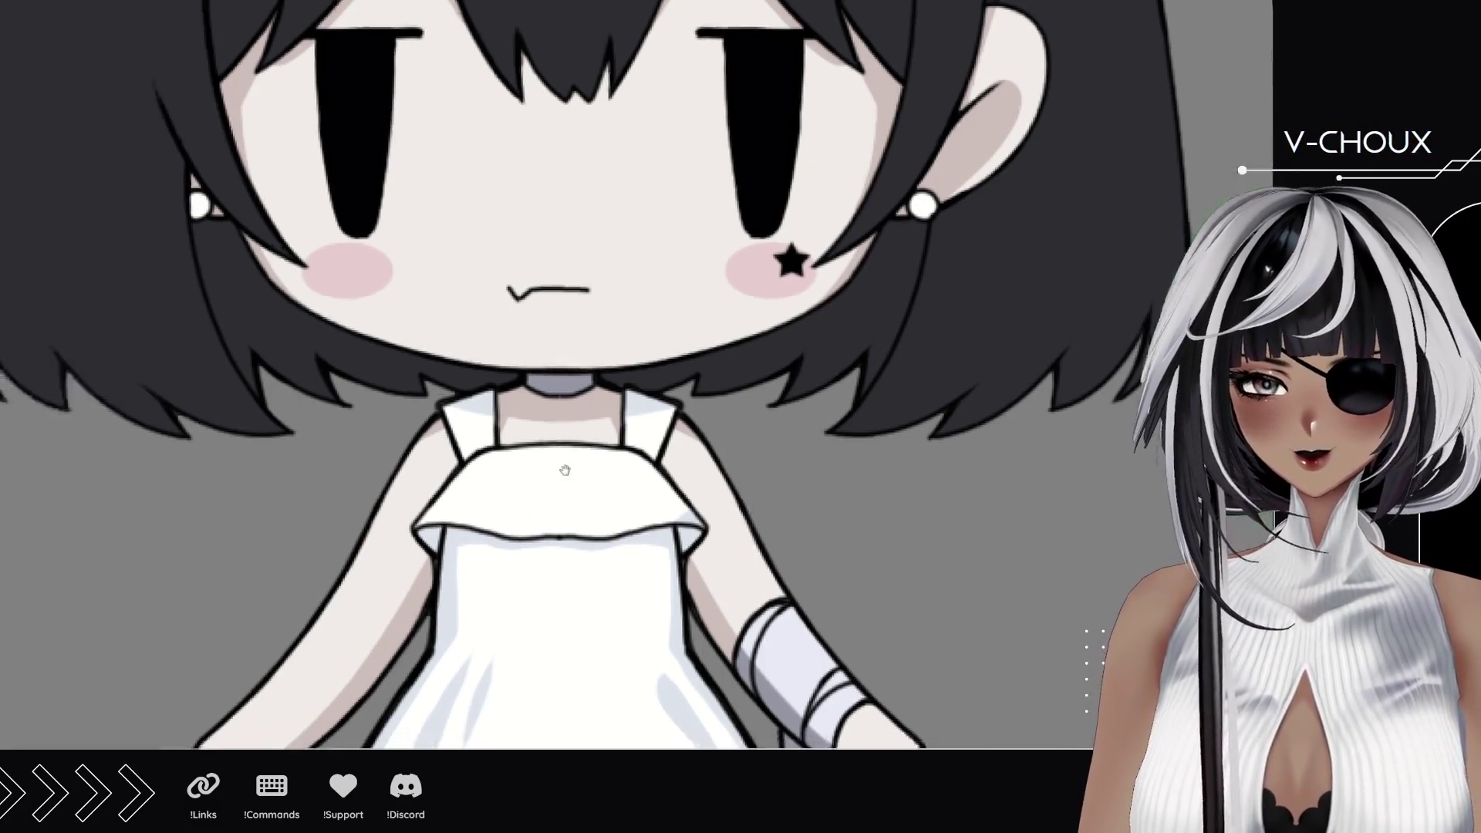
{"action": "left_click_drag", "start_coordinate": [464, 452], "coordinate": [787, 440]}
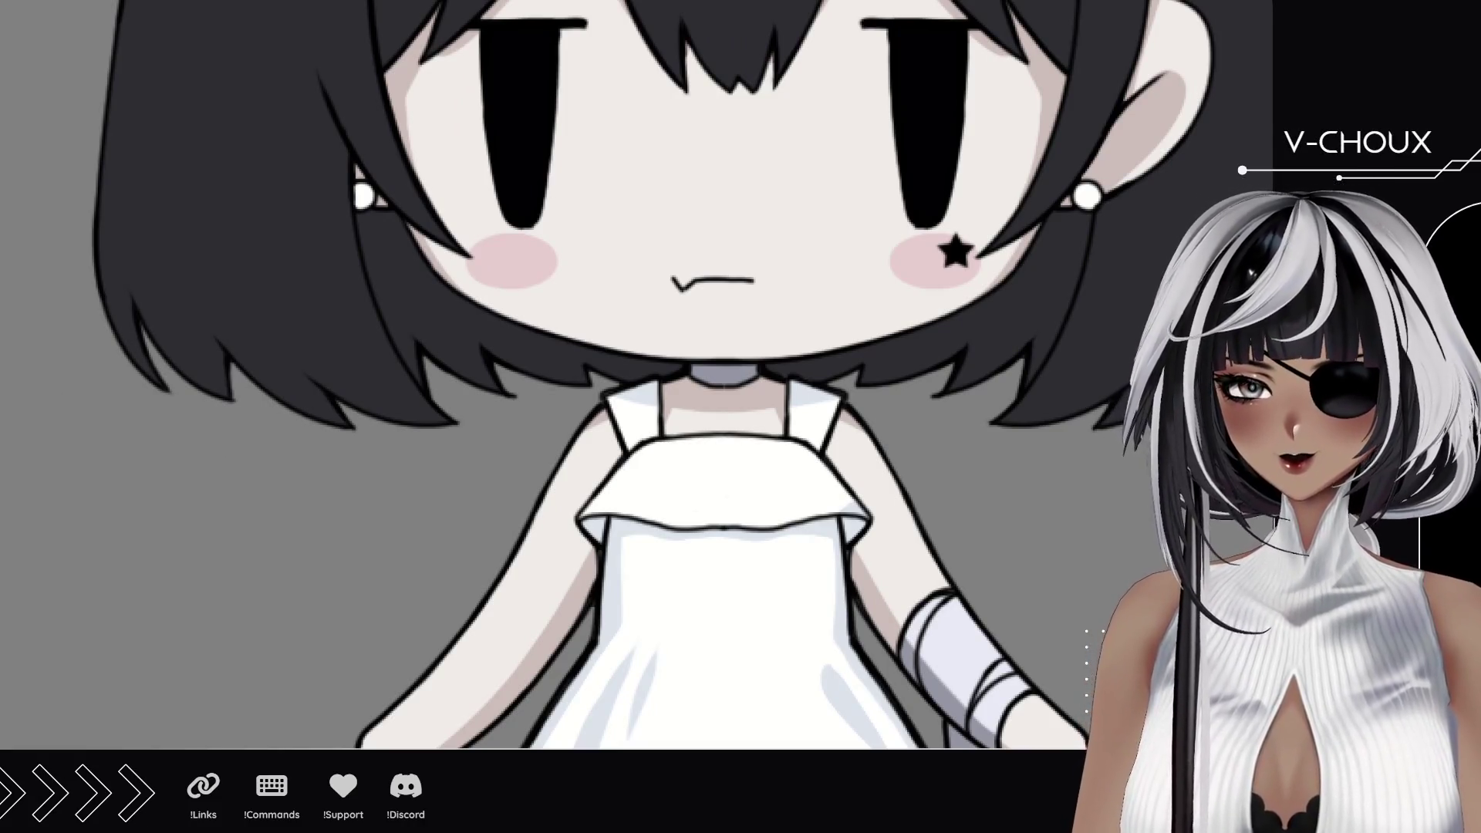
{"action": "scroll", "coordinate": [441, 480], "scroll_direction": "down", "scroll_amount": 5}
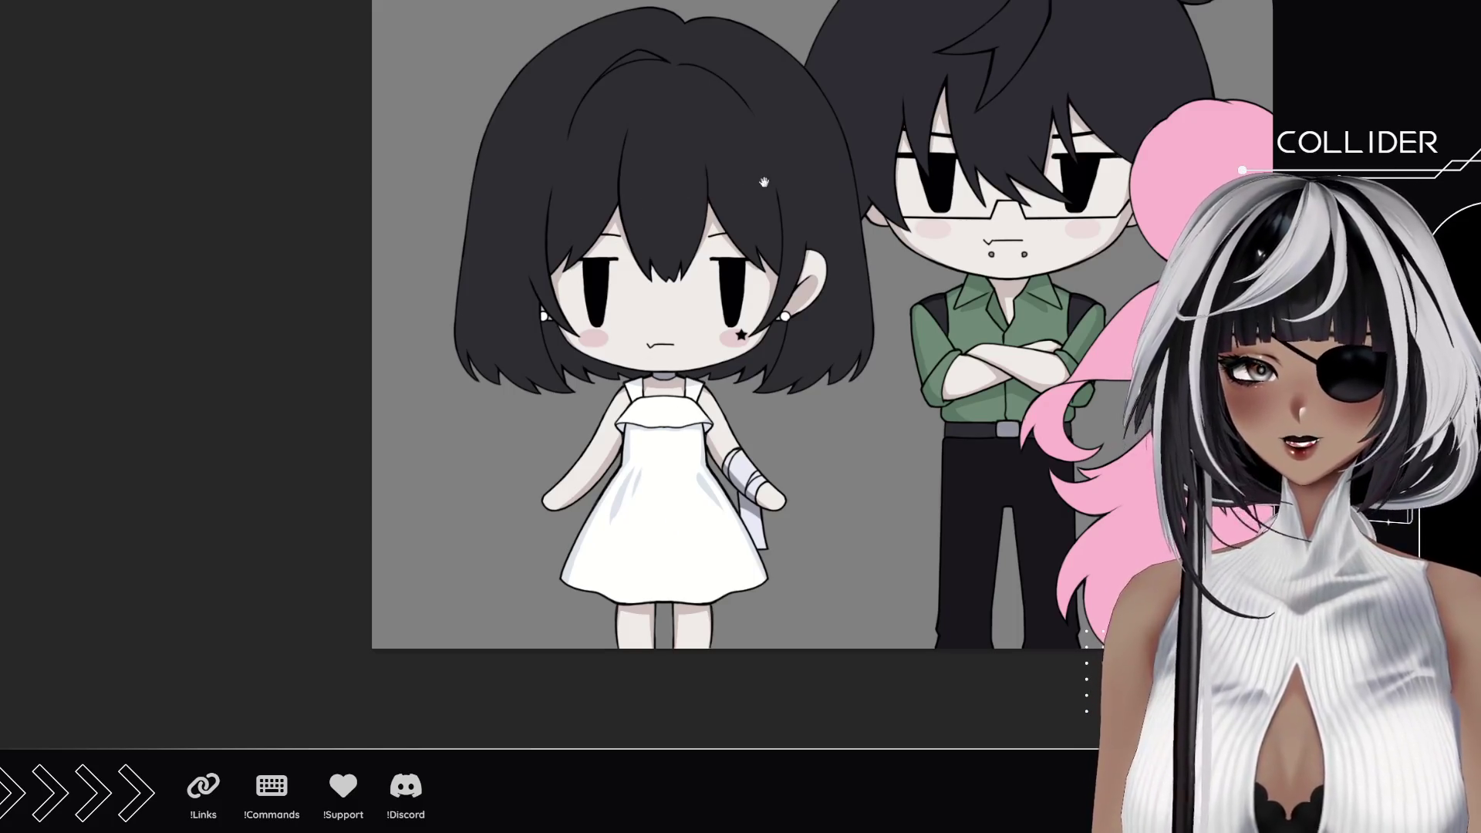
{"action": "left_click_drag", "start_coordinate": [764, 181], "coordinate": [801, 314]}
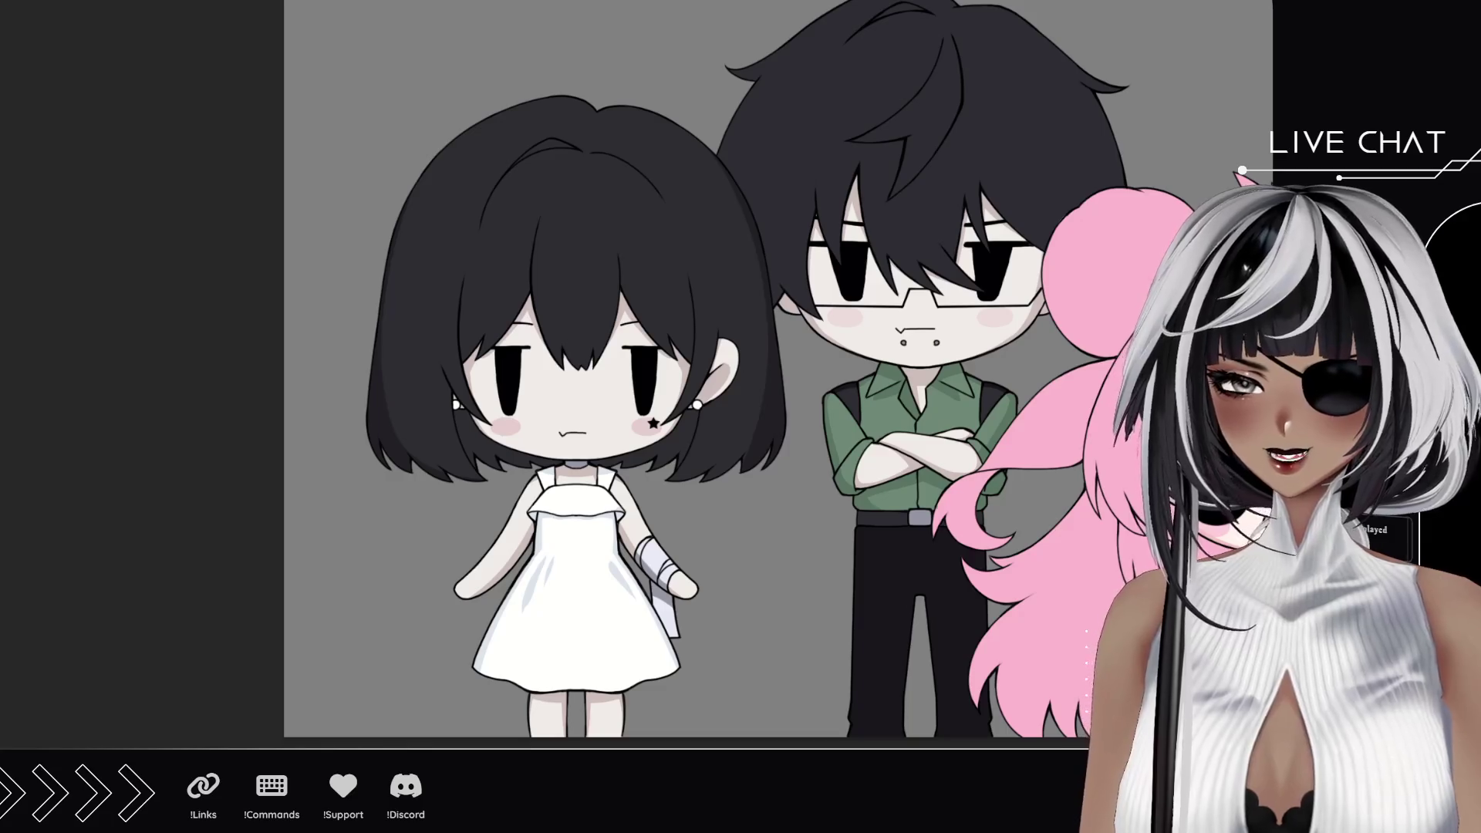
{"action": "scroll", "coordinate": [502, 321], "scroll_direction": "up", "scroll_amount": 3}
{"action": "scroll", "coordinate": [480, 198], "scroll_direction": "up", "scroll_amount": 3}
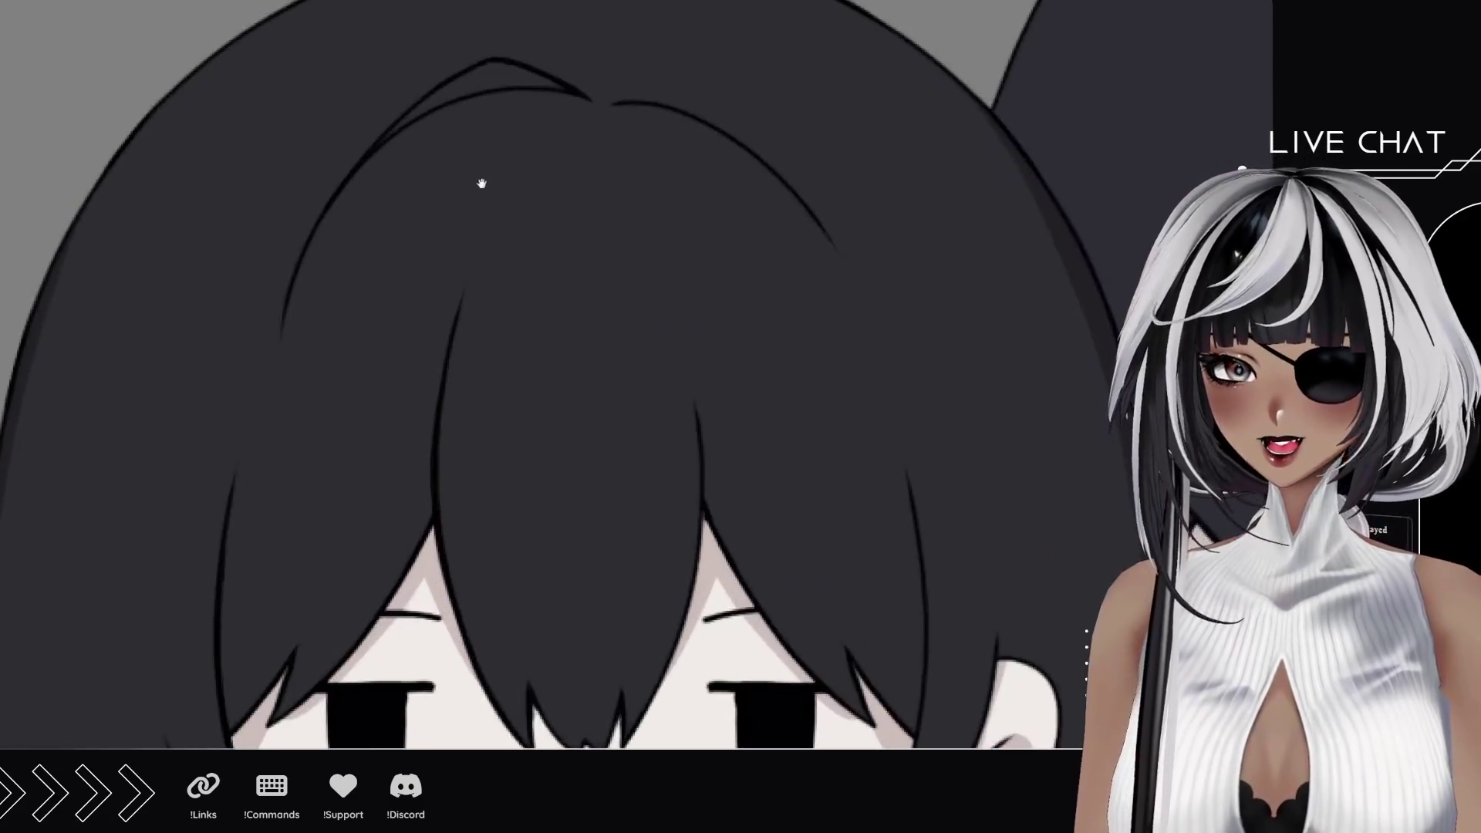
Step: Undo a stray mark and shade a dark stroke along the outer edge of the girl's black hair
{"action": "left_click_drag", "start_coordinate": [486, 208], "coordinate": [570, 270]}
{"action": "scroll", "coordinate": [570, 269], "scroll_direction": "up", "scroll_amount": 2}
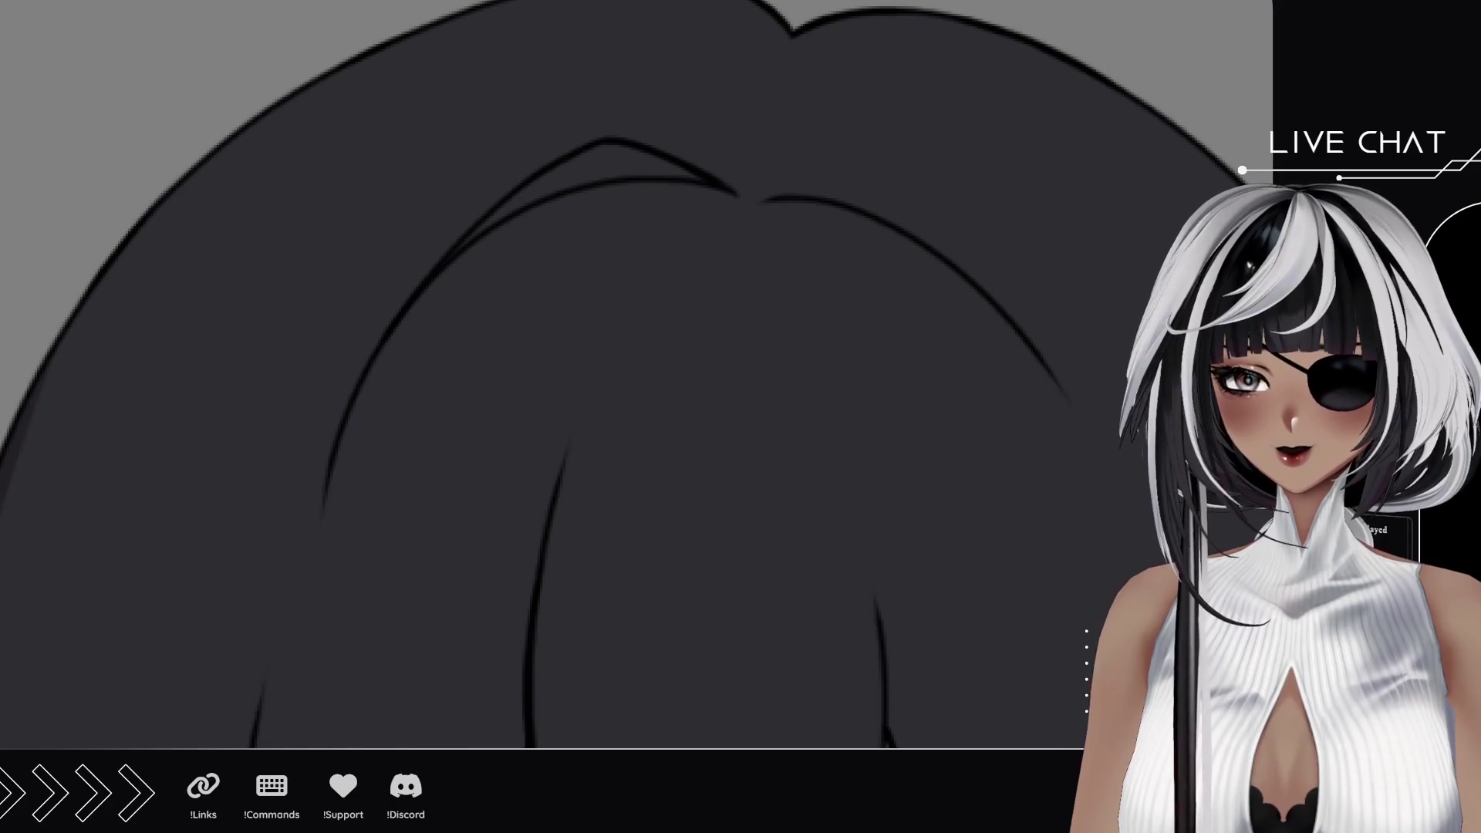
{"action": "left_click_drag", "start_coordinate": [402, 96], "coordinate": [348, 486]}
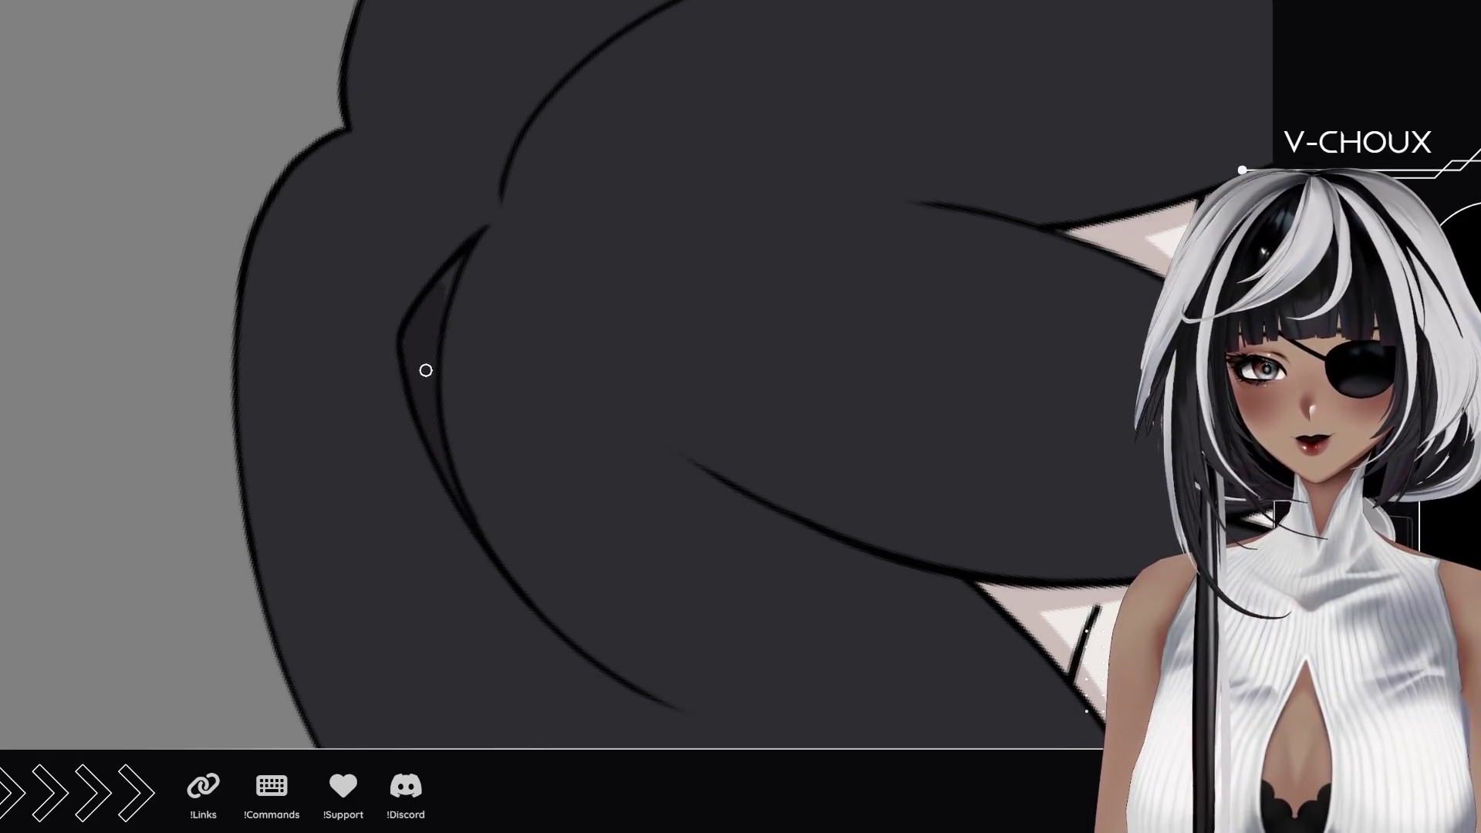
{"action": "mouse_move", "coordinate": [509, 243]}
{"action": "left_mouse_down"}
{"action": "mouse_move", "coordinate": [523, 443]}
{"action": "mouse_move", "coordinate": [648, 301]}
{"action": "left_mouse_up"}
{"action": "key", "text": "ctrl+z"}
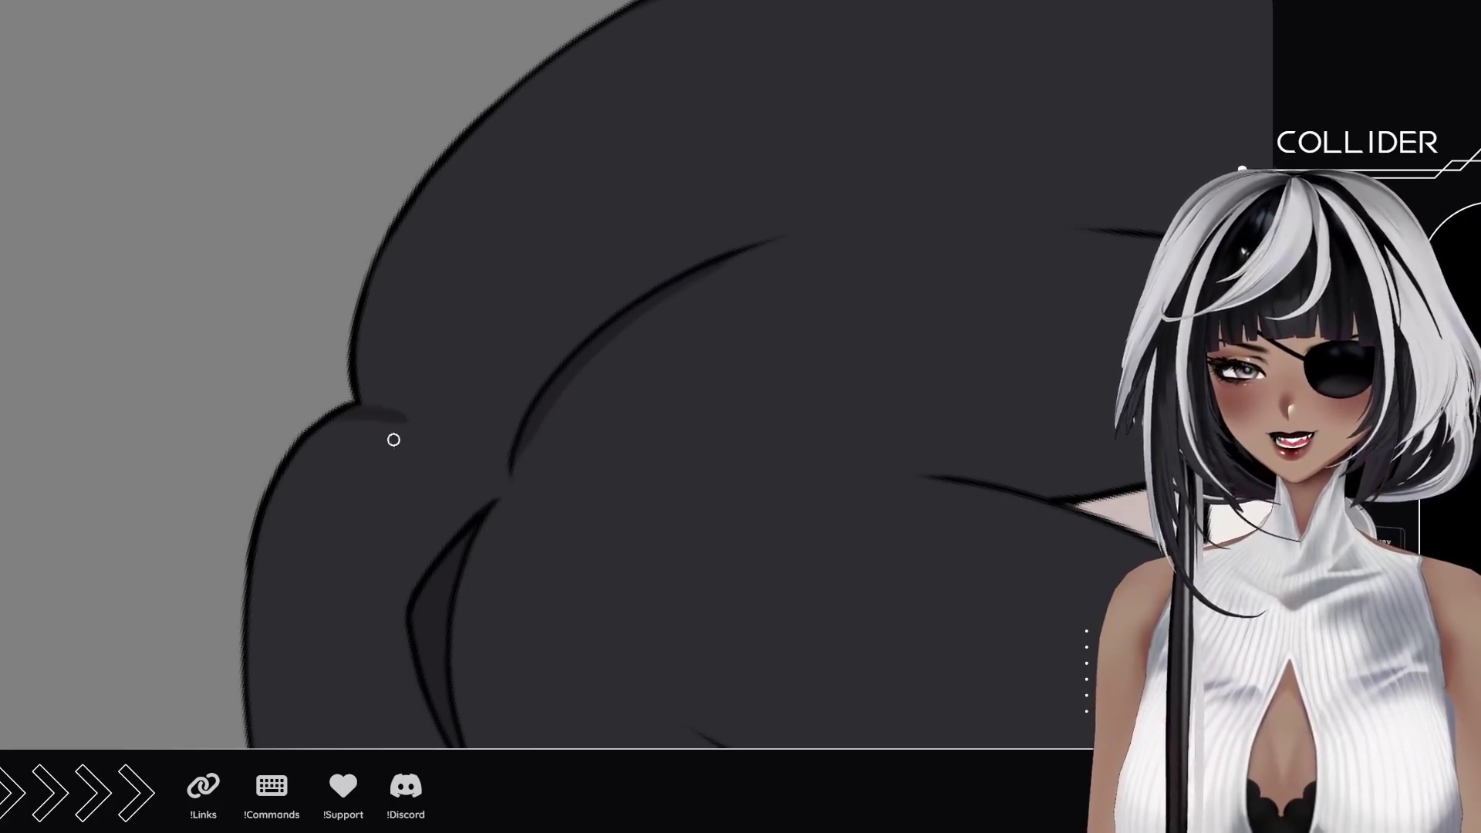
{"action": "mouse_move", "coordinate": [297, 454]}
{"action": "left_mouse_down"}
{"action": "mouse_move", "coordinate": [408, 425]}
{"action": "mouse_move", "coordinate": [370, 348]}
{"action": "left_mouse_up"}
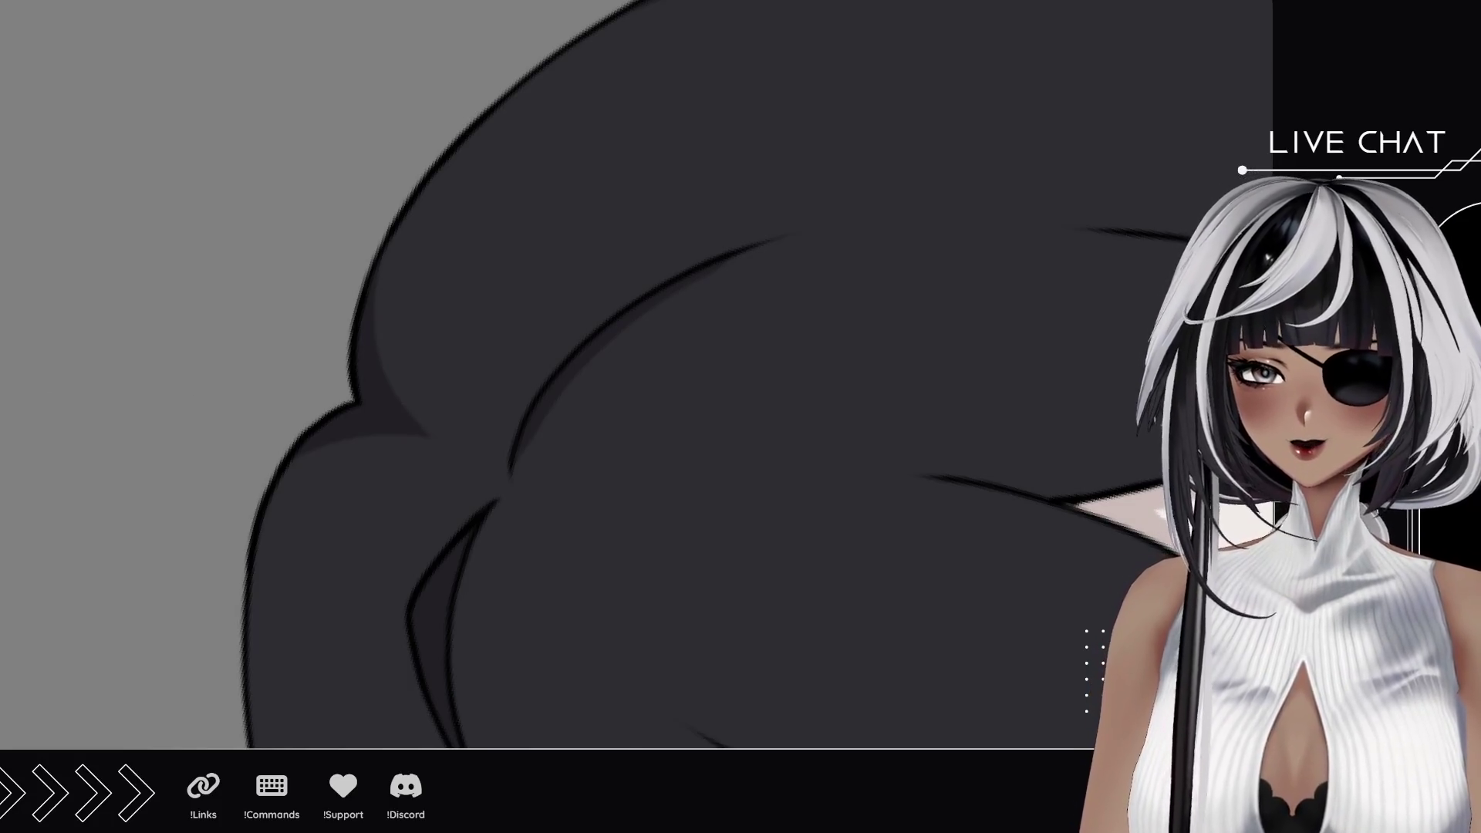
{"action": "scroll", "coordinate": [544, 338], "scroll_direction": "down", "scroll_amount": 5}
{"action": "scroll", "coordinate": [545, 338], "scroll_direction": "down", "scroll_amount": 2}
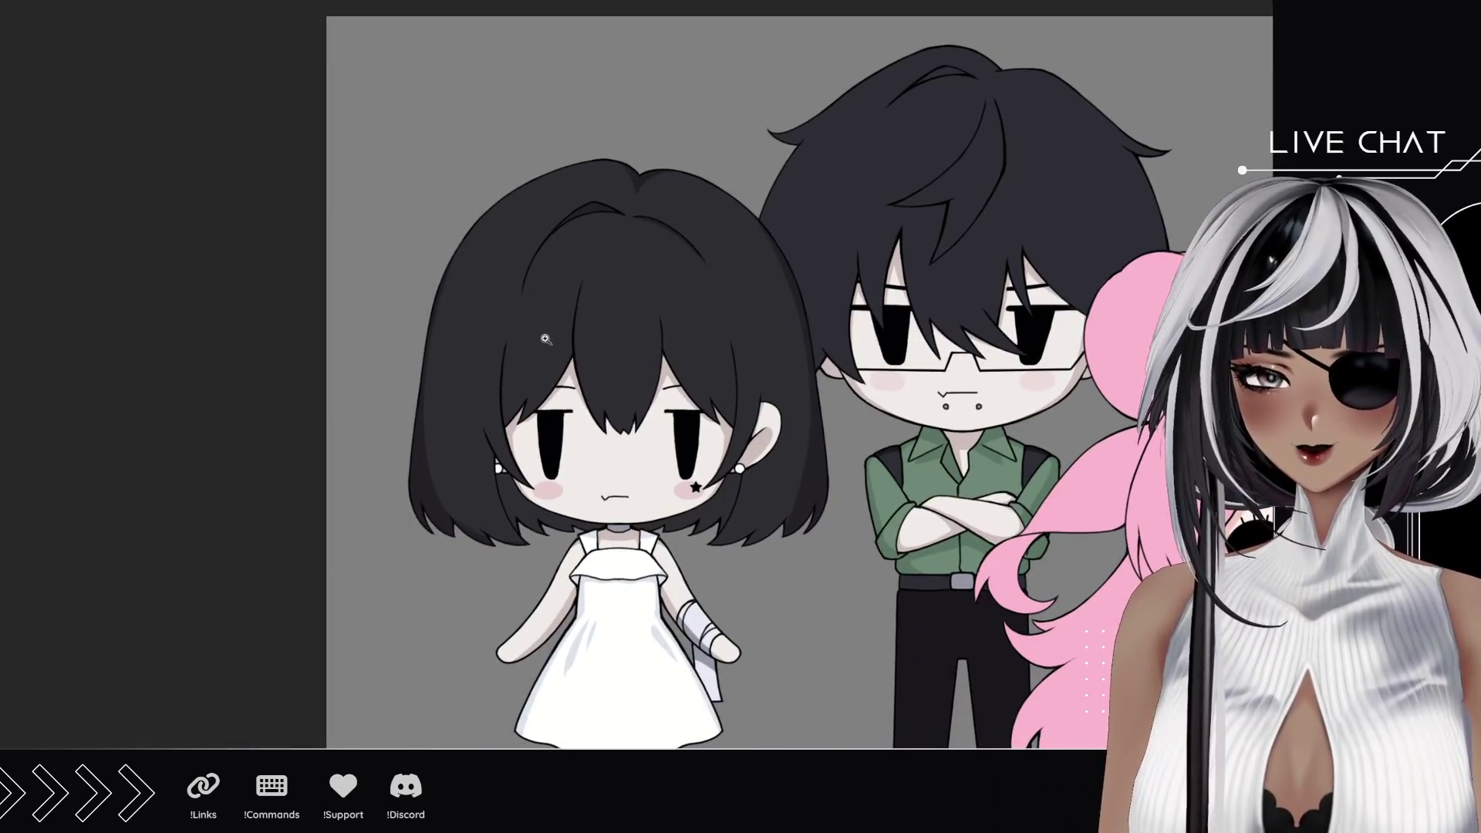
{"action": "scroll", "coordinate": [543, 339], "scroll_direction": "up", "scroll_amount": 5}
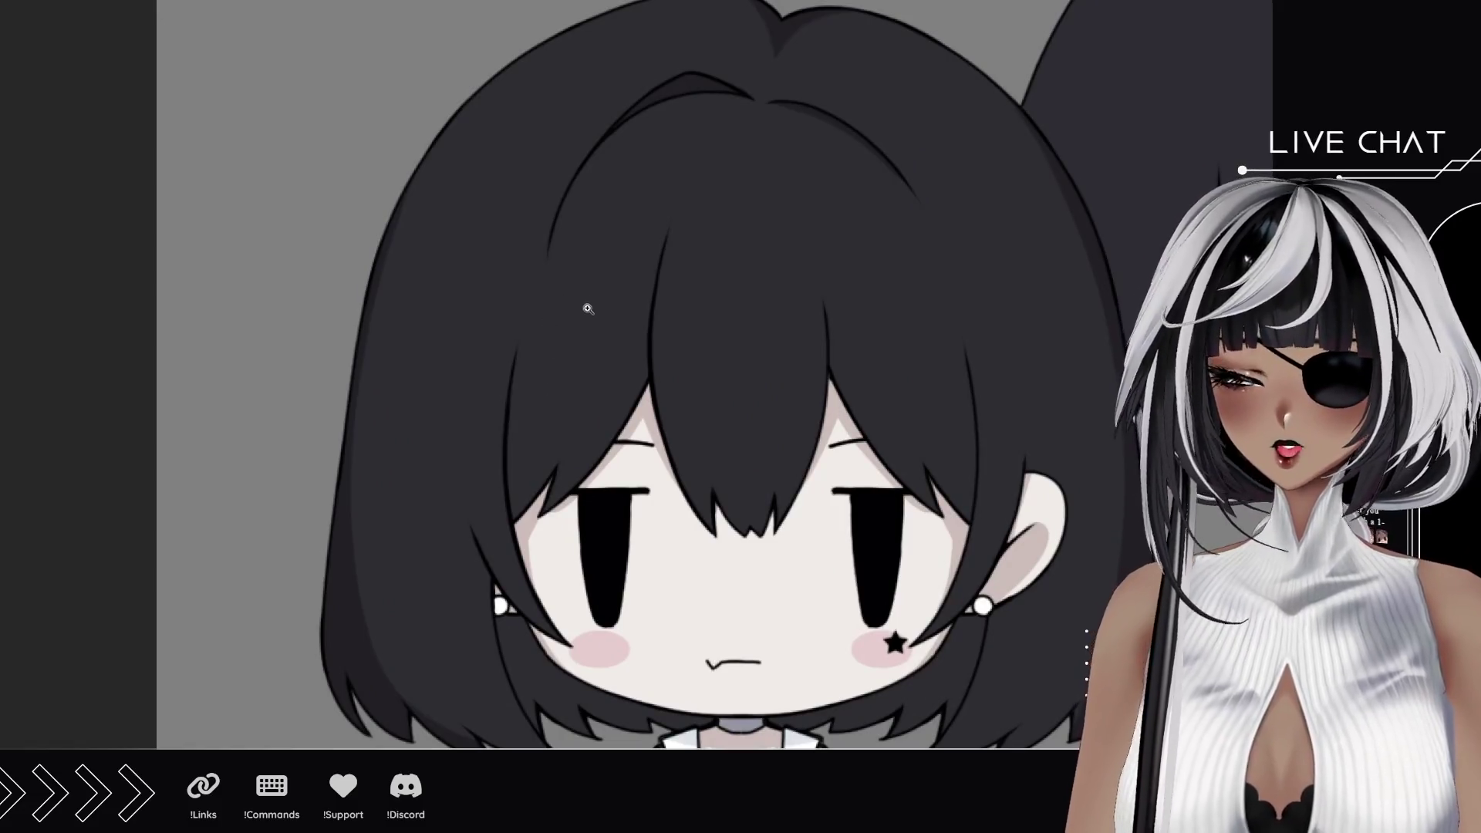
{"action": "scroll", "coordinate": [568, 313], "scroll_direction": "up", "scroll_amount": 3}
{"action": "scroll", "coordinate": [544, 324], "scroll_direction": "up", "scroll_amount": 2}
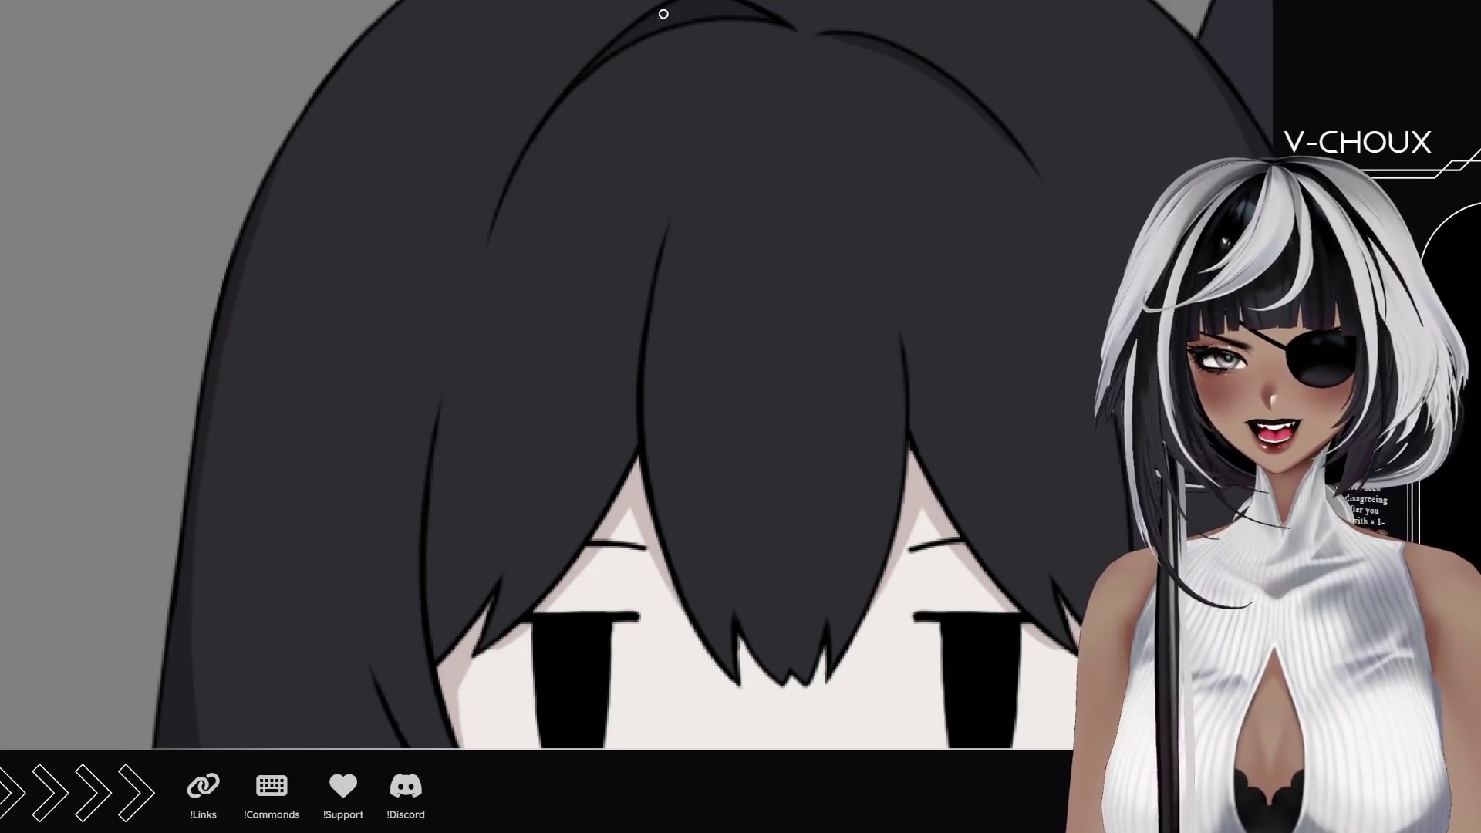
Step: Draw a thin shading line along one of the girl's front hair strands, redoing it once
{"action": "left_click_drag", "start_coordinate": [573, 83], "coordinate": [479, 500]}
{"action": "key", "text": "ctrl+z"}
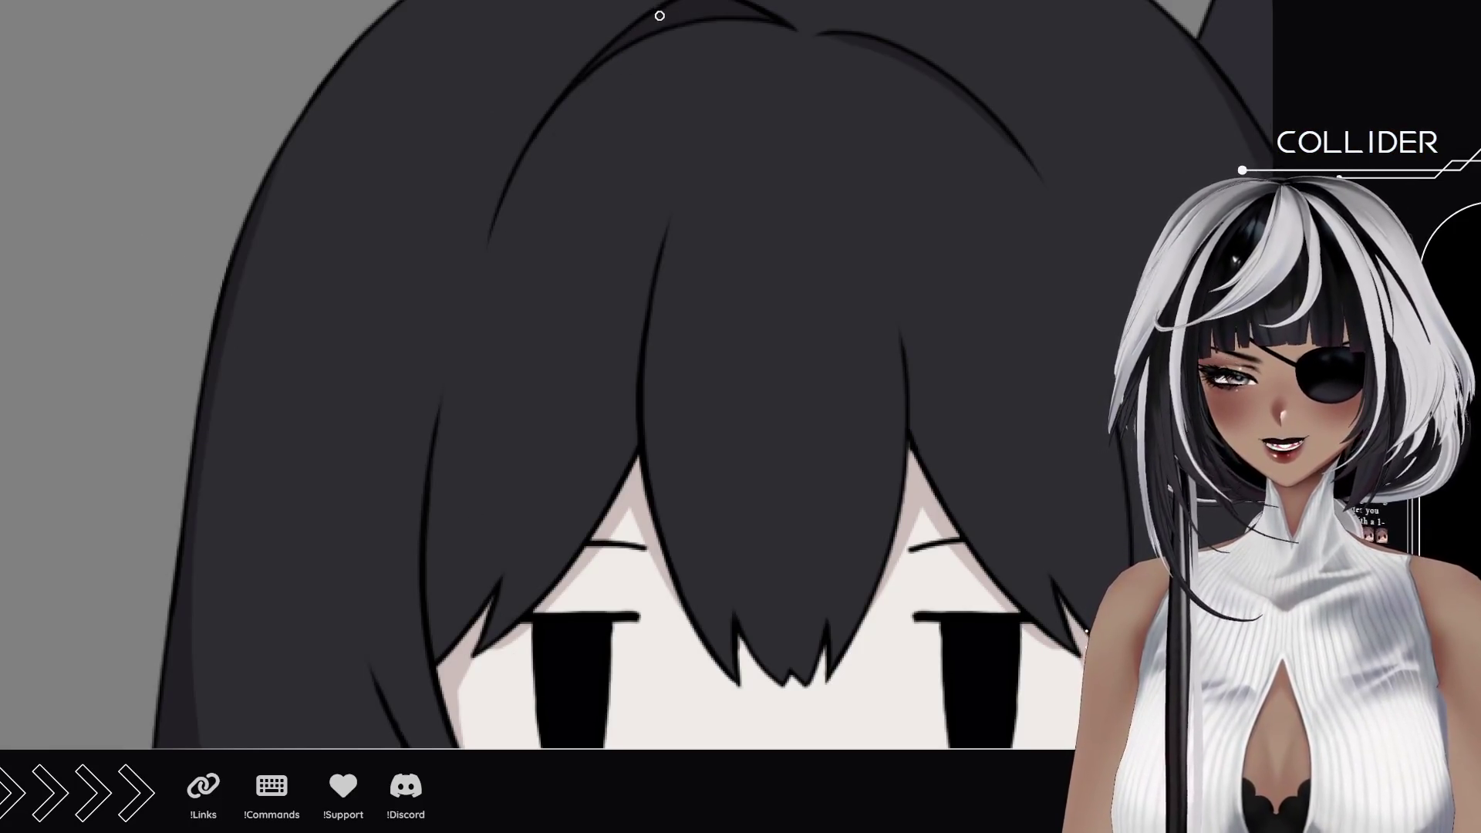
{"action": "left_click_drag", "start_coordinate": [612, 70], "coordinate": [484, 702]}
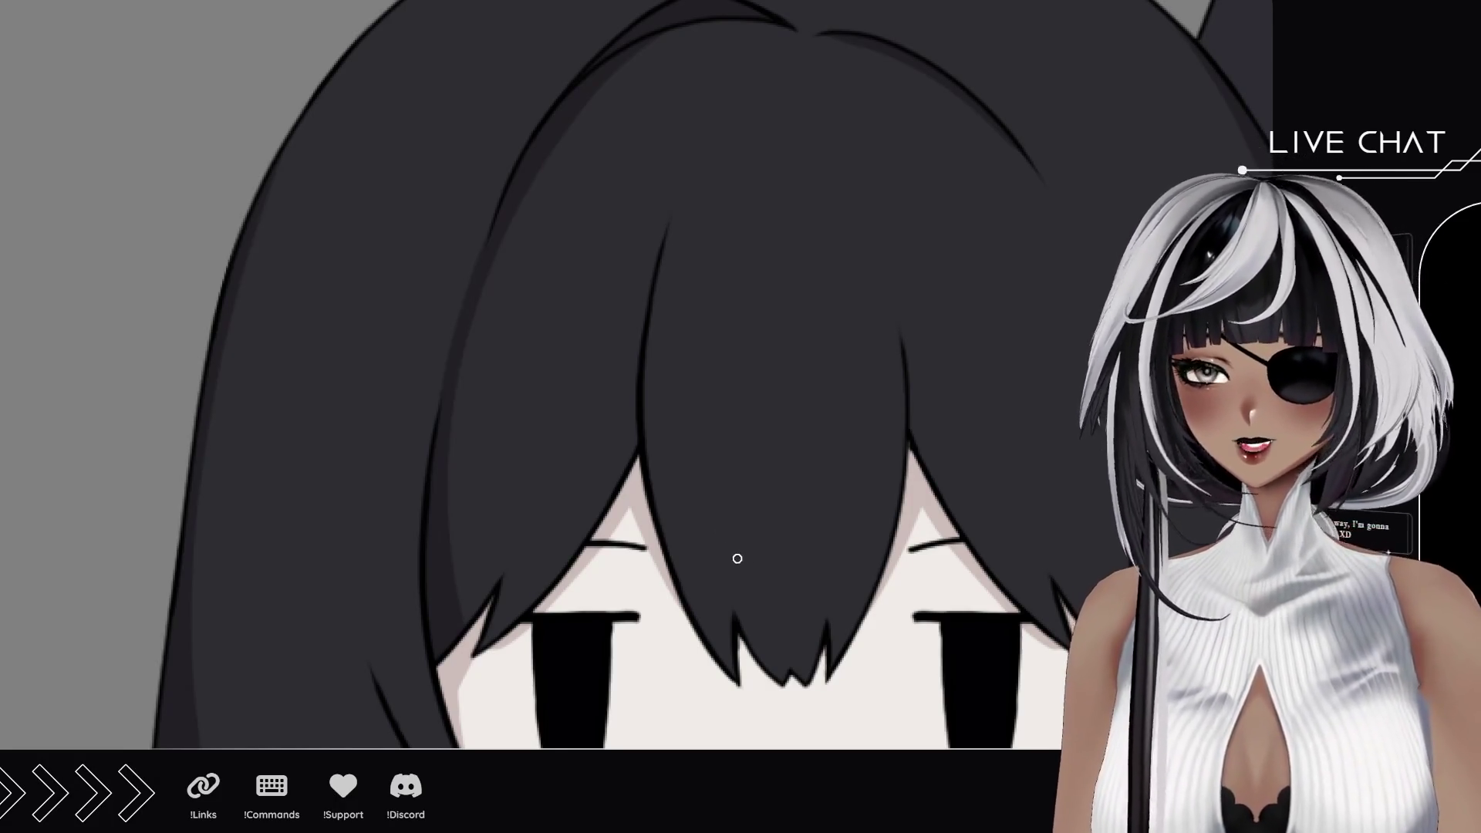
{"action": "scroll", "coordinate": [635, 449], "scroll_direction": "down", "scroll_amount": 2}
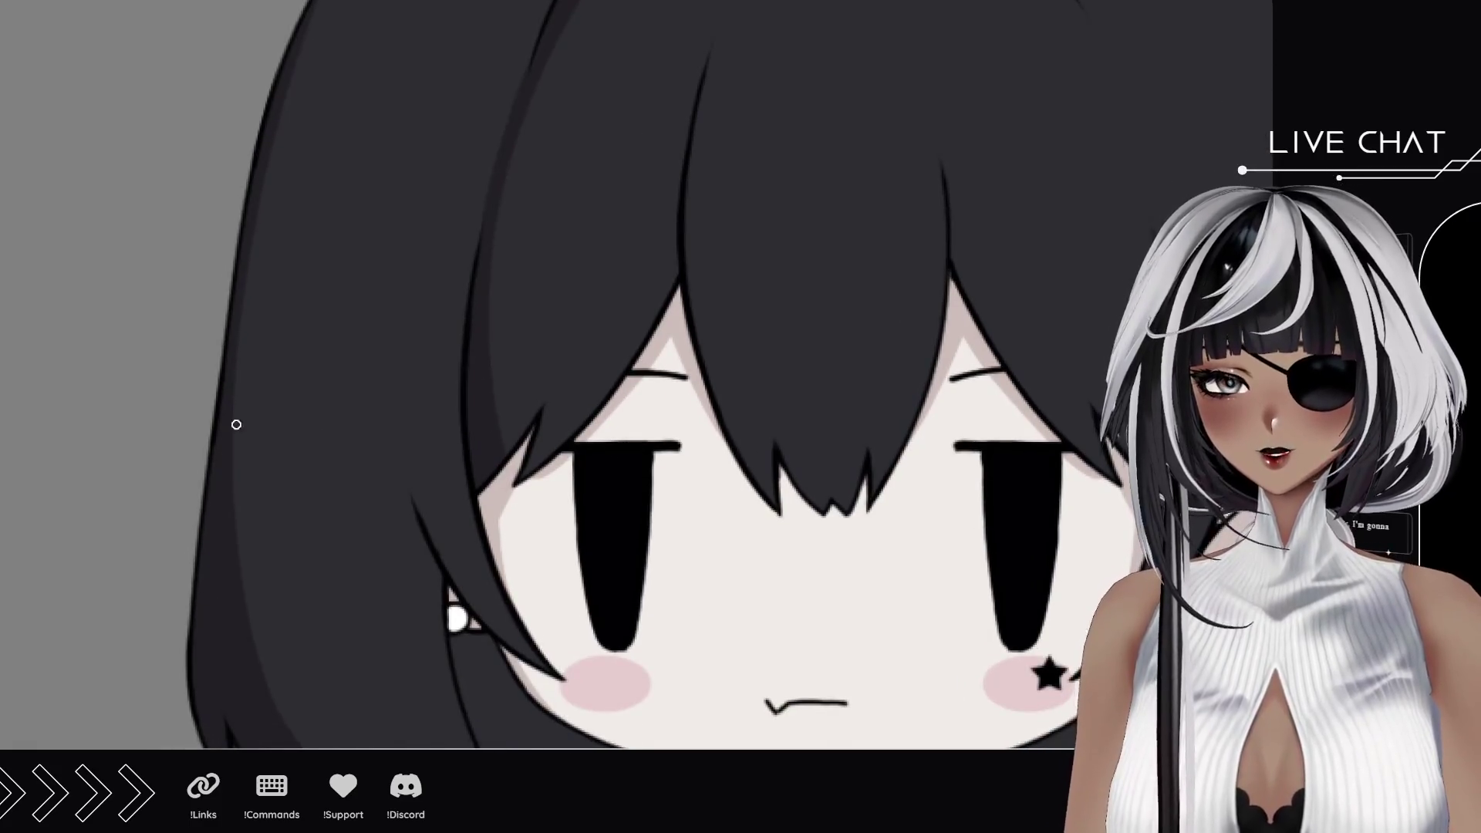
{"action": "scroll", "coordinate": [352, 477], "scroll_direction": "up", "scroll_amount": 2}
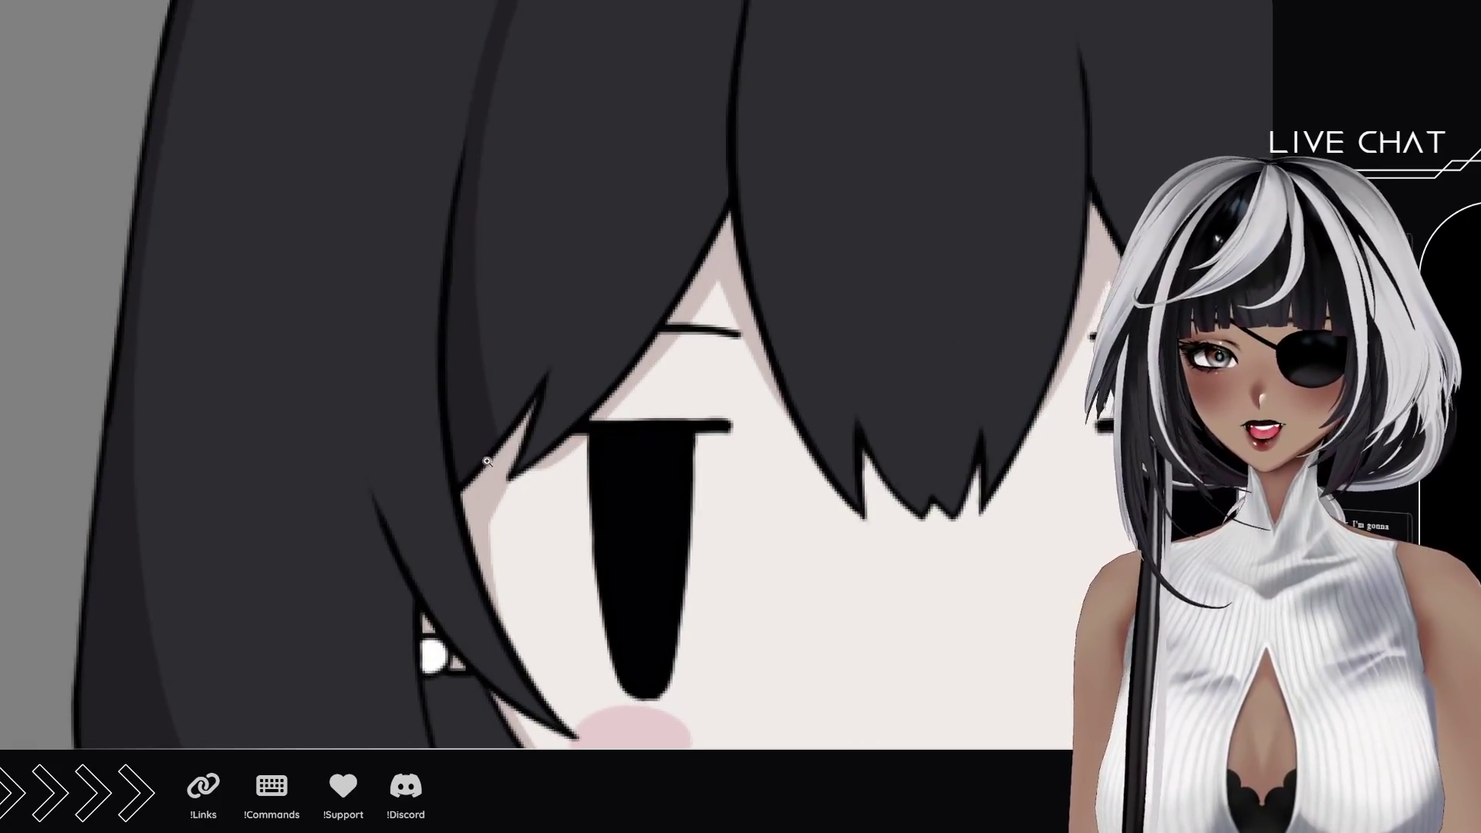
{"action": "scroll", "coordinate": [354, 477], "scroll_direction": "up", "scroll_amount": 2}
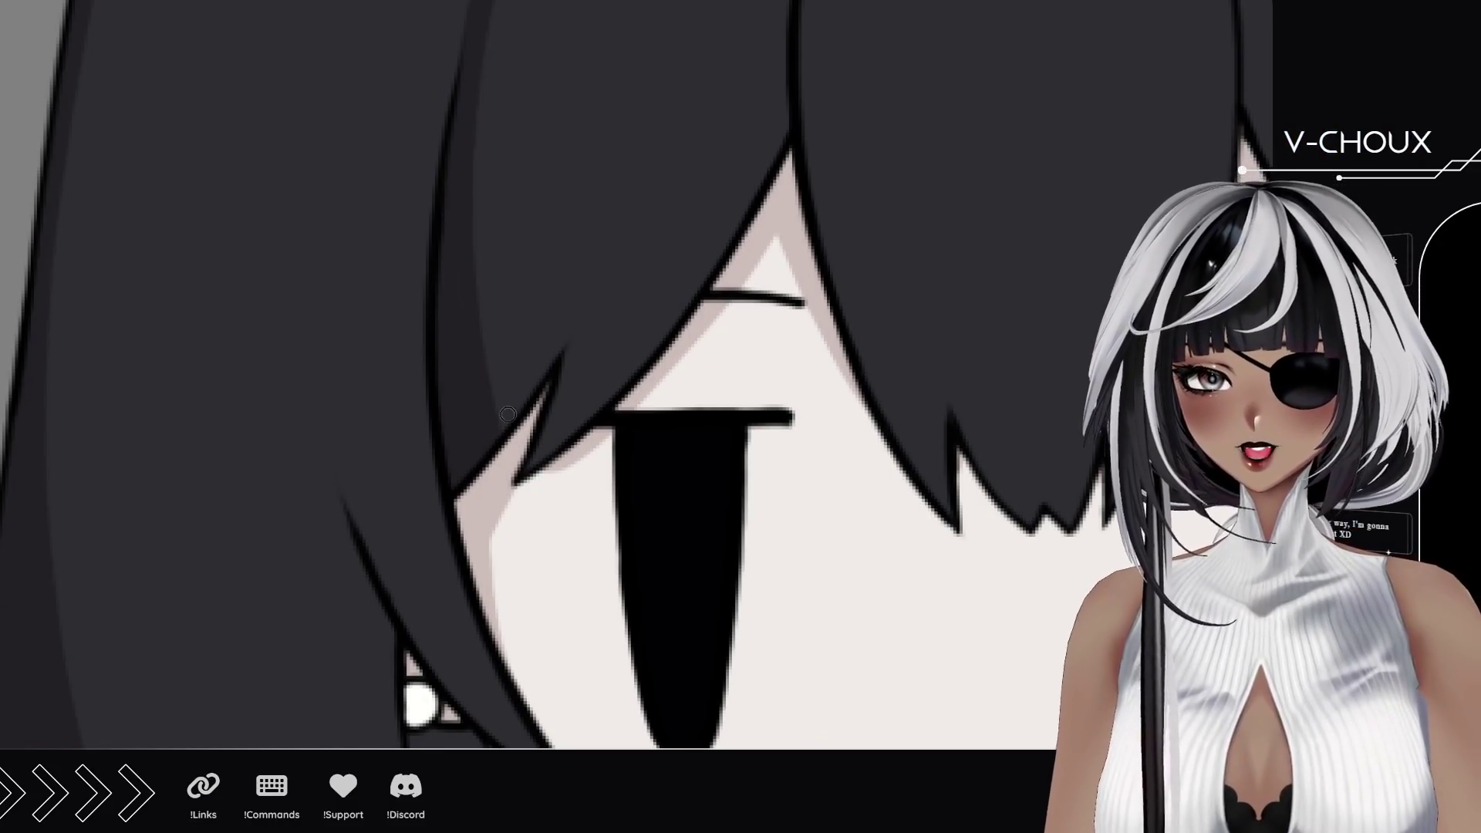
Step: Darken the fringe strand above the girl's eye with several shading strokes
{"action": "left_click_drag", "start_coordinate": [521, 324], "coordinate": [573, 416]}
{"action": "left_click_drag", "start_coordinate": [576, 348], "coordinate": [533, 463]}
{"action": "left_click_drag", "start_coordinate": [567, 360], "coordinate": [527, 469]}
{"action": "mouse_move", "coordinate": [597, 303]}
{"action": "left_mouse_down"}
{"action": "mouse_move", "coordinate": [544, 451]}
{"action": "mouse_move", "coordinate": [565, 373]}
{"action": "left_mouse_up"}
{"action": "left_click_drag", "start_coordinate": [544, 463], "coordinate": [567, 371]}
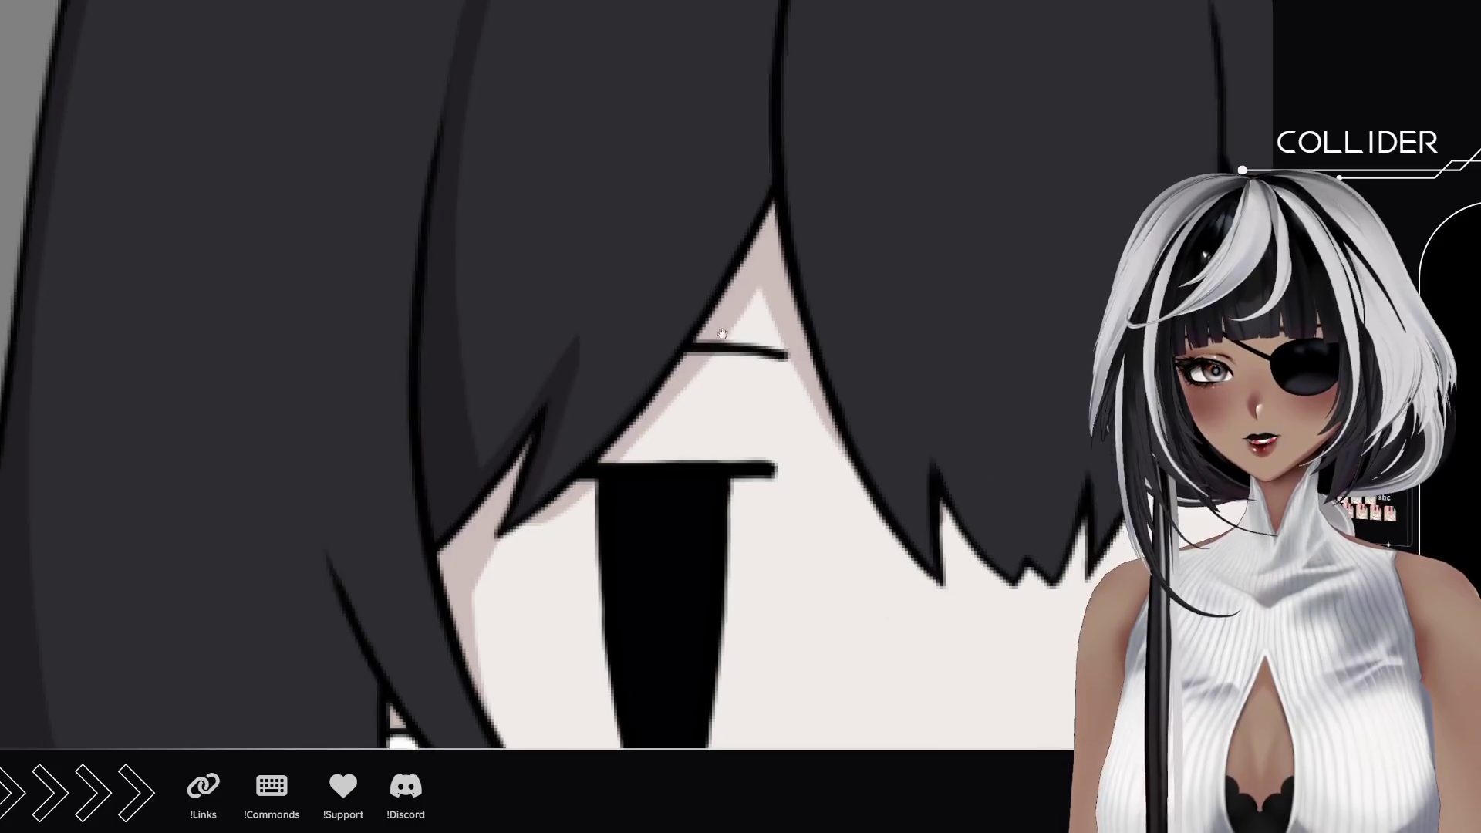
Step: Shade the hair between the eye and crown, then rotate the view for another angle
{"action": "left_click_drag", "start_coordinate": [823, 102], "coordinate": [741, 313]}
{"action": "left_click_drag", "start_coordinate": [614, 509], "coordinate": [654, 278]}
{"action": "left_click_drag", "start_coordinate": [615, 510], "coordinate": [682, 267]}
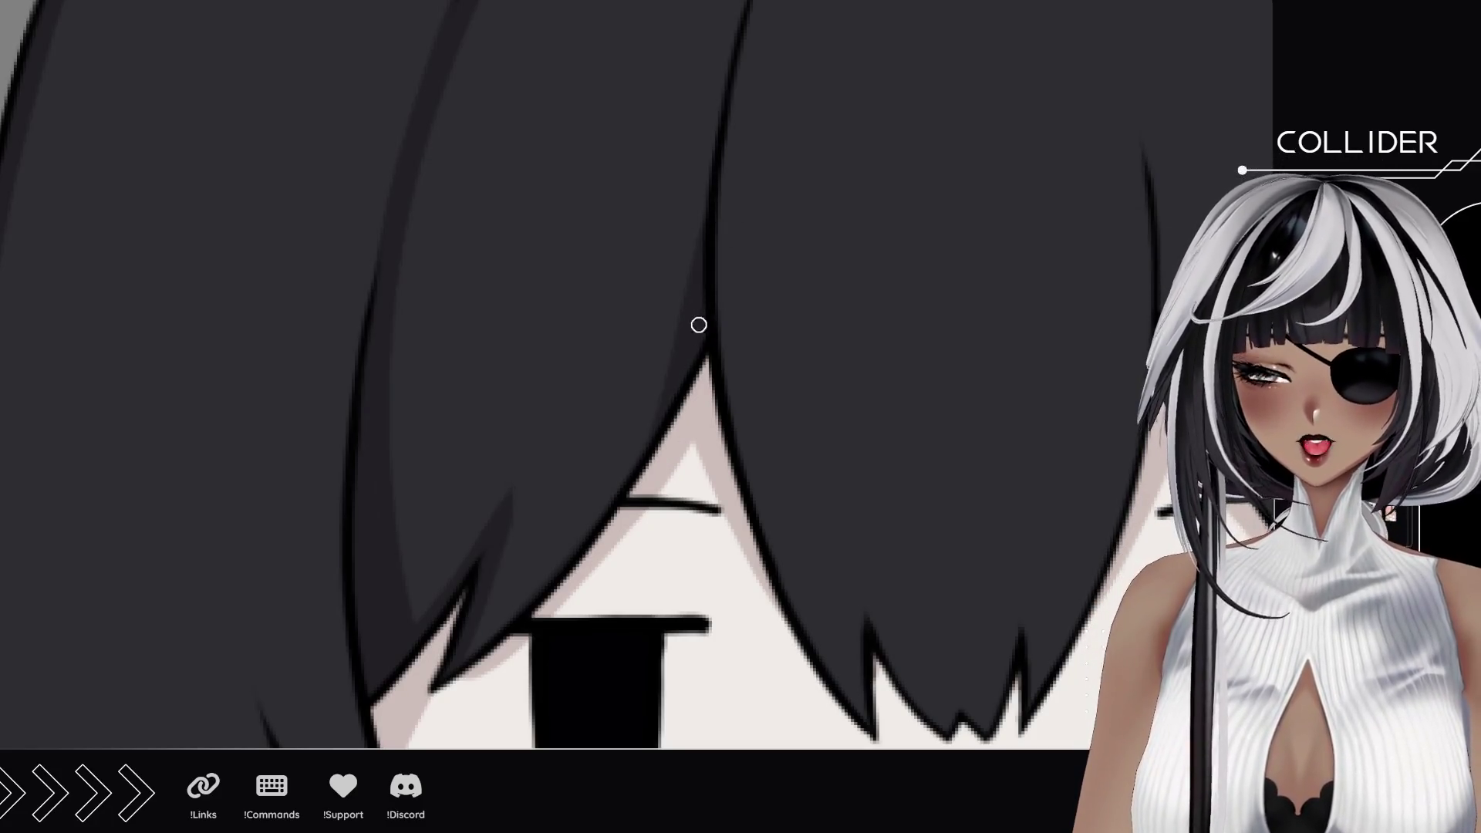
{"action": "left_click_drag", "start_coordinate": [700, 325], "coordinate": [620, 585]}
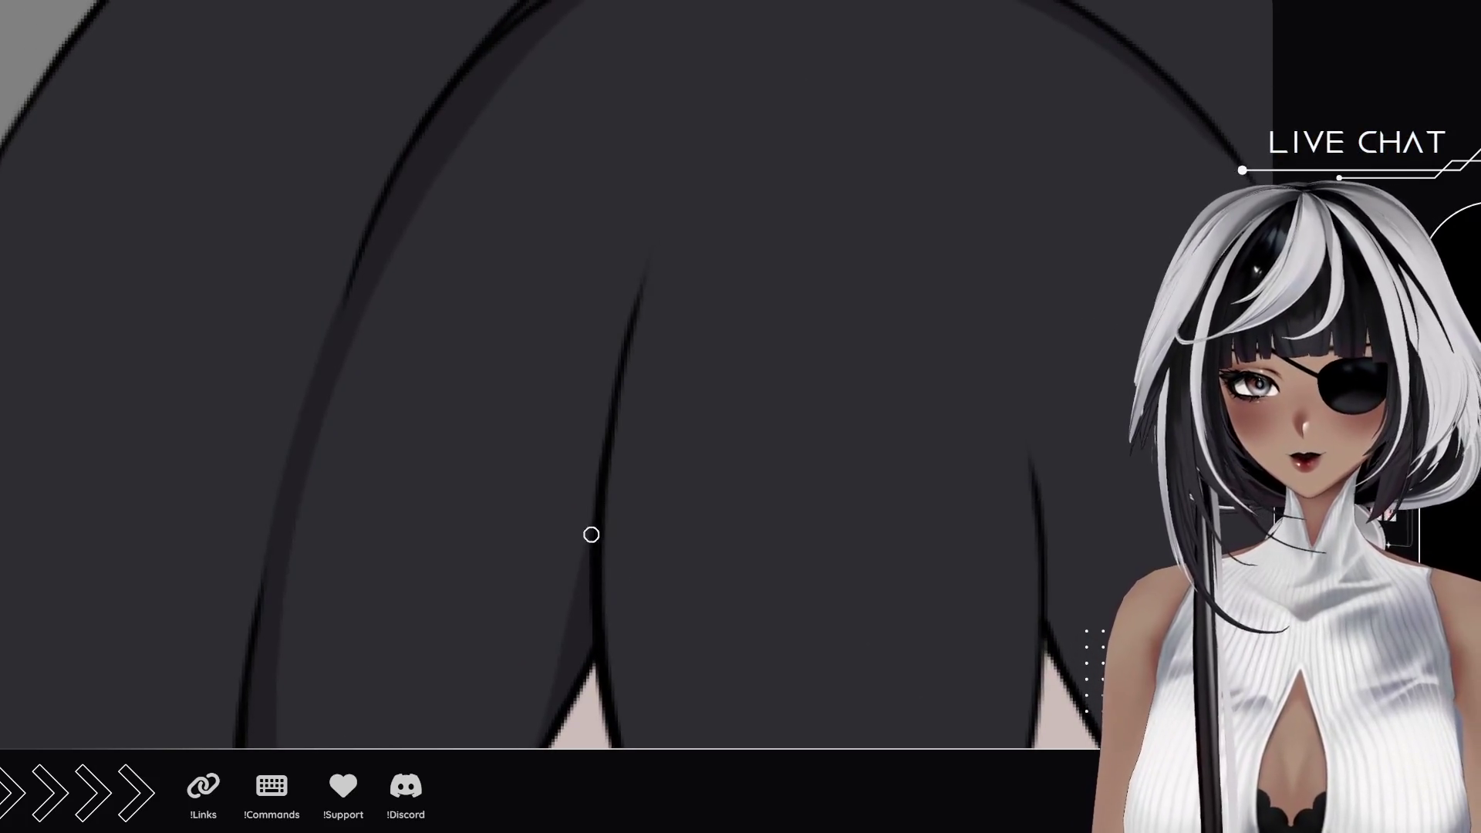
{"action": "scroll", "coordinate": [628, 506], "scroll_direction": "down", "scroll_amount": 3}
{"action": "scroll", "coordinate": [628, 506], "scroll_direction": "down", "scroll_amount": 5}
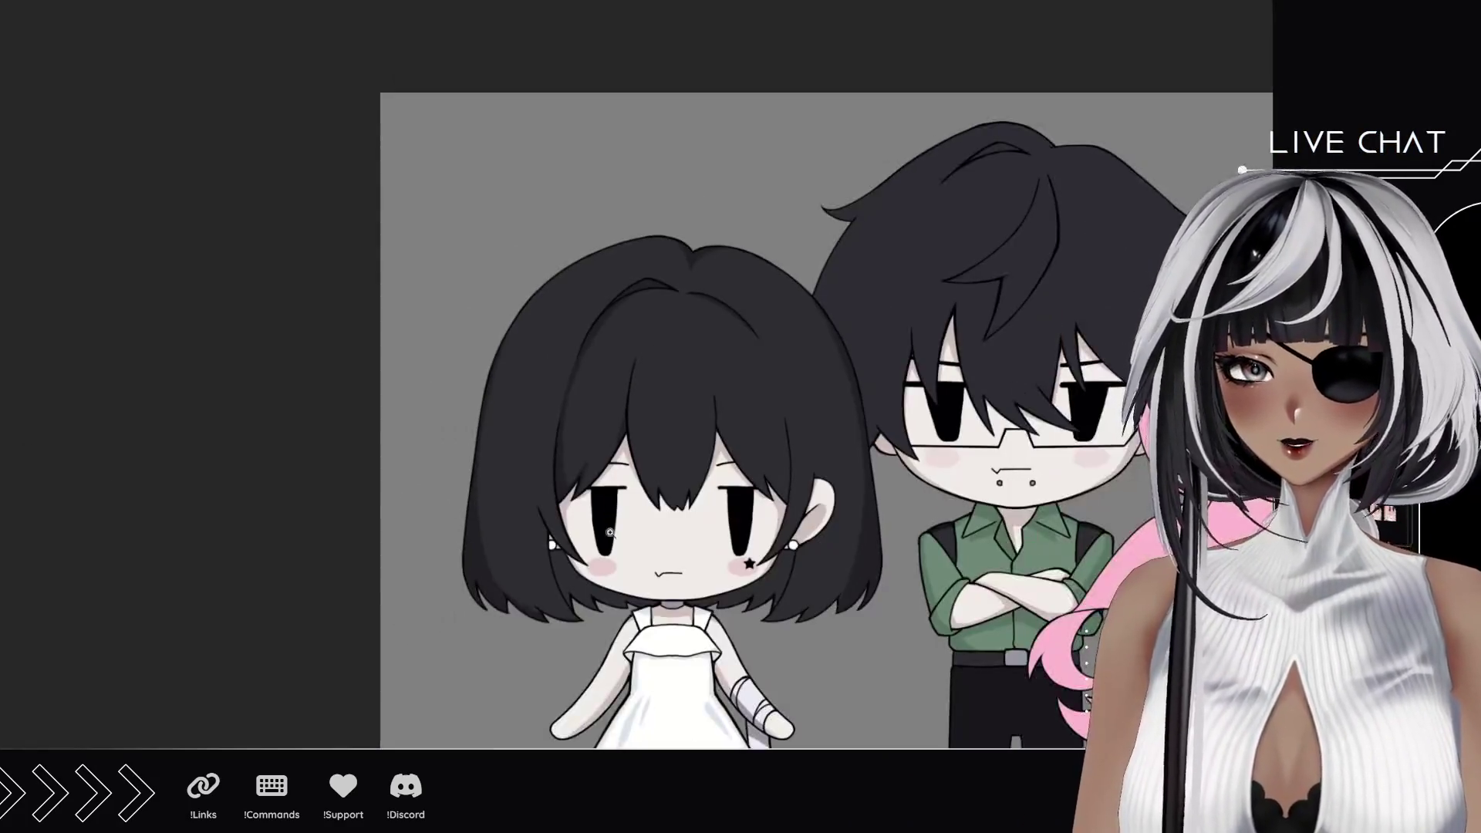
{"action": "scroll", "coordinate": [628, 506], "scroll_direction": "down", "scroll_amount": 2}
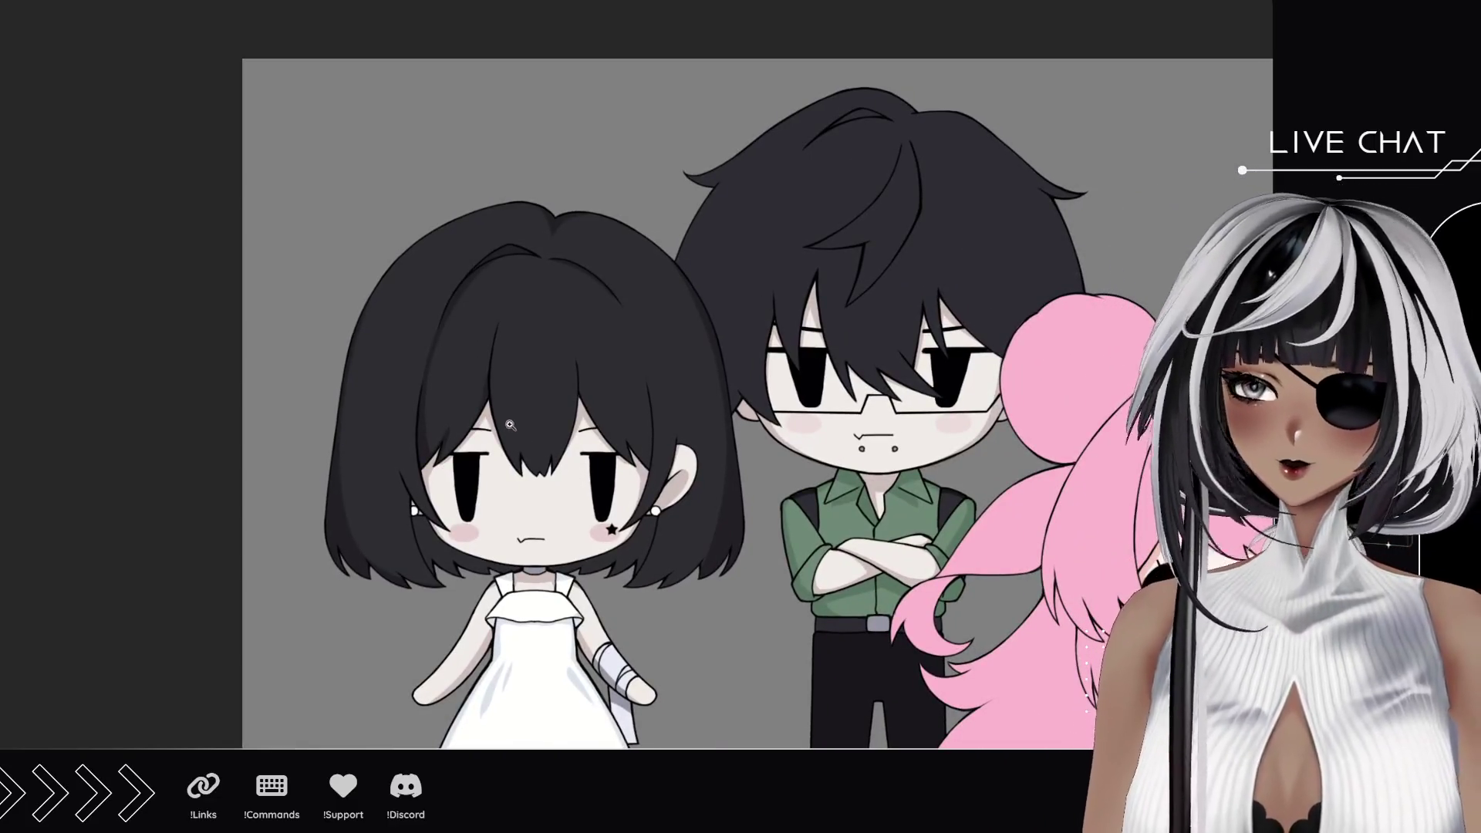
{"action": "scroll", "coordinate": [507, 380], "scroll_direction": "up", "scroll_amount": 4}
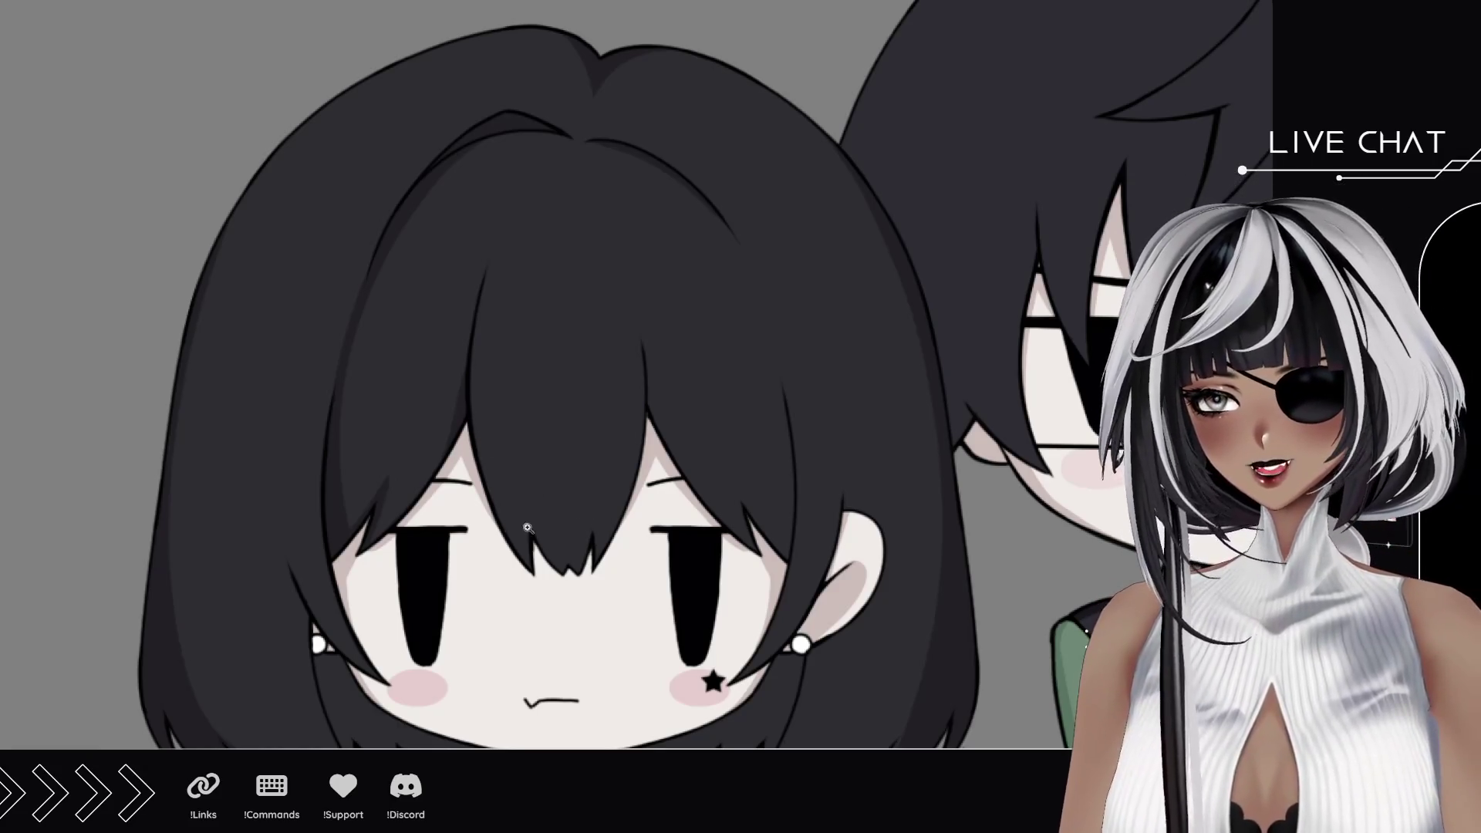
{"action": "scroll", "coordinate": [526, 527], "scroll_direction": "down", "scroll_amount": 3}
{"action": "left_click_drag", "start_coordinate": [527, 527], "coordinate": [420, 571]}
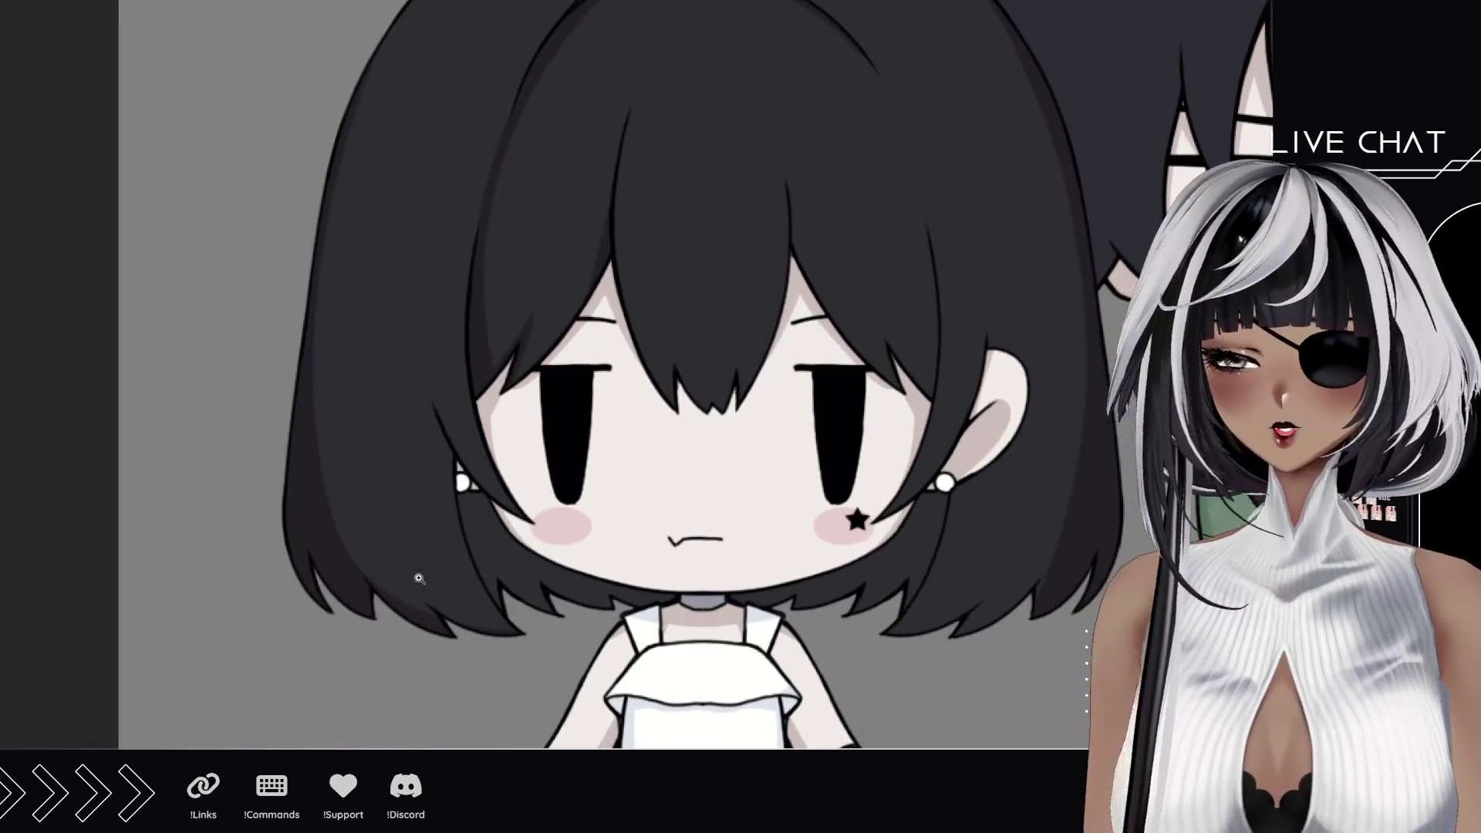
{"action": "scroll", "coordinate": [419, 570], "scroll_direction": "up", "scroll_amount": 3}
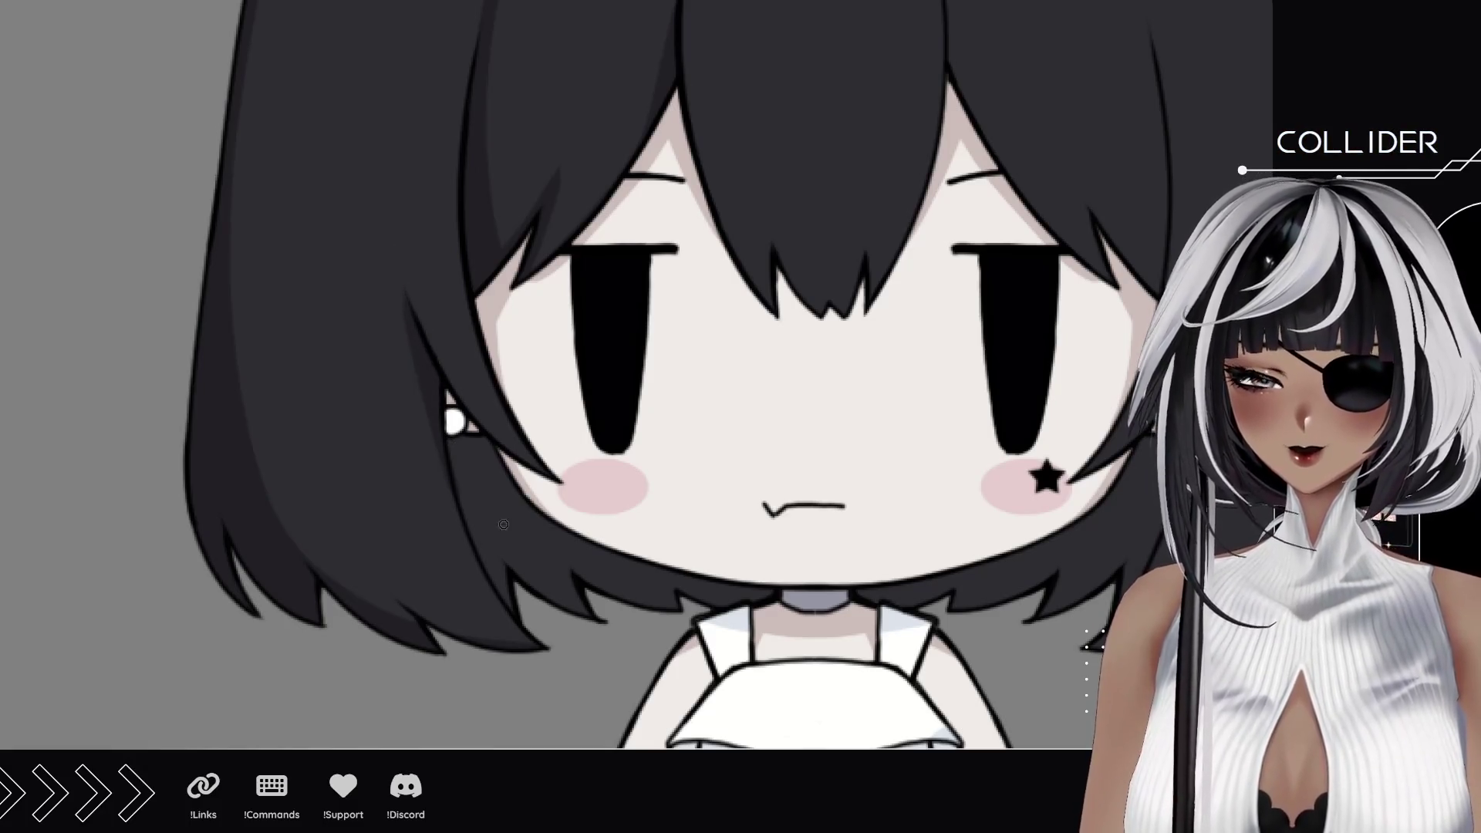
{"action": "left_click_drag", "start_coordinate": [898, 465], "coordinate": [604, 552]}
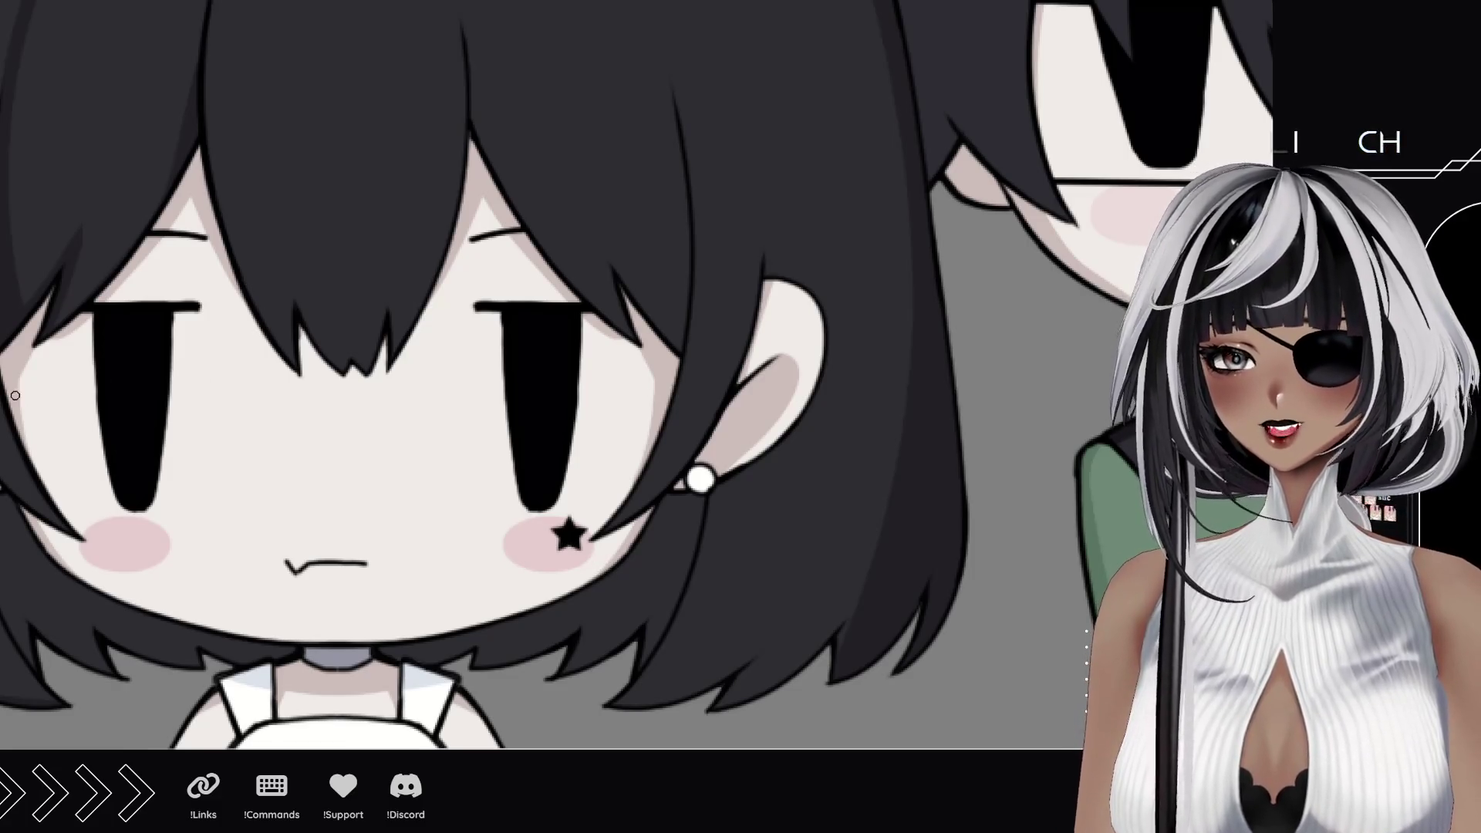
{"action": "mouse_move", "coordinate": [654, 138]}
{"action": "left_mouse_down"}
{"action": "mouse_move", "coordinate": [559, 157]}
{"action": "mouse_move", "coordinate": [497, 532]}
{"action": "left_mouse_up"}
{"action": "scroll", "coordinate": [498, 532], "scroll_direction": "up", "scroll_amount": 3}
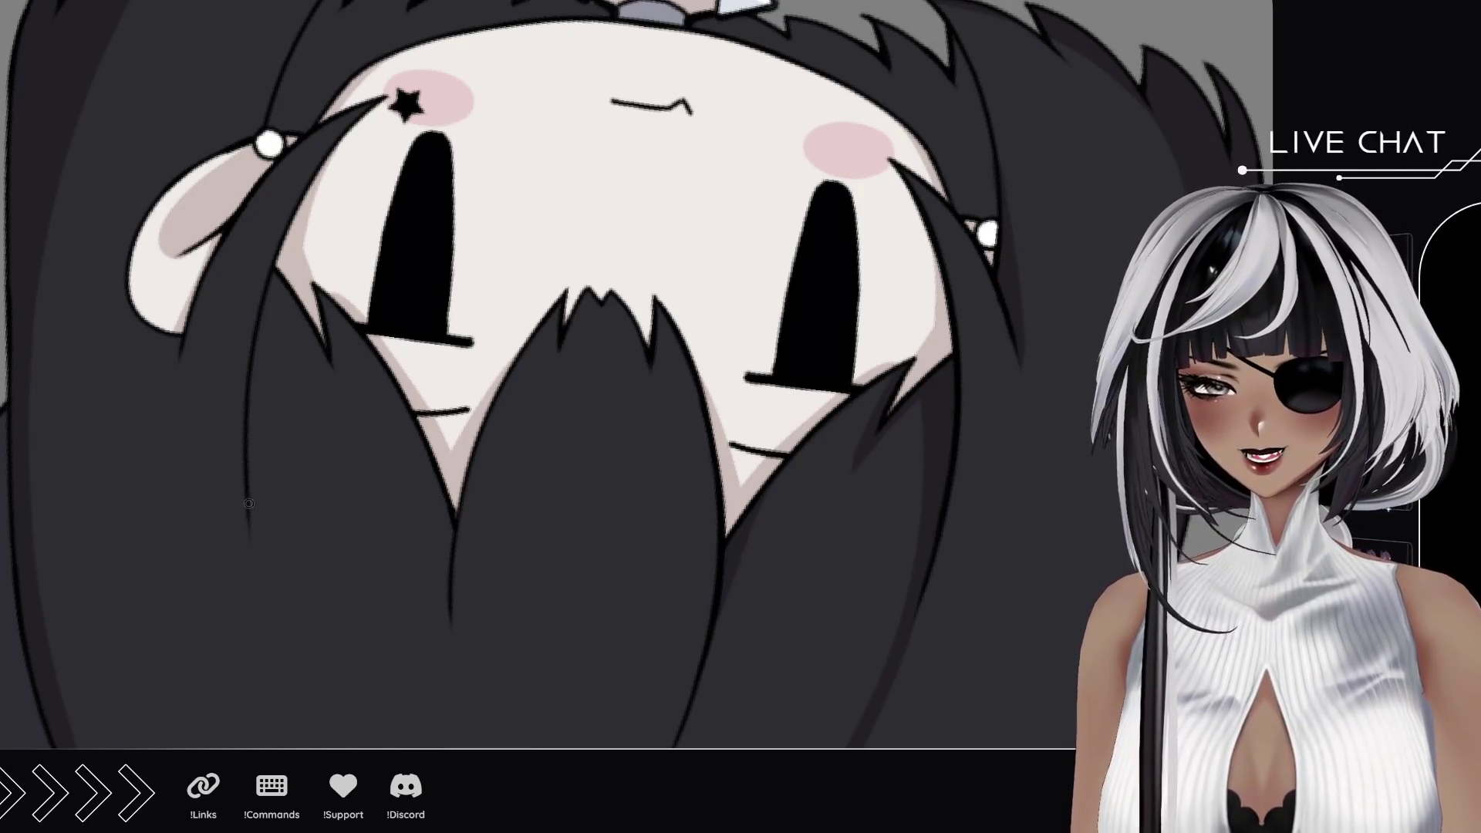
Step: Draw a shading stroke along the black-haired girl's left hair strand, redrawing it after undos
{"action": "left_click_drag", "start_coordinate": [248, 503], "coordinate": [266, 289]}
{"action": "key", "text": "ctrl+z"}
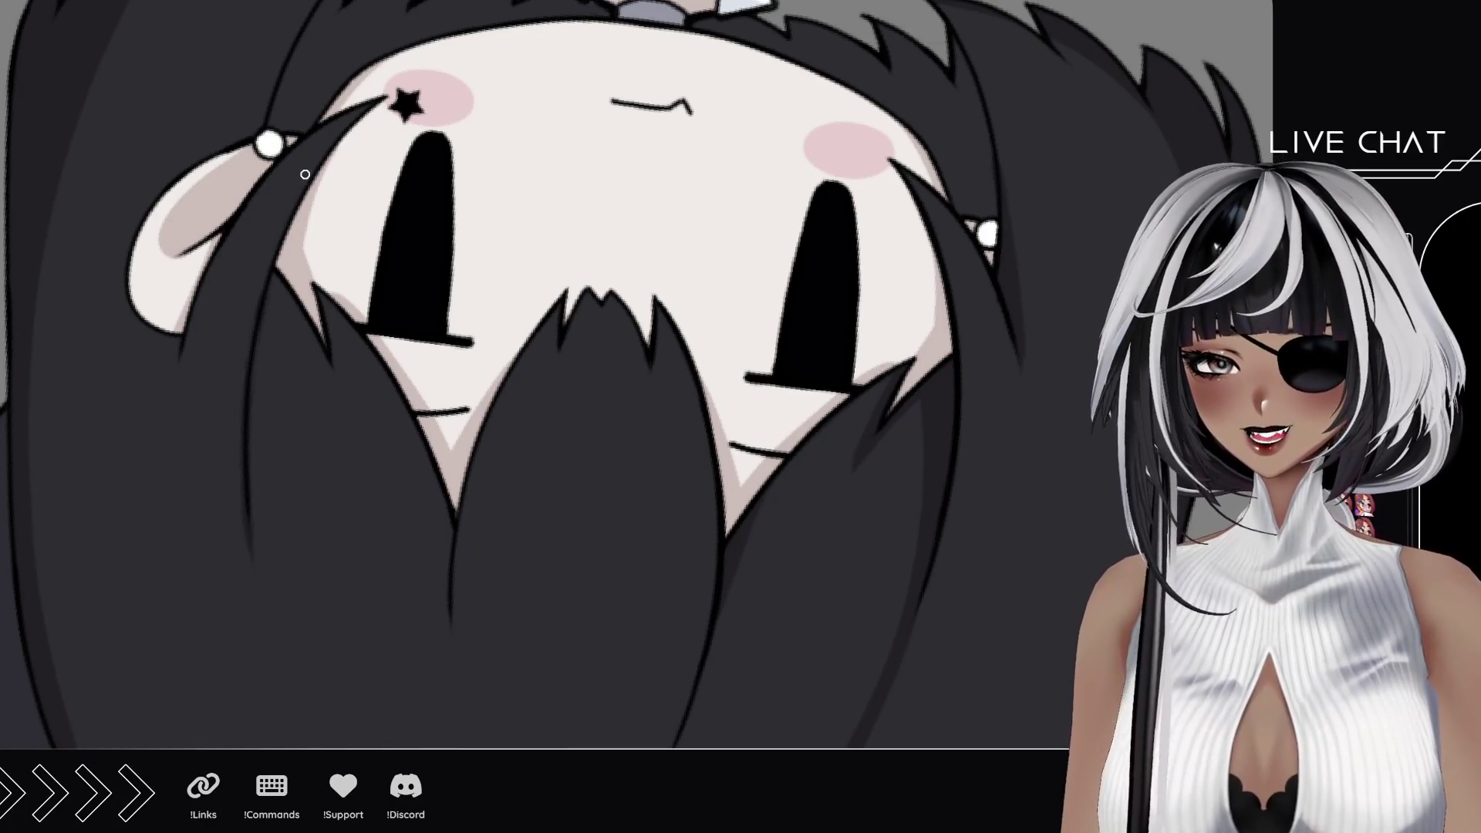
{"action": "left_click_drag", "start_coordinate": [261, 608], "coordinate": [269, 307]}
{"action": "key", "text": "ctrl+z"}
{"action": "left_click_drag", "start_coordinate": [271, 651], "coordinate": [273, 392]}
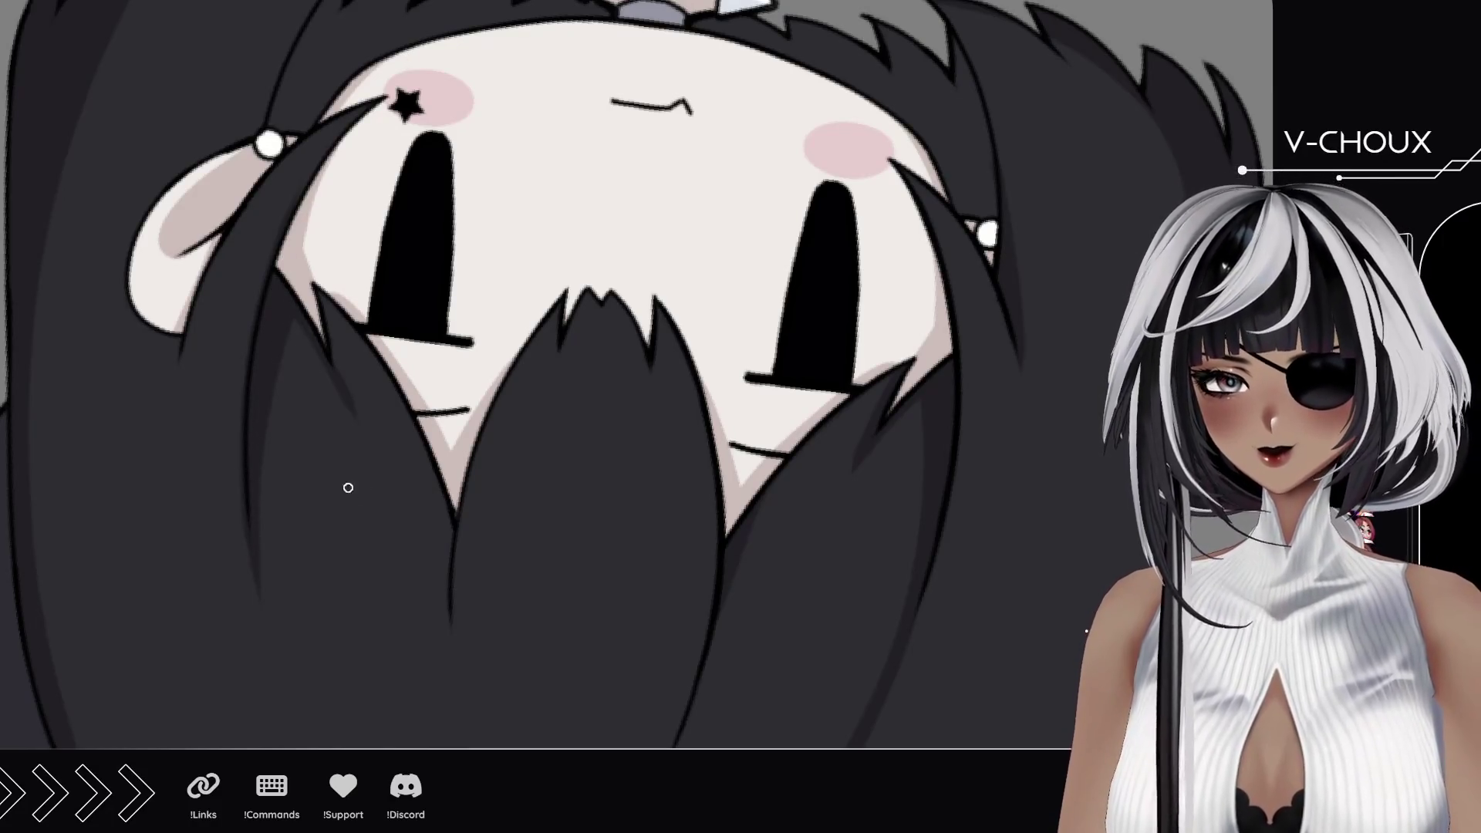
Step: Add small dark strokes along the left strand and rotate the canvas back
{"action": "left_click_drag", "start_coordinate": [298, 319], "coordinate": [342, 404]}
{"action": "key", "text": "ctrl+z"}
{"action": "left_click_drag", "start_coordinate": [299, 319], "coordinate": [336, 399]}
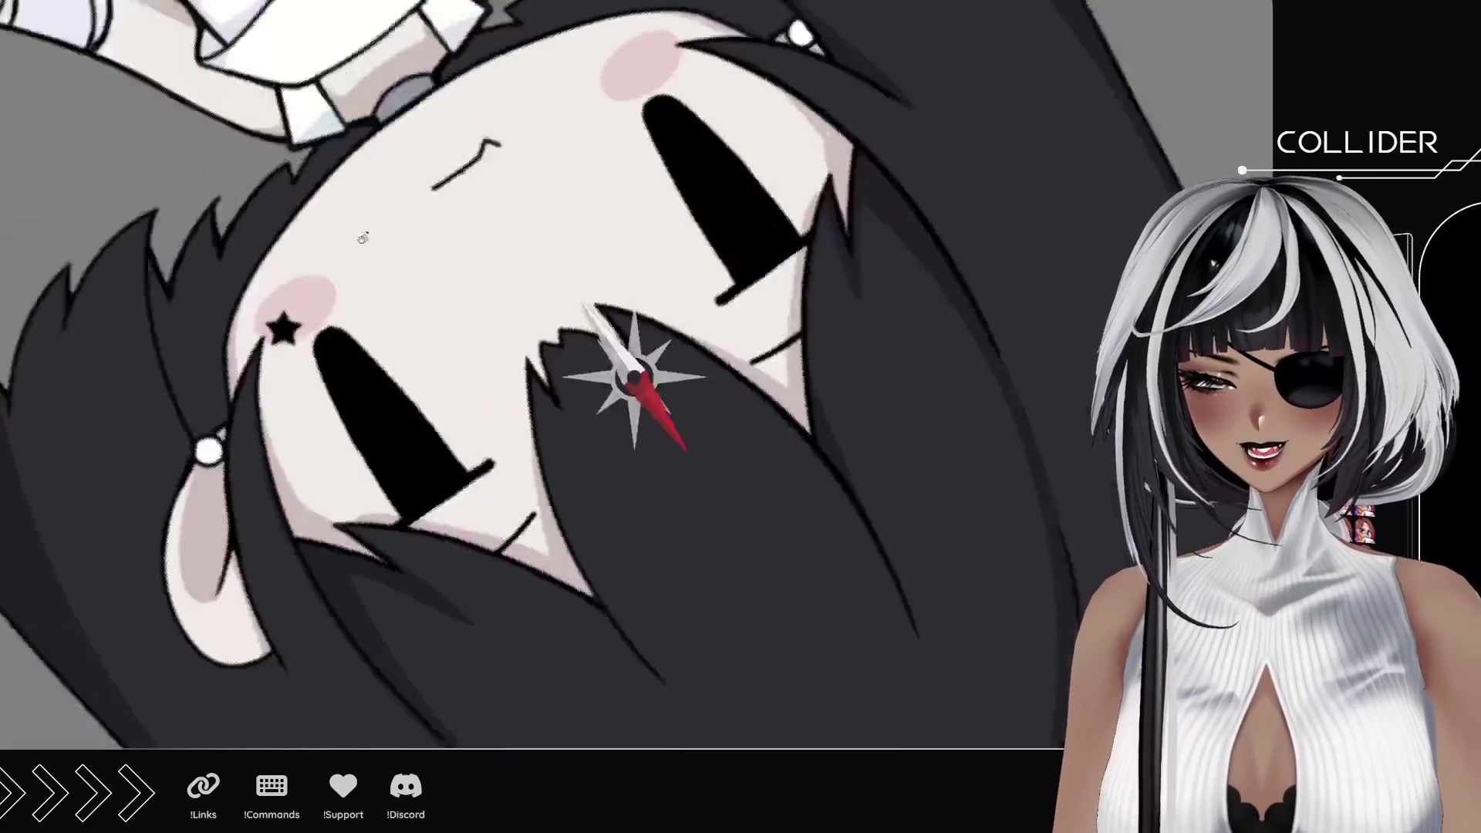
{"action": "mouse_move", "coordinate": [649, 347]}
{"action": "left_mouse_down"}
{"action": "mouse_move", "coordinate": [467, 536]}
{"action": "mouse_move", "coordinate": [258, 513]}
{"action": "left_mouse_up"}
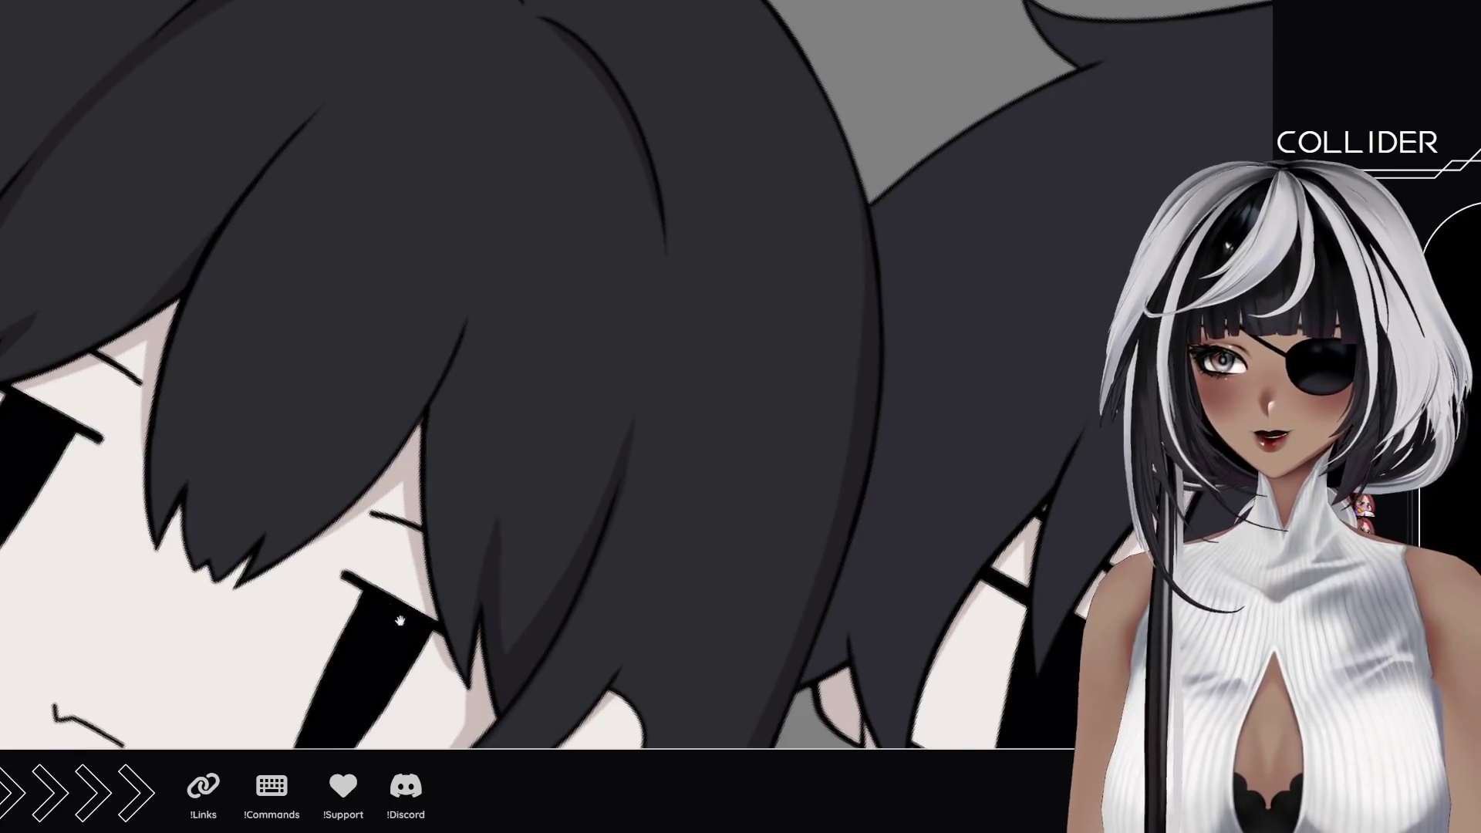
{"action": "scroll", "coordinate": [6, 244], "scroll_direction": "down", "scroll_amount": 3}
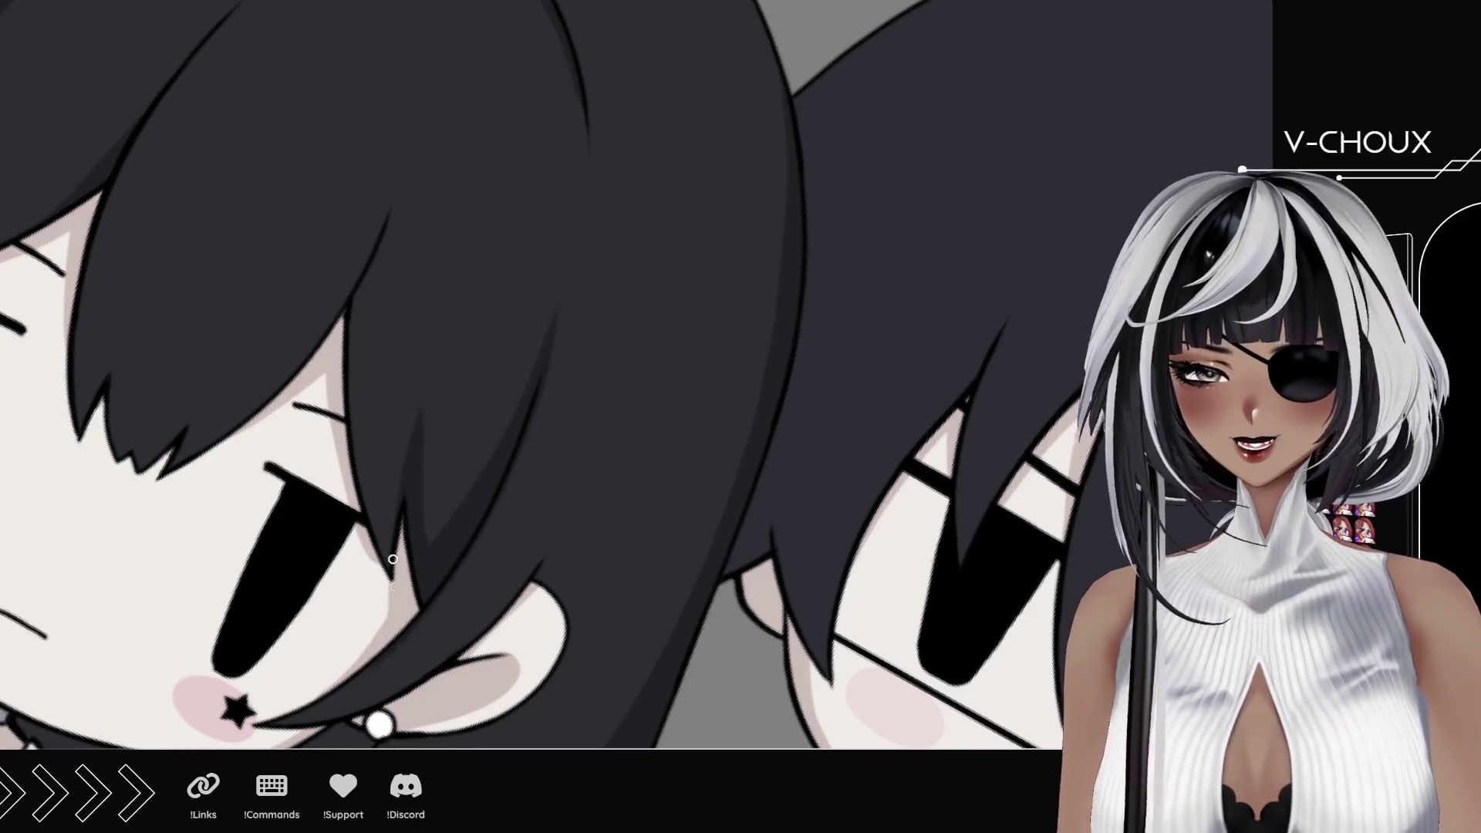
{"action": "left_click_drag", "start_coordinate": [394, 586], "coordinate": [421, 379]}
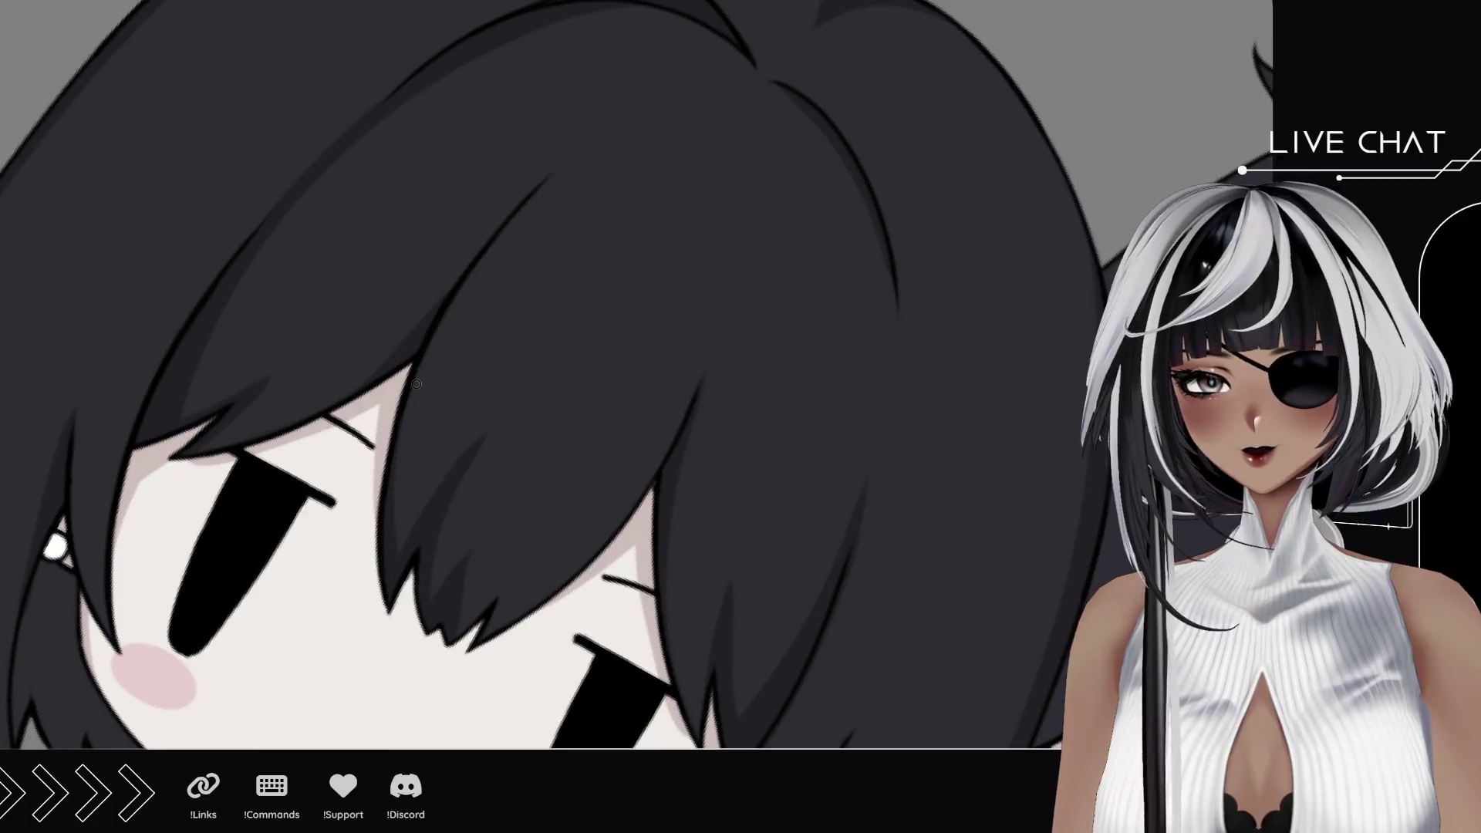
{"action": "scroll", "coordinate": [420, 380], "scroll_direction": "down", "scroll_amount": 5}
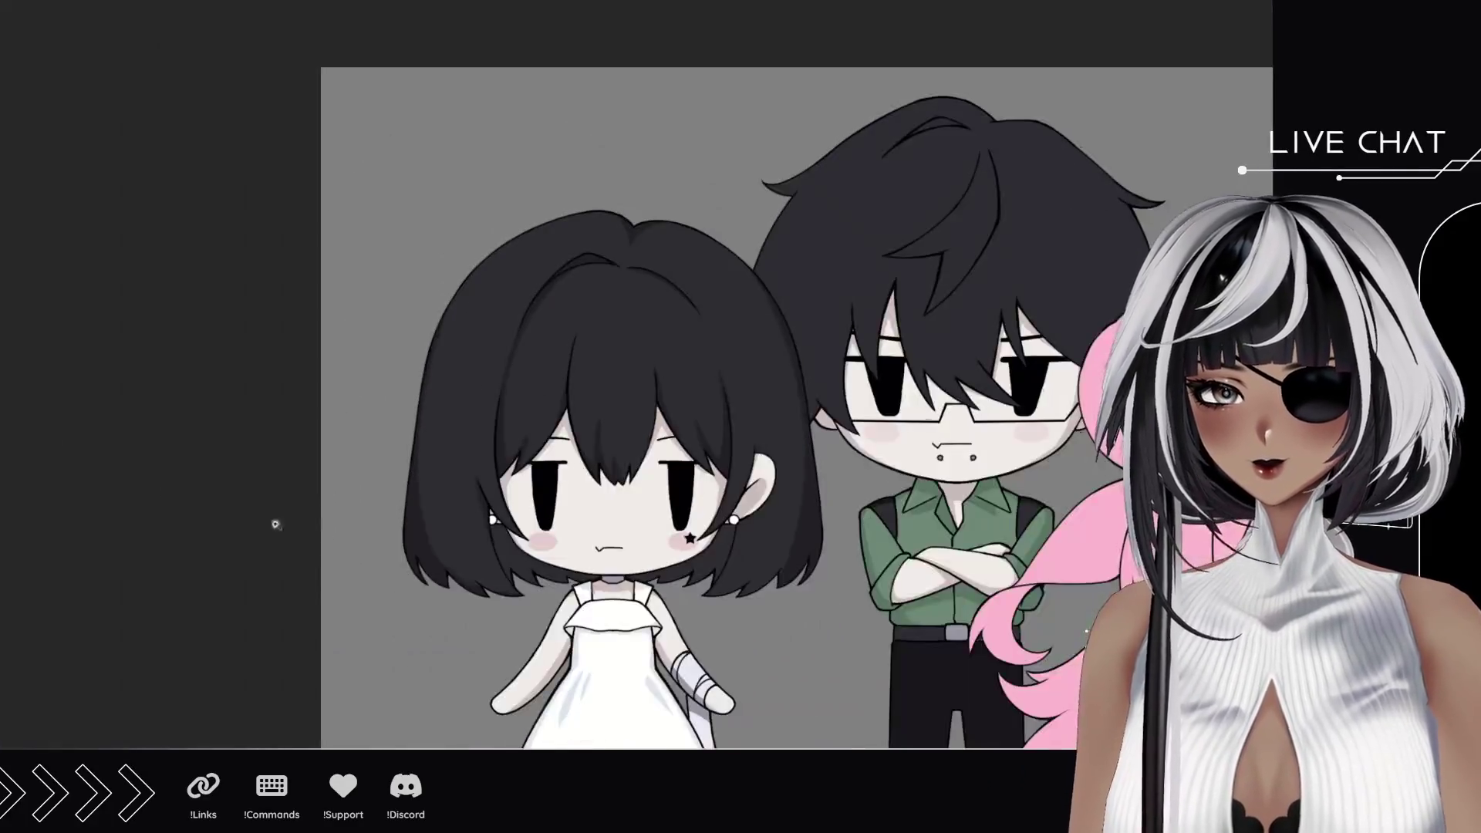
{"action": "scroll", "coordinate": [348, 486], "scroll_direction": "up", "scroll_amount": 5}
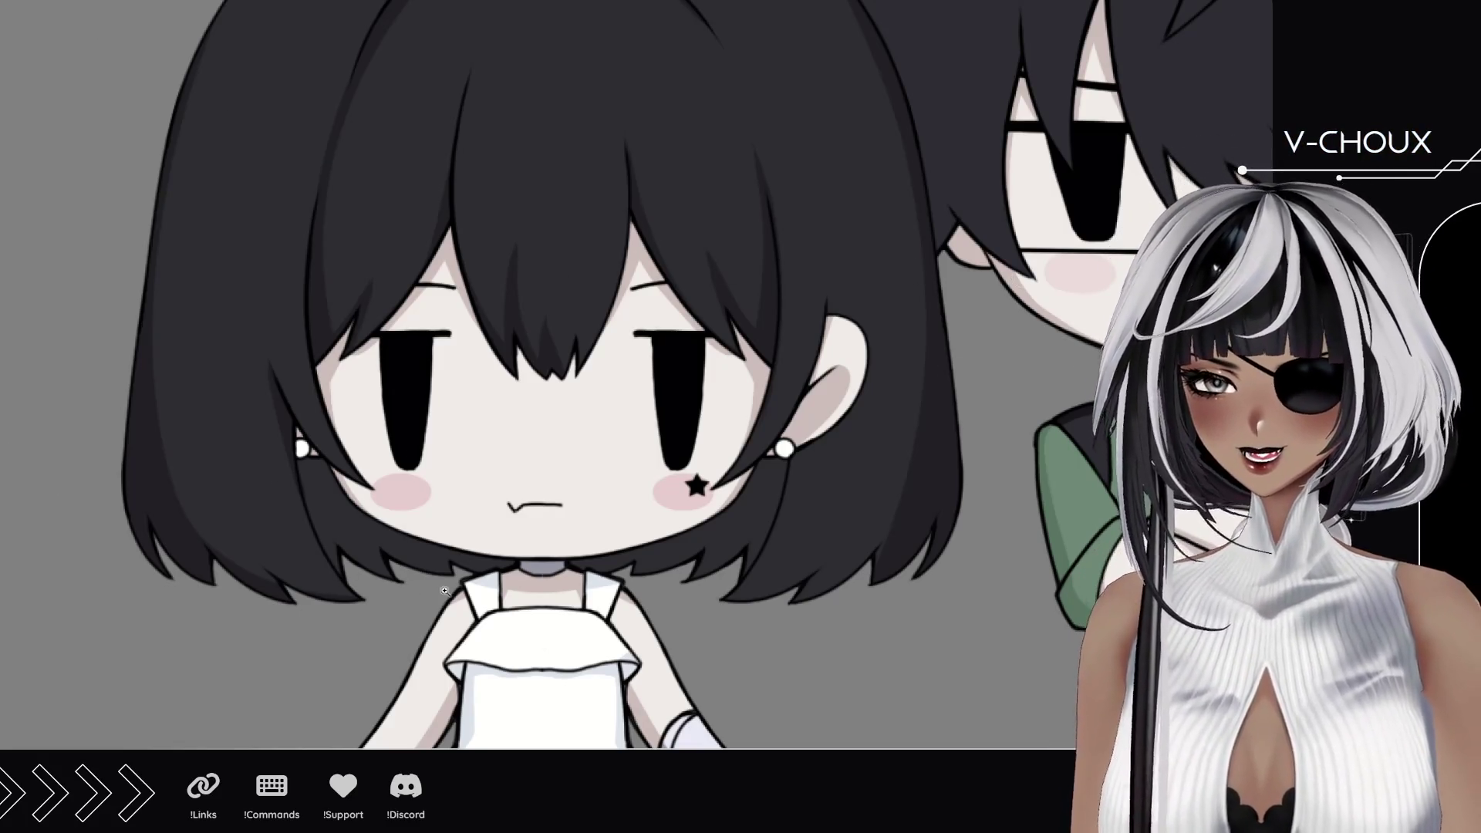
{"action": "scroll", "coordinate": [444, 590], "scroll_direction": "up", "scroll_amount": 2}
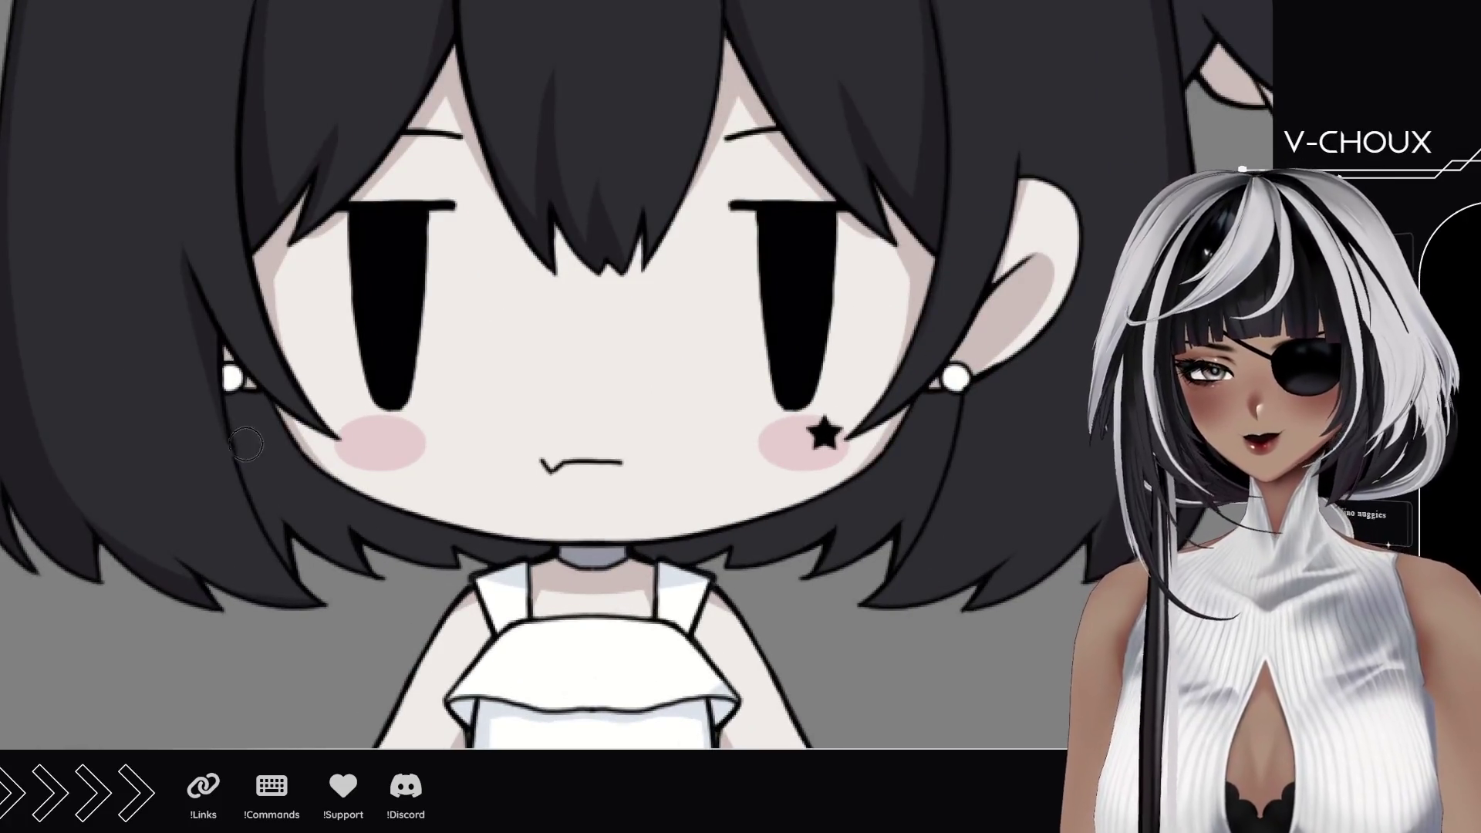
Step: Paint a navy blue underside beneath the girl's hair on the left and right of her face
{"action": "left_click_drag", "start_coordinate": [237, 393], "coordinate": [309, 560]}
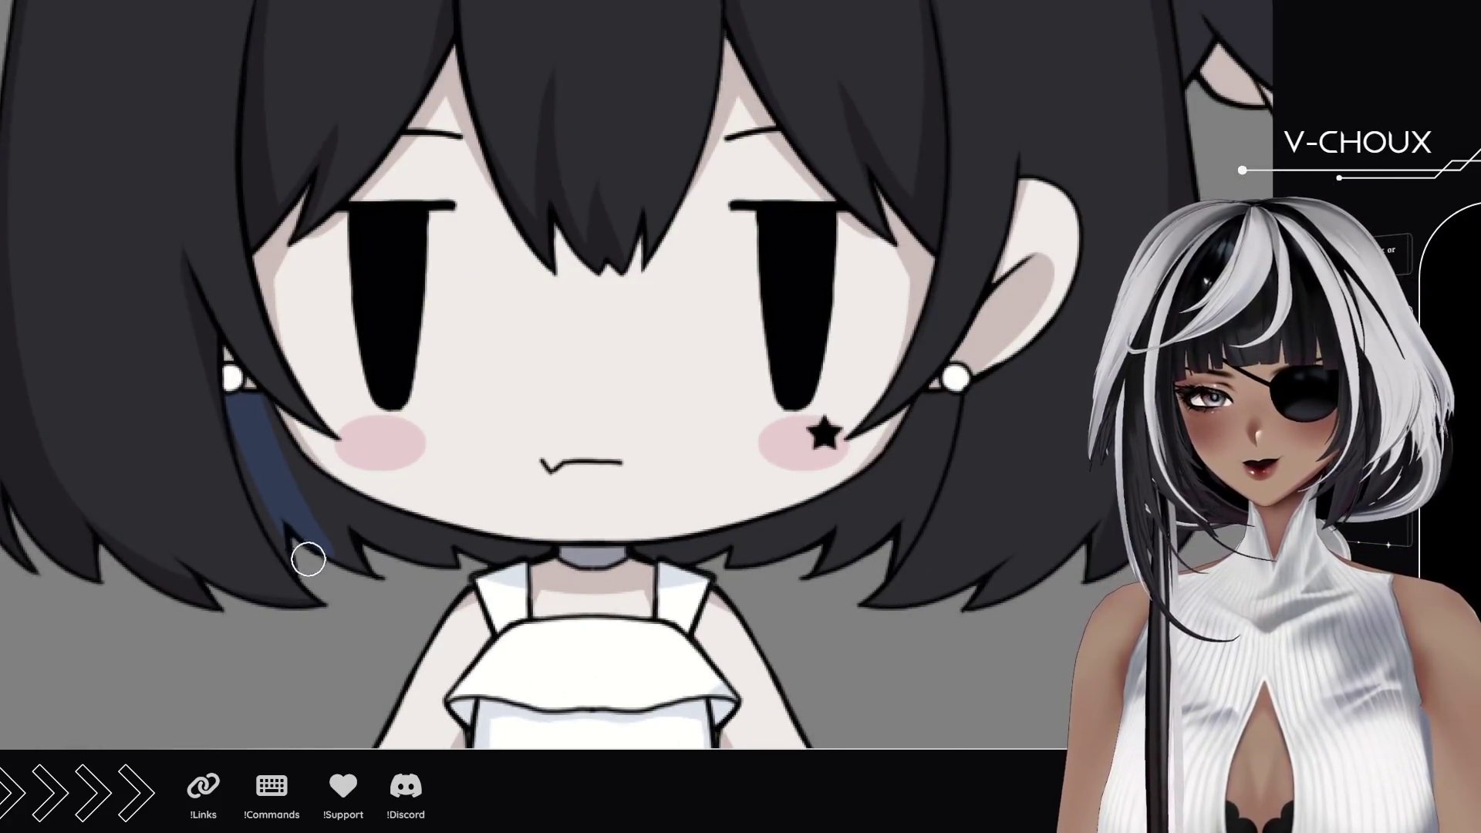
{"action": "left_click_drag", "start_coordinate": [245, 410], "coordinate": [297, 540]}
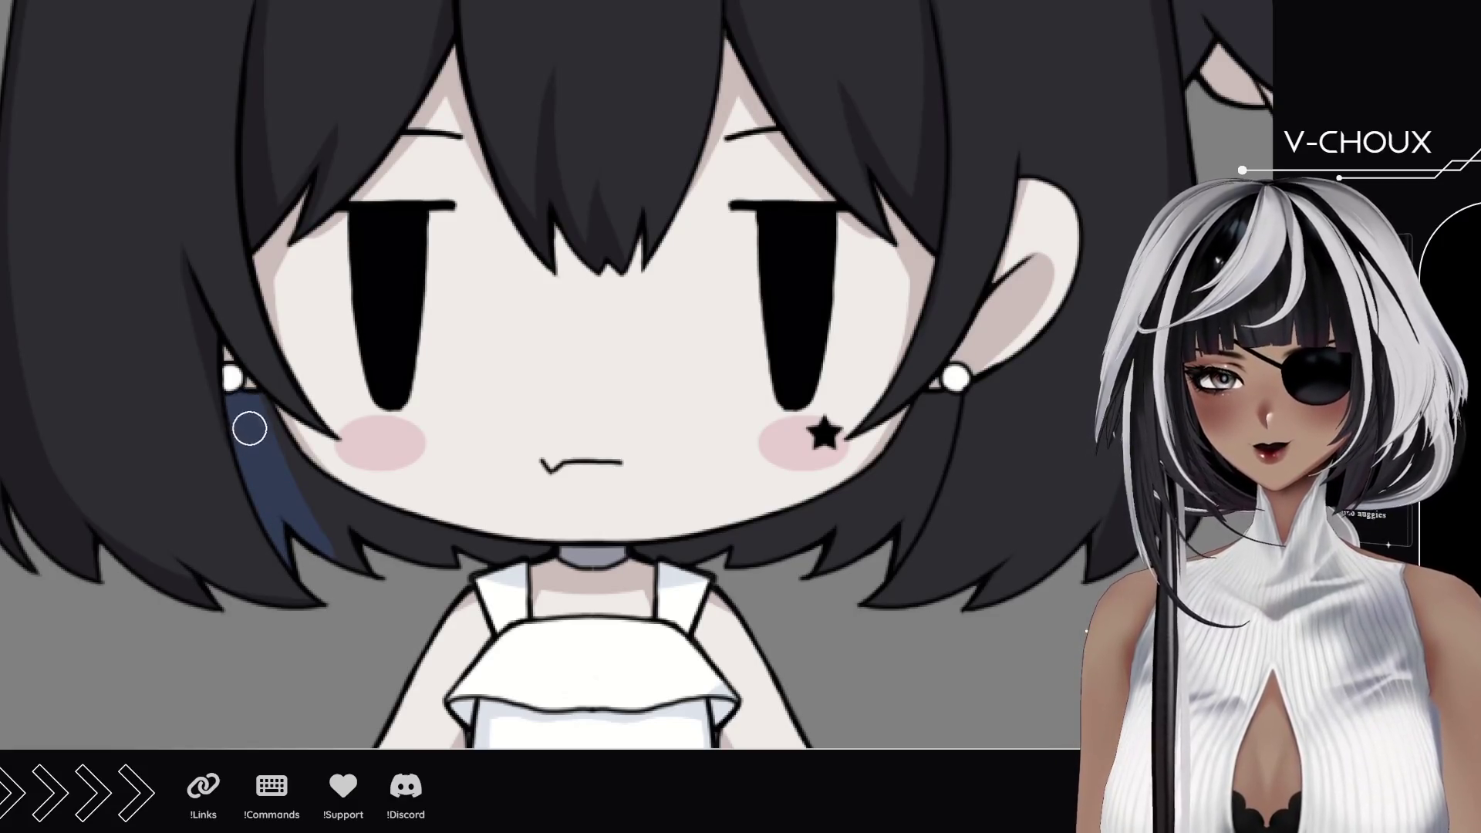
{"action": "mouse_move", "coordinate": [252, 437]}
{"action": "left_mouse_down"}
{"action": "mouse_move", "coordinate": [423, 520]}
{"action": "mouse_move", "coordinate": [565, 546]}
{"action": "left_mouse_up"}
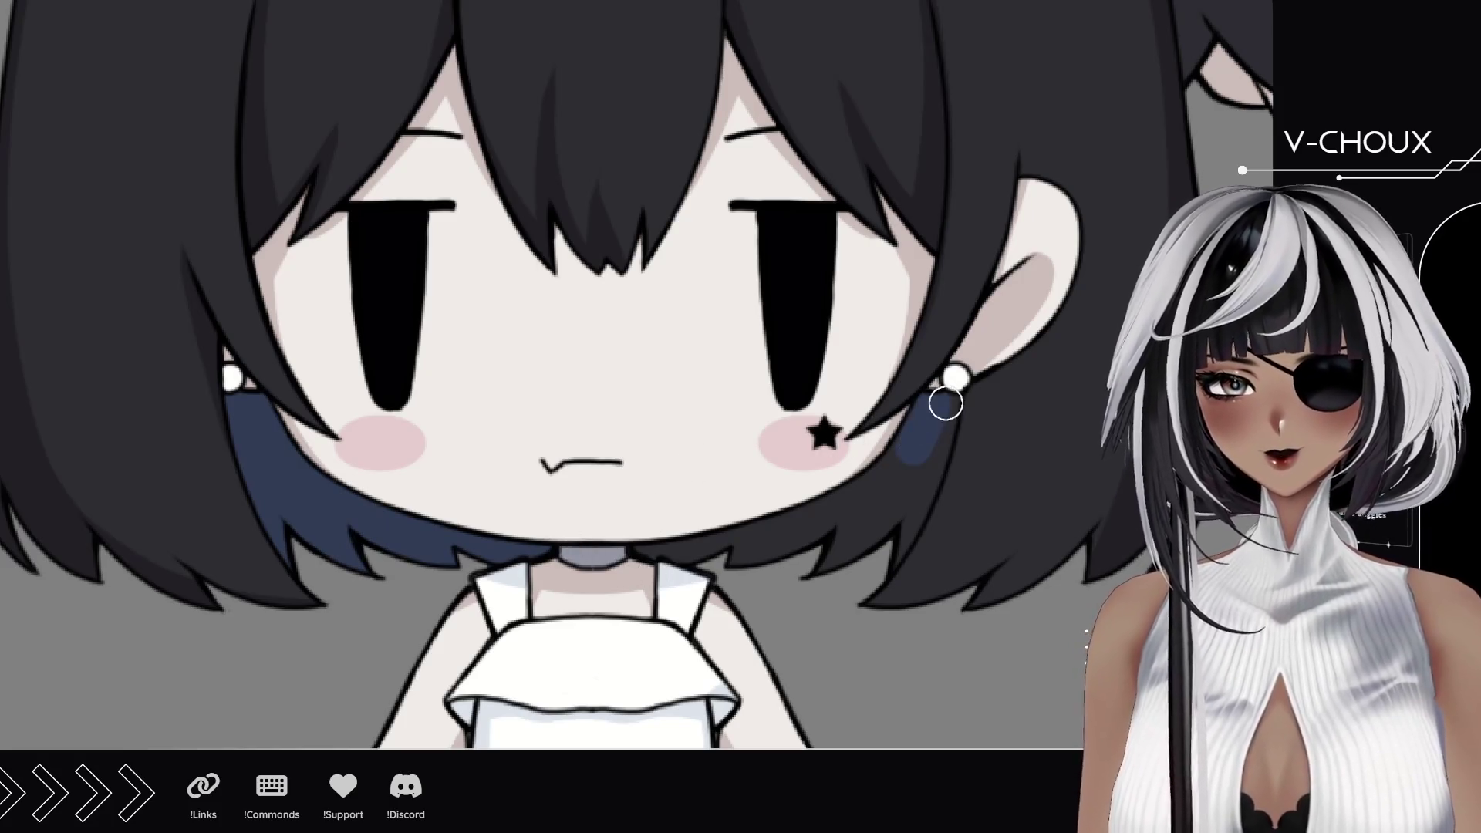
{"action": "mouse_move", "coordinate": [943, 400]}
{"action": "left_mouse_down"}
{"action": "mouse_move", "coordinate": [899, 529]}
{"action": "mouse_move", "coordinate": [931, 417]}
{"action": "mouse_move", "coordinate": [922, 466]}
{"action": "left_mouse_up"}
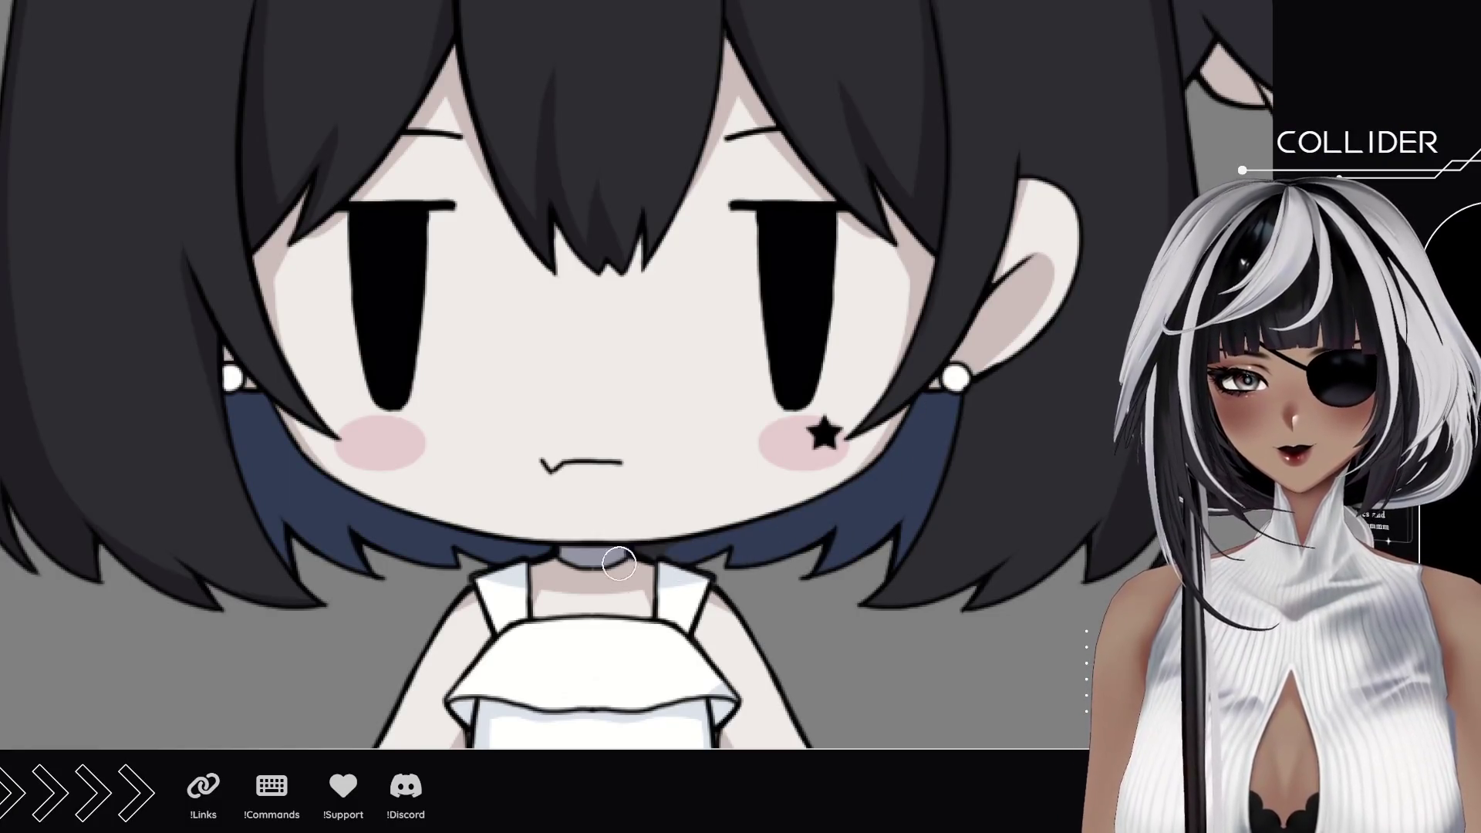
{"action": "scroll", "coordinate": [228, 487], "scroll_direction": "down", "scroll_amount": 2}
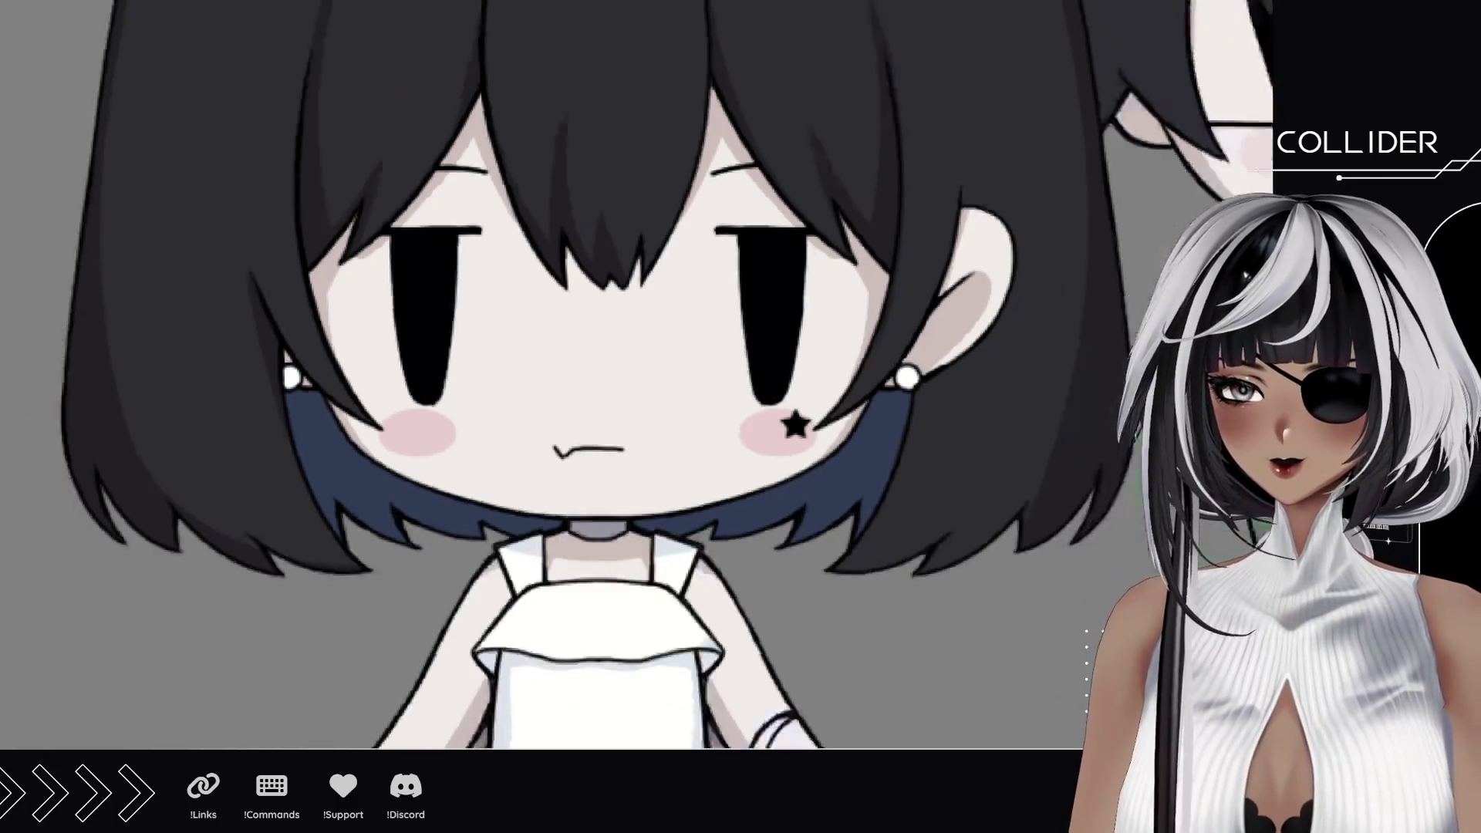
{"action": "scroll", "coordinate": [348, 463], "scroll_direction": "down", "scroll_amount": 5}
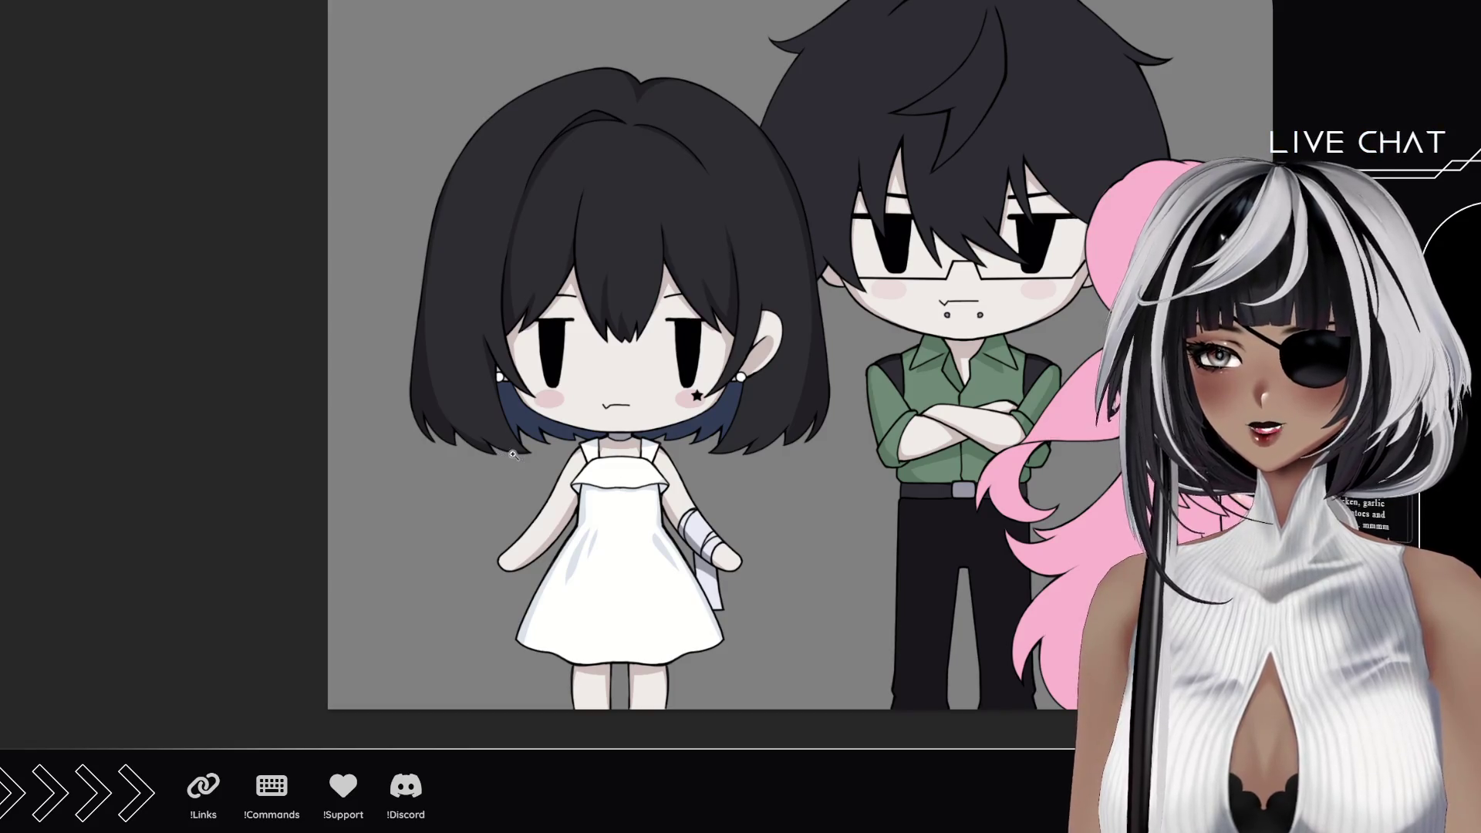
{"action": "mouse_move", "coordinate": [699, 297]}
{"action": "left_mouse_down"}
{"action": "mouse_move", "coordinate": [673, 362]}
{"action": "mouse_move", "coordinate": [654, 354]}
{"action": "left_mouse_up"}
{"action": "scroll", "coordinate": [808, 302], "scroll_direction": "down", "scroll_amount": 2}
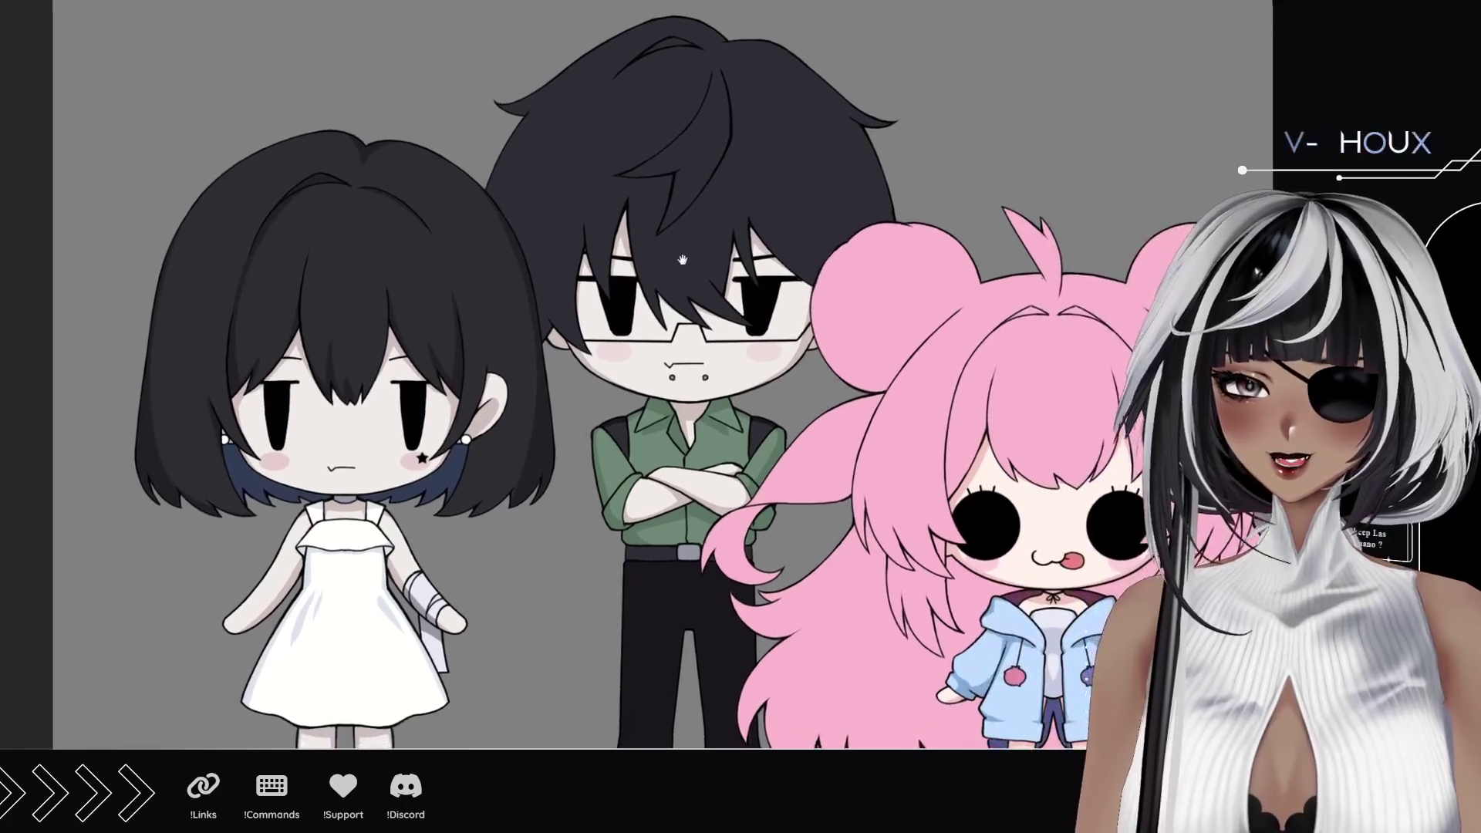
{"action": "left_click_drag", "start_coordinate": [705, 226], "coordinate": [567, 454]}
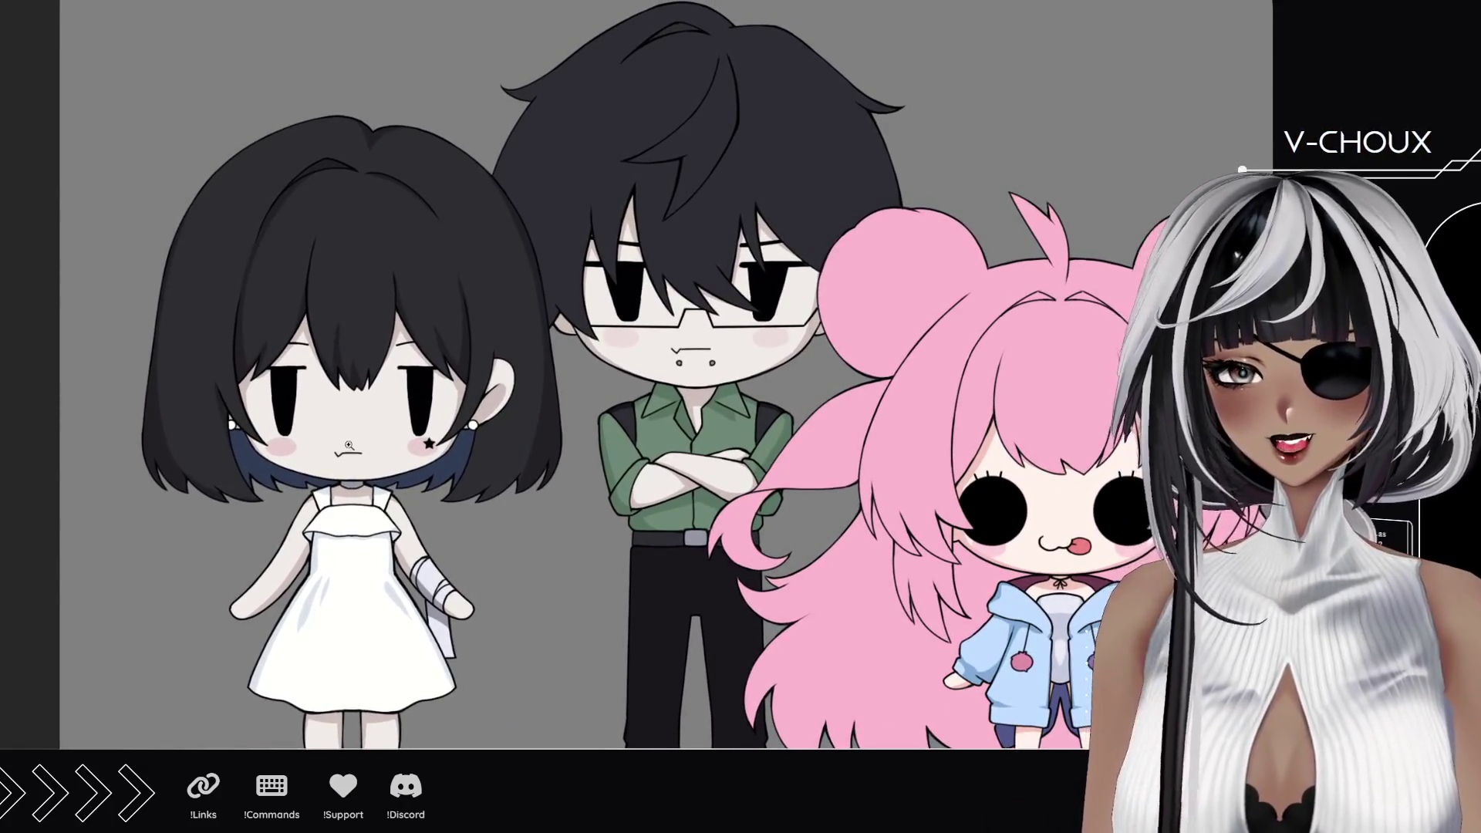
{"action": "scroll", "coordinate": [349, 451], "scroll_direction": "up", "scroll_amount": 3}
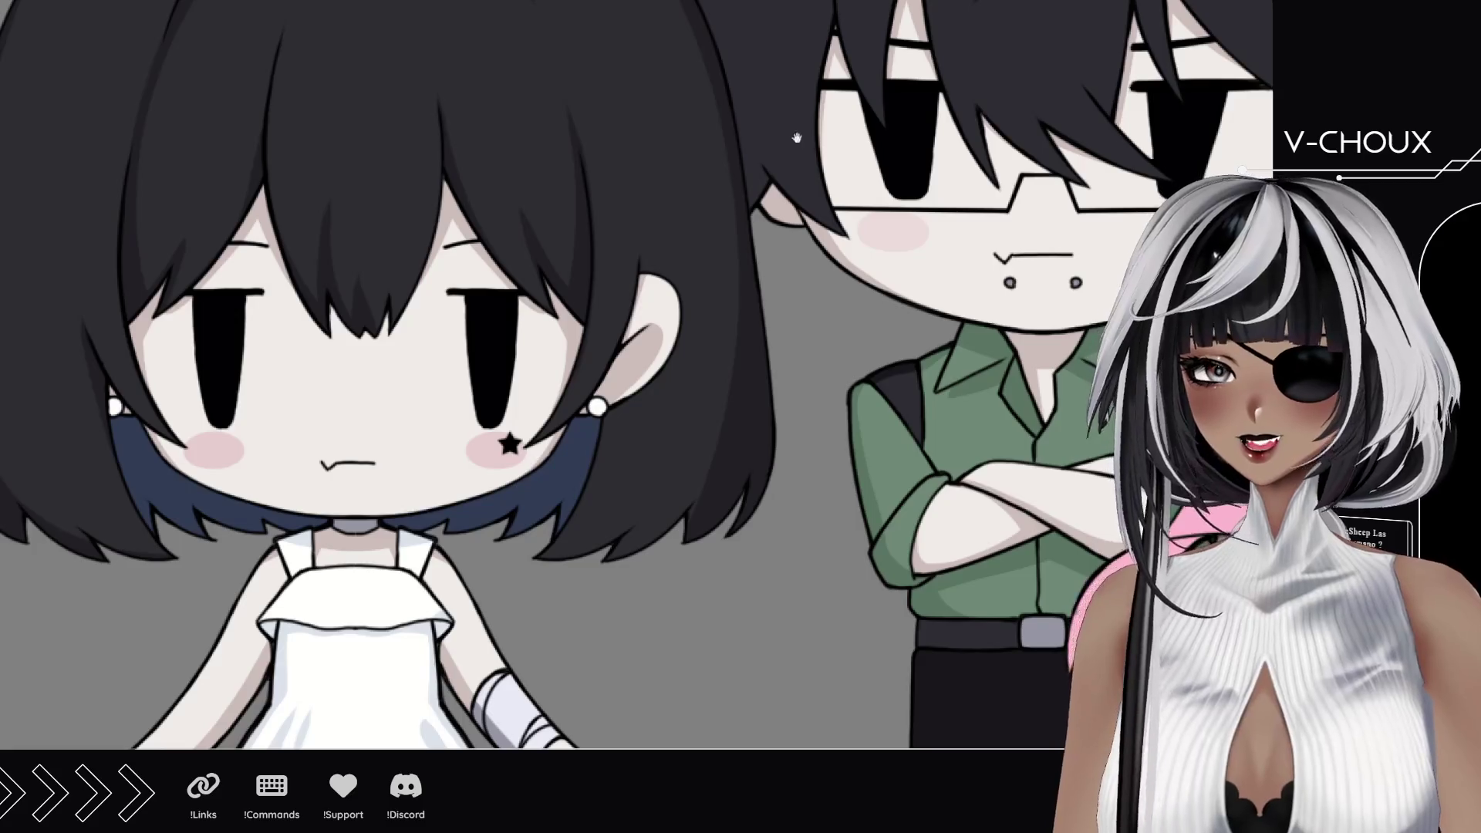
{"action": "left_click_drag", "start_coordinate": [663, 471], "coordinate": [486, 696]}
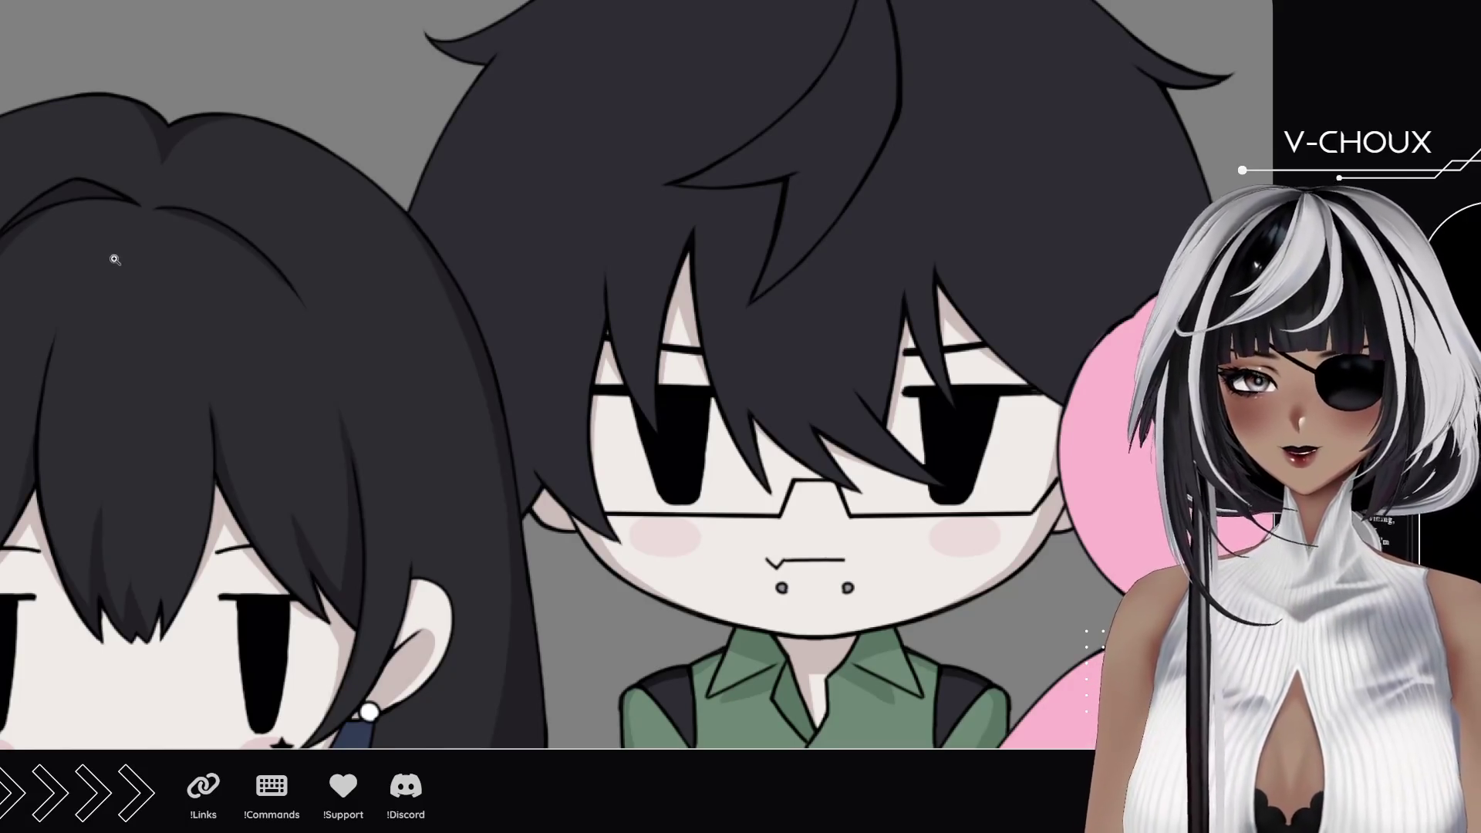
{"action": "scroll", "coordinate": [669, 516], "scroll_direction": "down", "scroll_amount": 2}
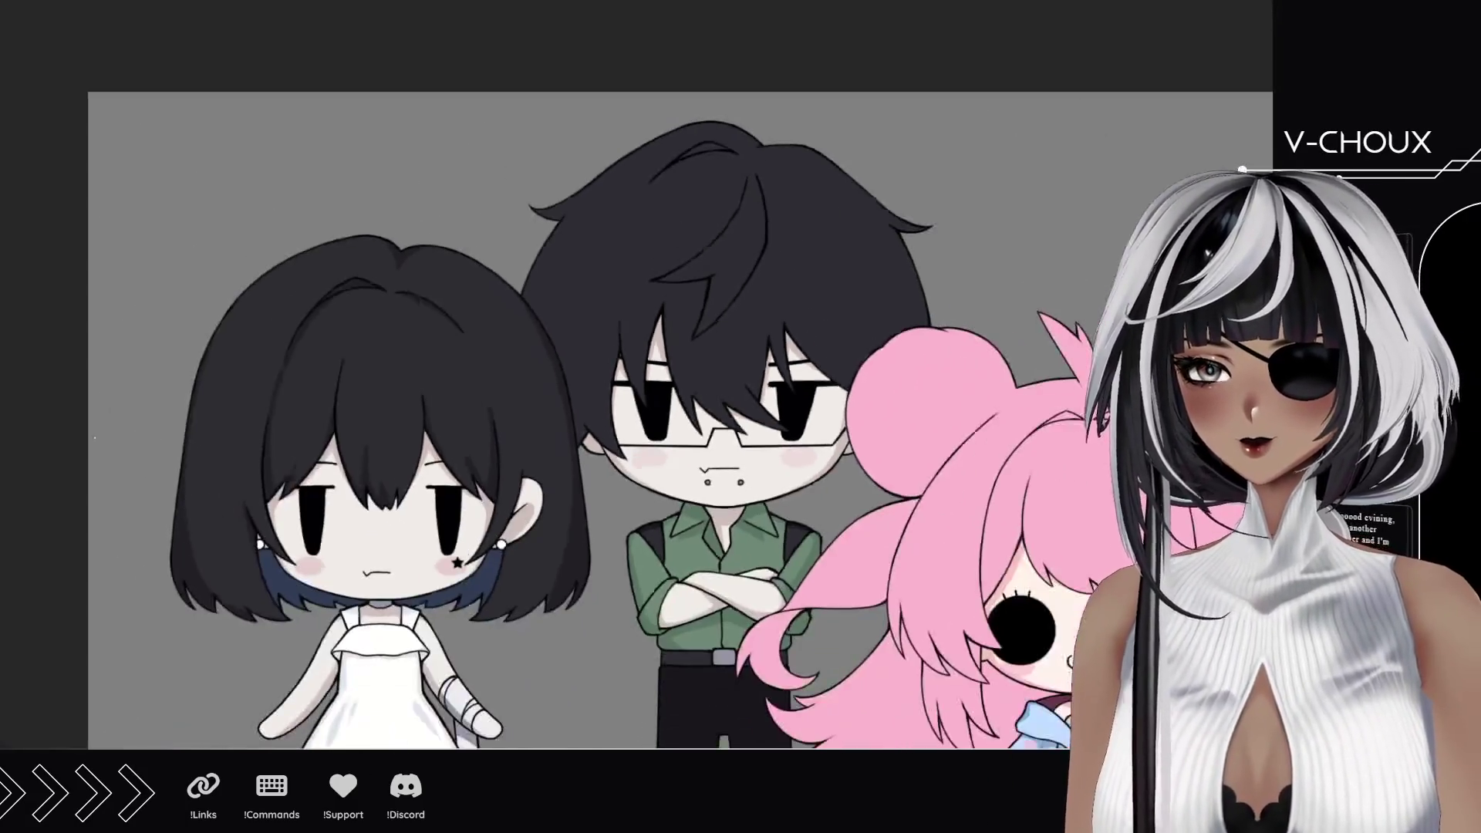
{"action": "scroll", "coordinate": [669, 517], "scroll_direction": "down", "scroll_amount": 3}
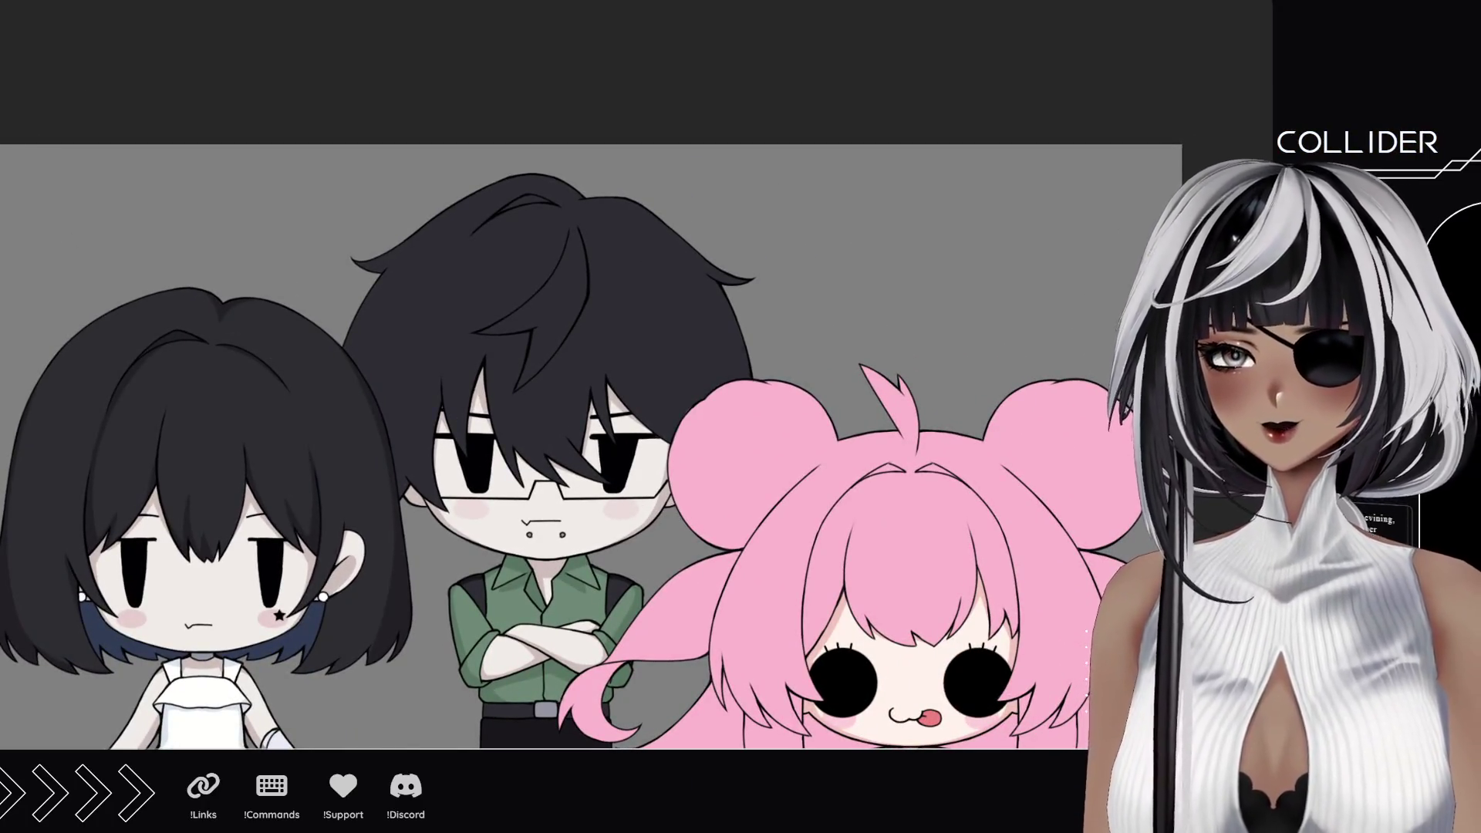
{"action": "left_click_drag", "start_coordinate": [348, 219], "coordinate": [462, 296]}
{"action": "key", "text": "ctrl+z"}
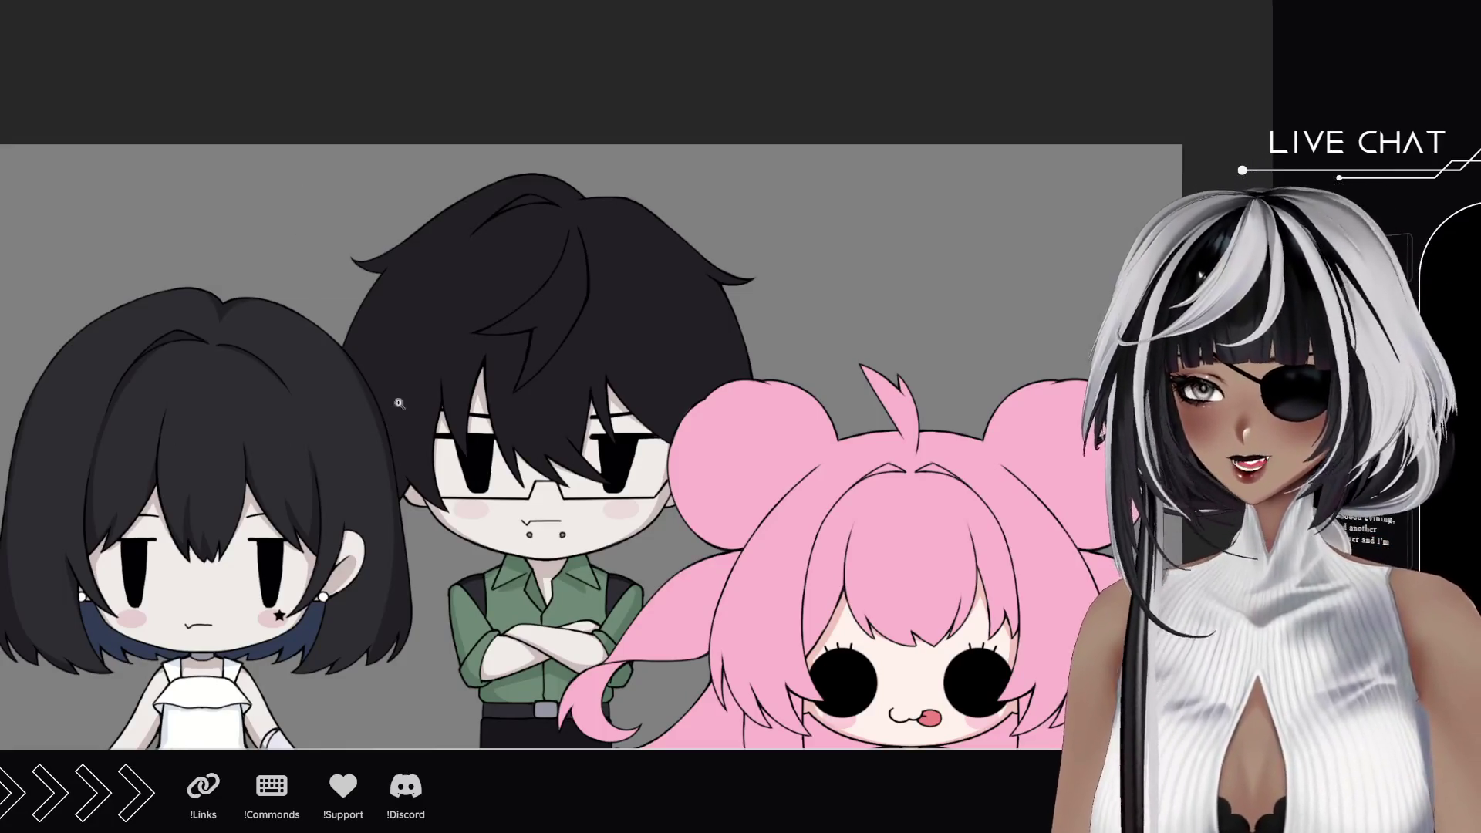
{"action": "scroll", "coordinate": [440, 398], "scroll_direction": "up", "scroll_amount": 3}
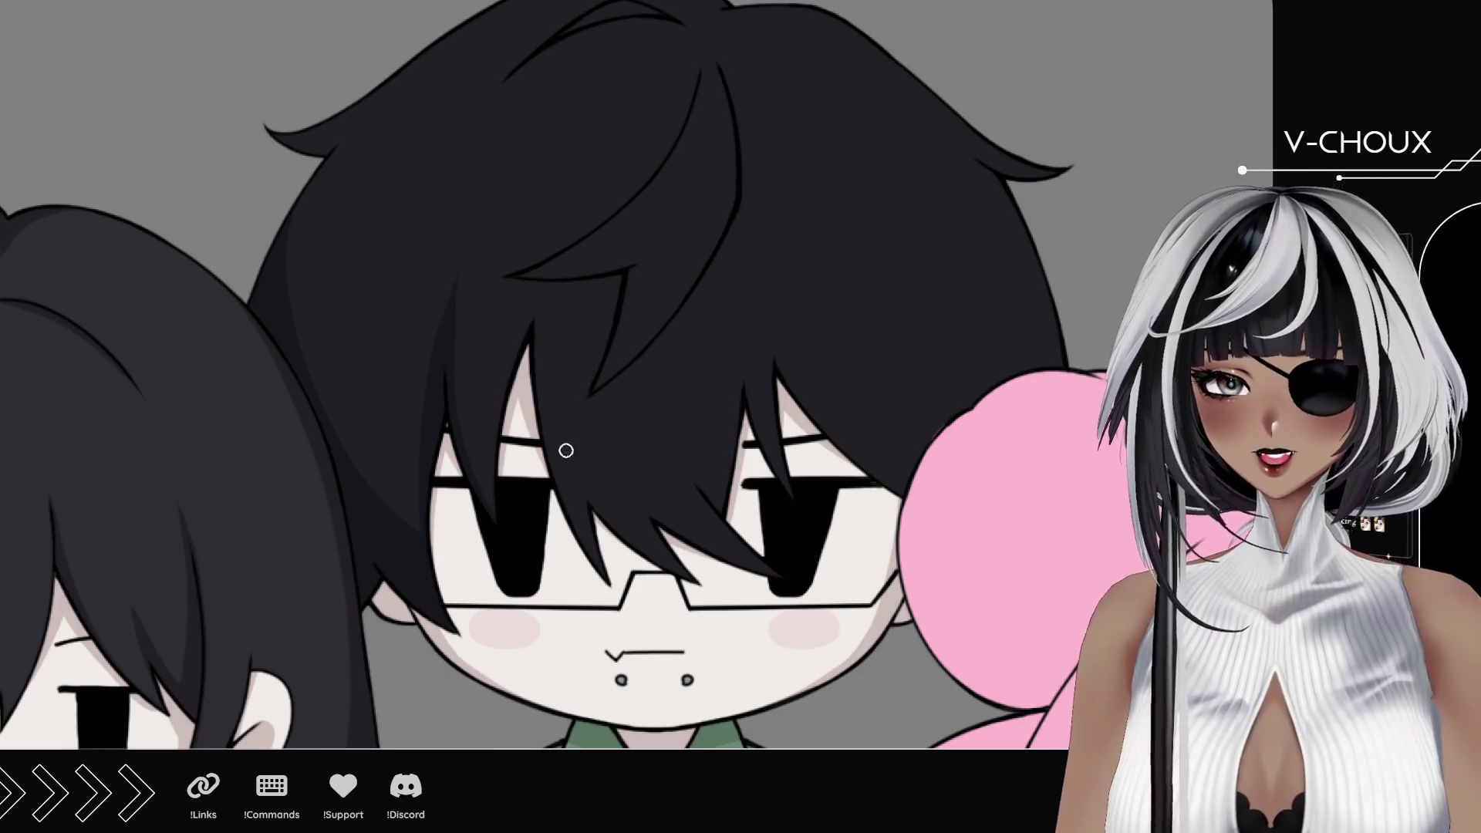
{"action": "scroll", "coordinate": [565, 450], "scroll_direction": "up", "scroll_amount": 2}
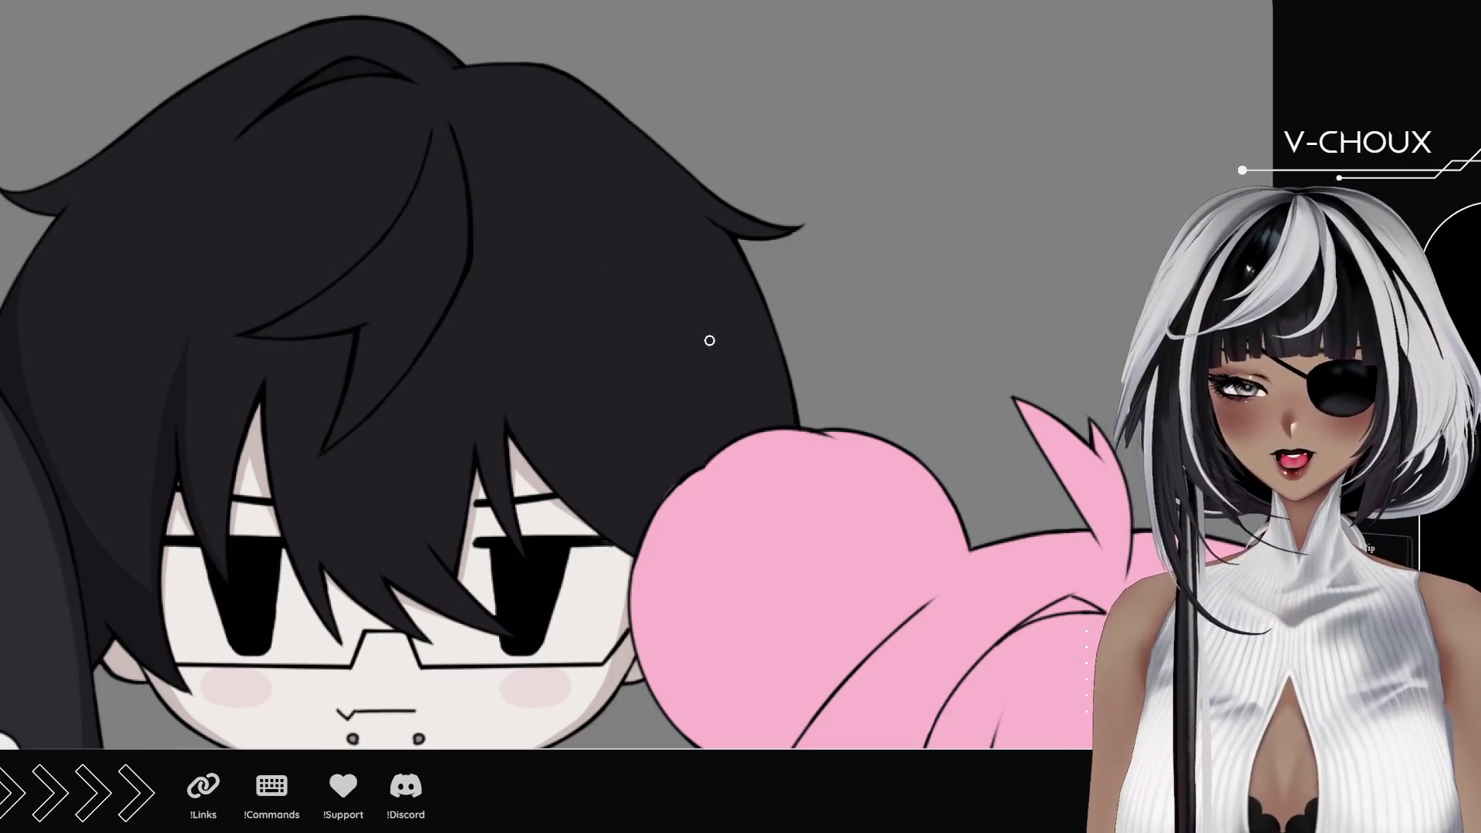
{"action": "left_click_drag", "start_coordinate": [608, 411], "coordinate": [677, 293]}
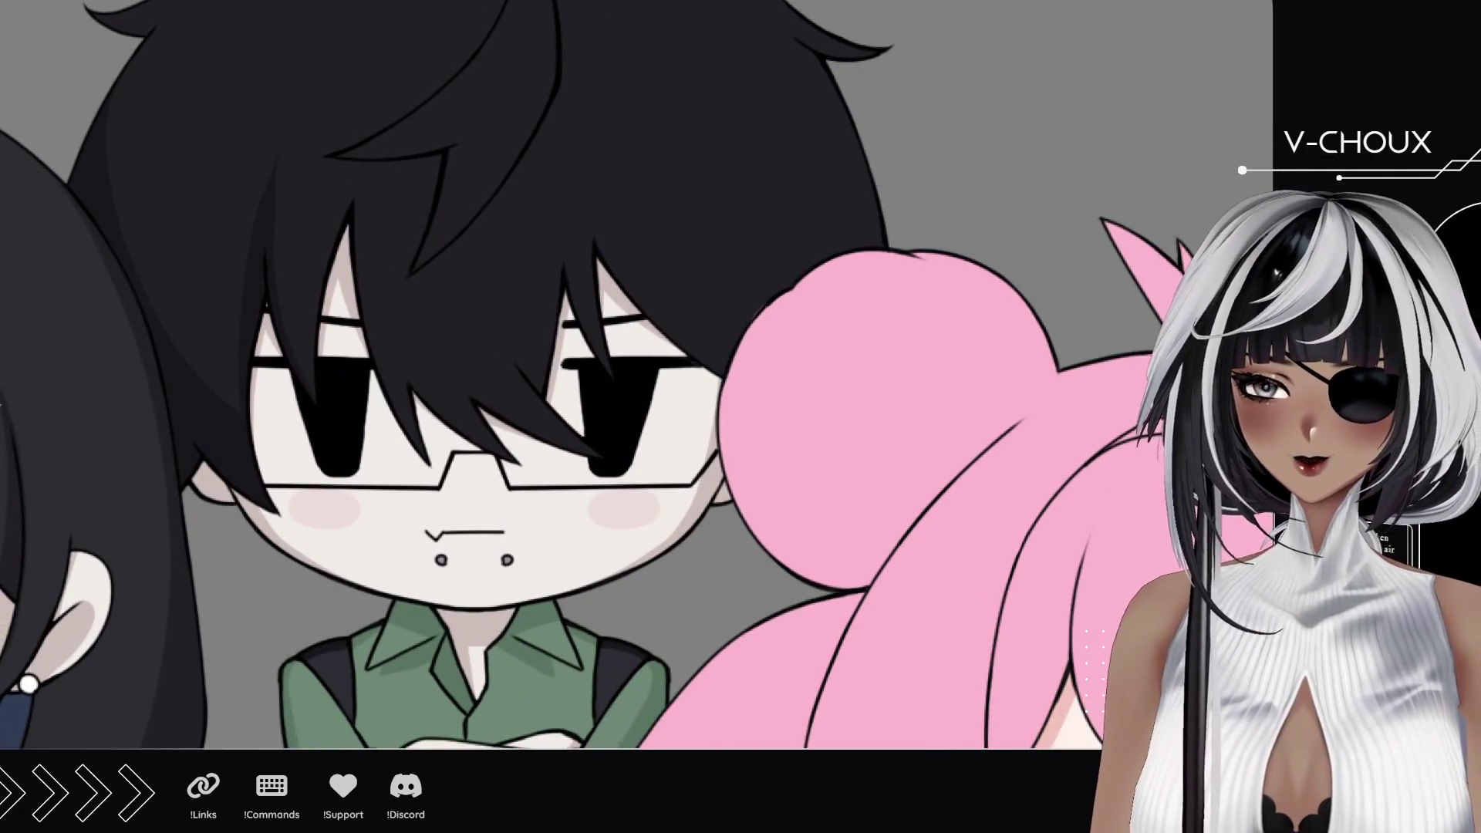
{"action": "scroll", "coordinate": [510, 436], "scroll_direction": "up", "scroll_amount": 3}
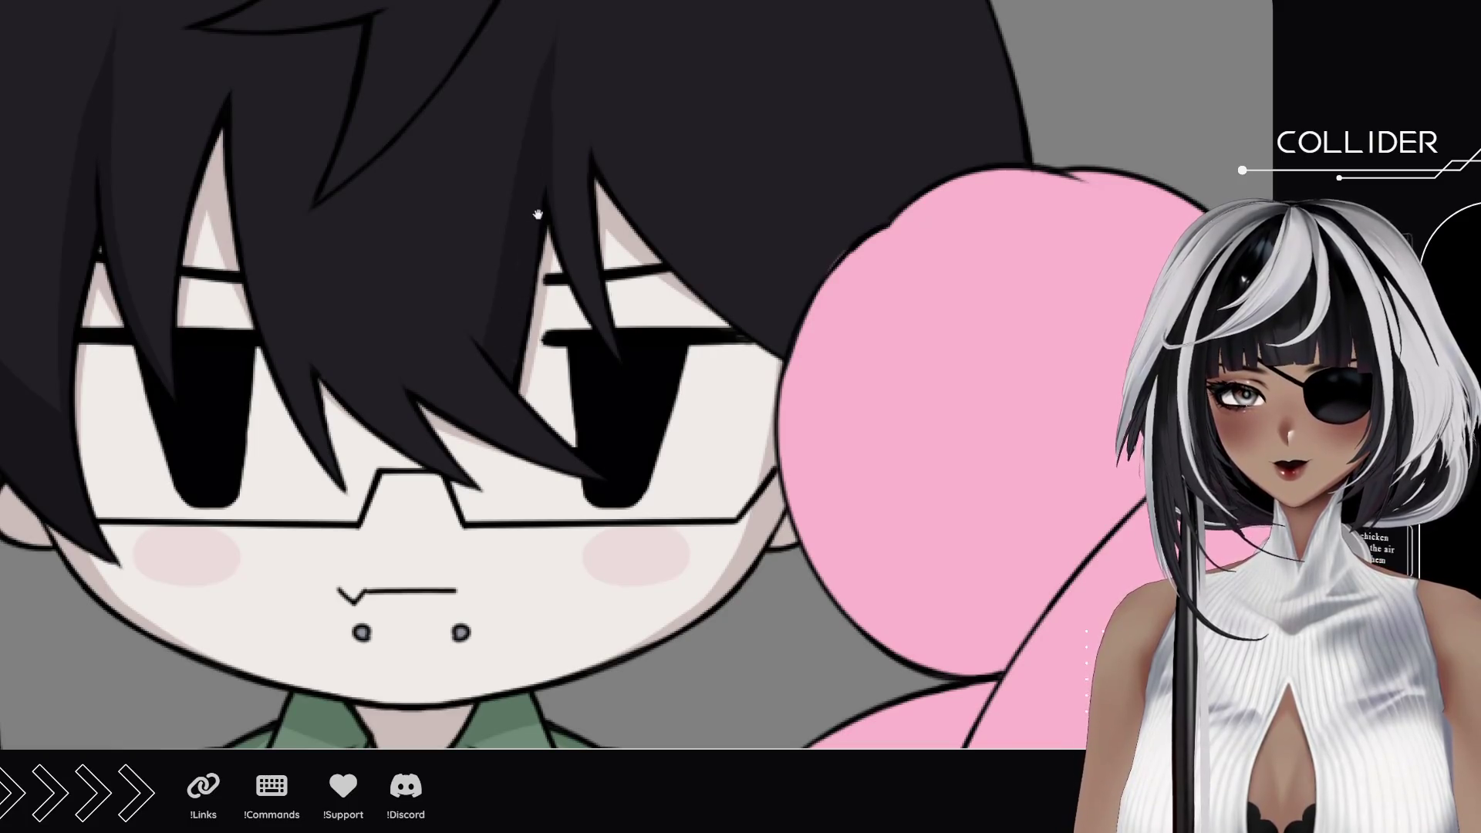
{"action": "left_click_drag", "start_coordinate": [508, 333], "coordinate": [486, 509]}
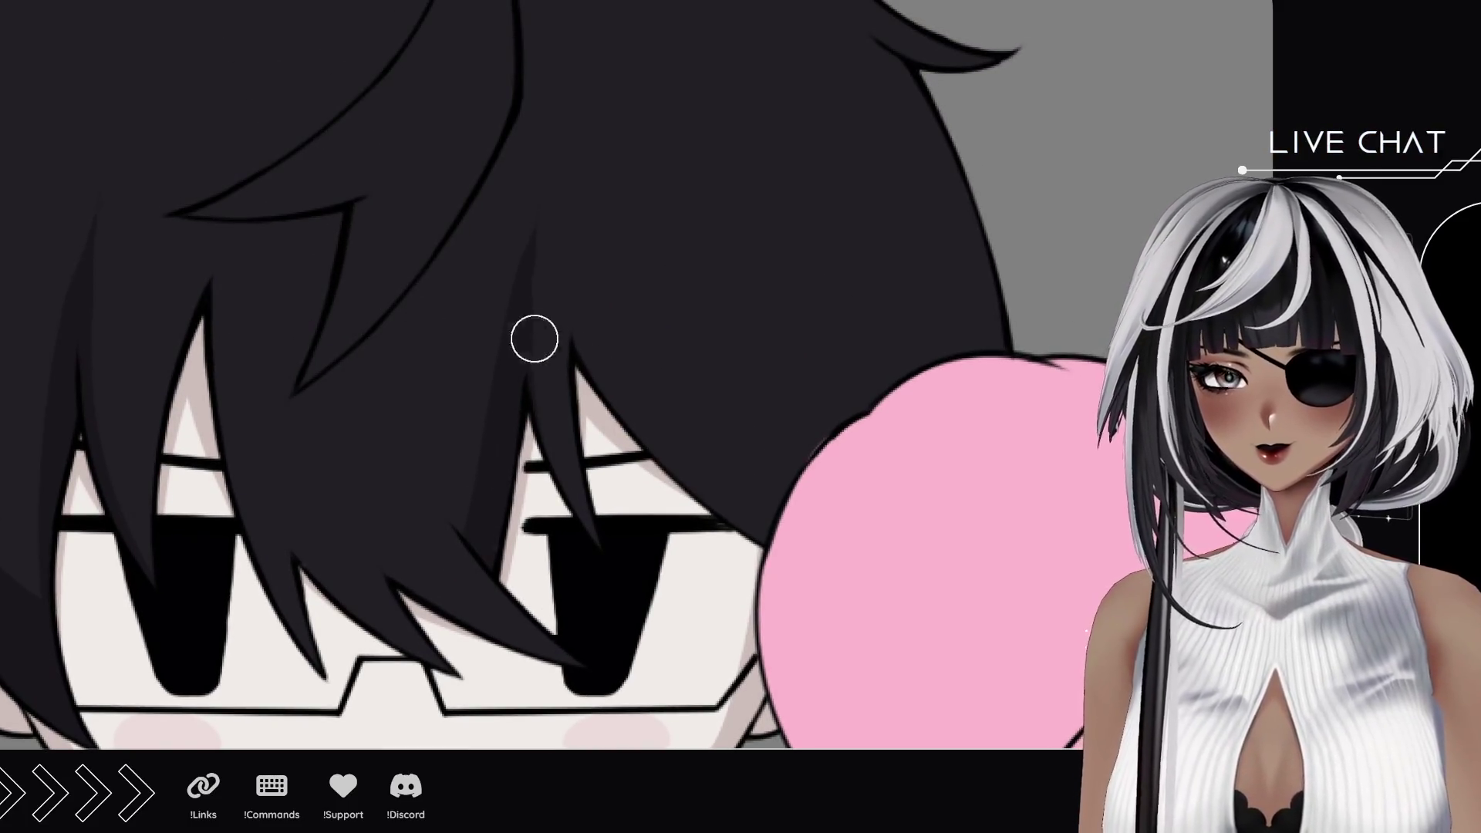
{"action": "left_click_drag", "start_coordinate": [562, 463], "coordinate": [550, 134]}
{"action": "key", "text": "ctrl+z"}
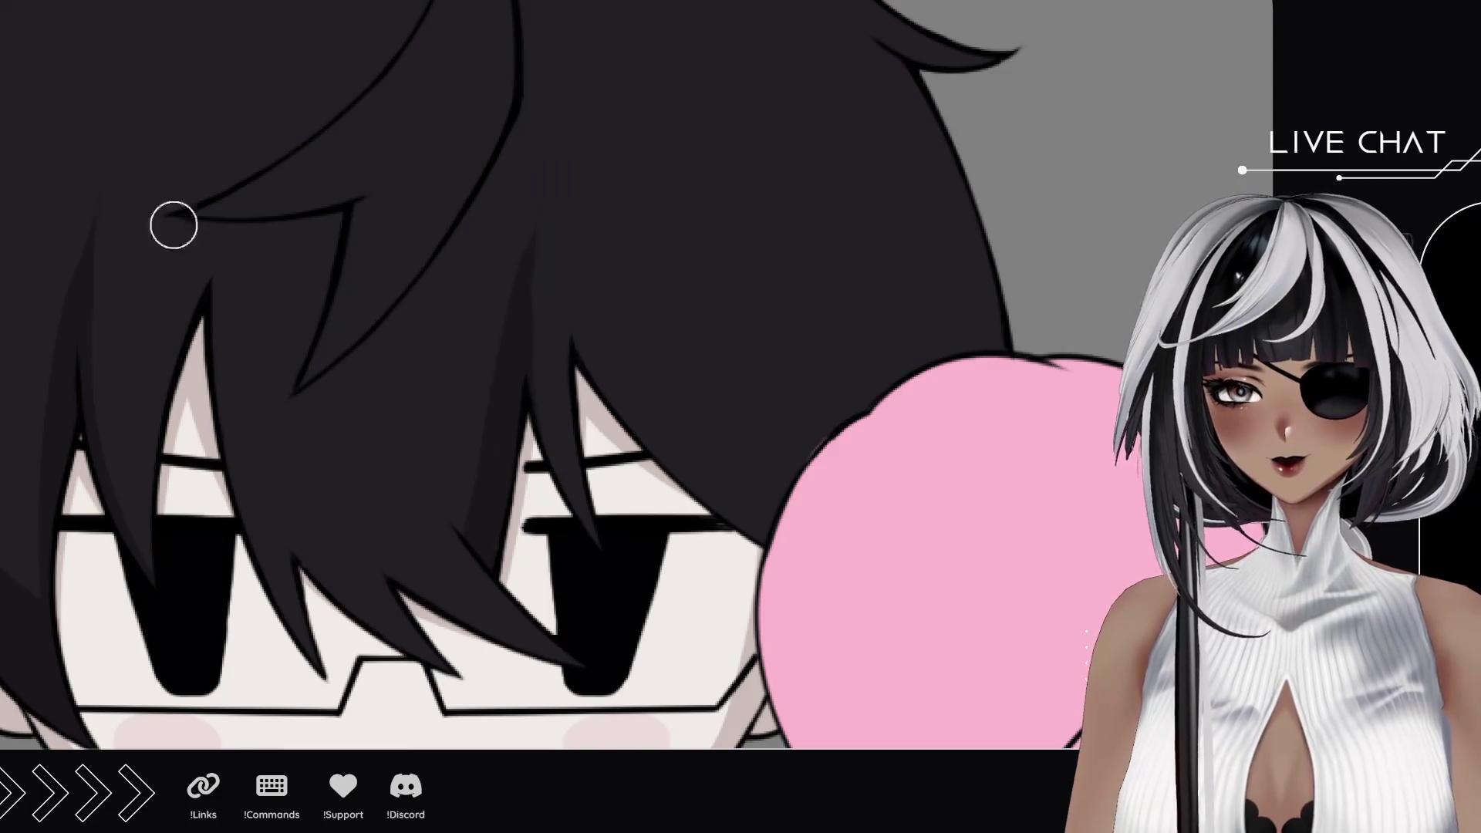
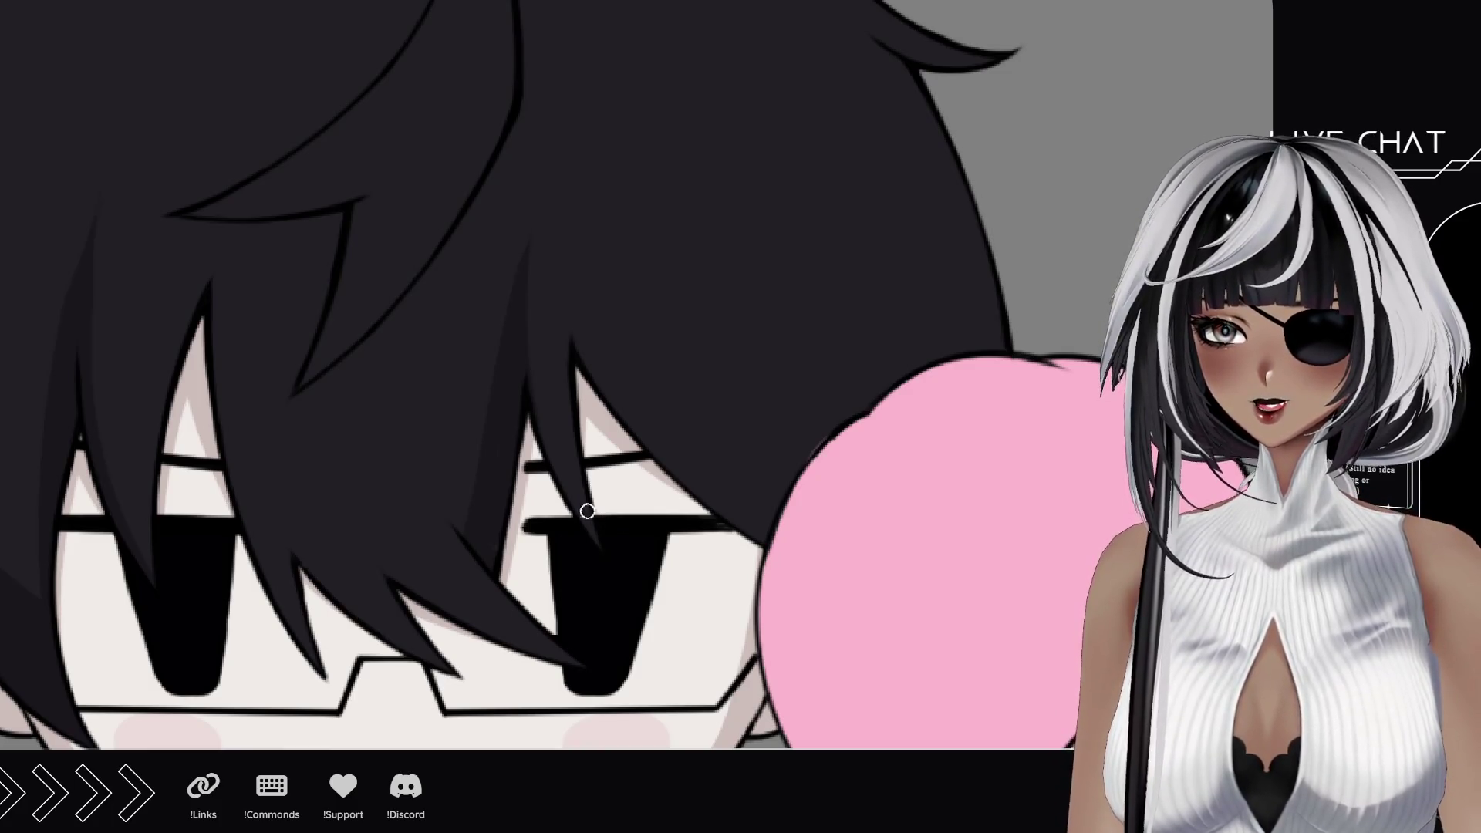
Step: Reposition the canvas and paint the first dark shading strands on the boy's hair, redoing one shorter
{"action": "left_click_drag", "start_coordinate": [463, 477], "coordinate": [510, 495]}
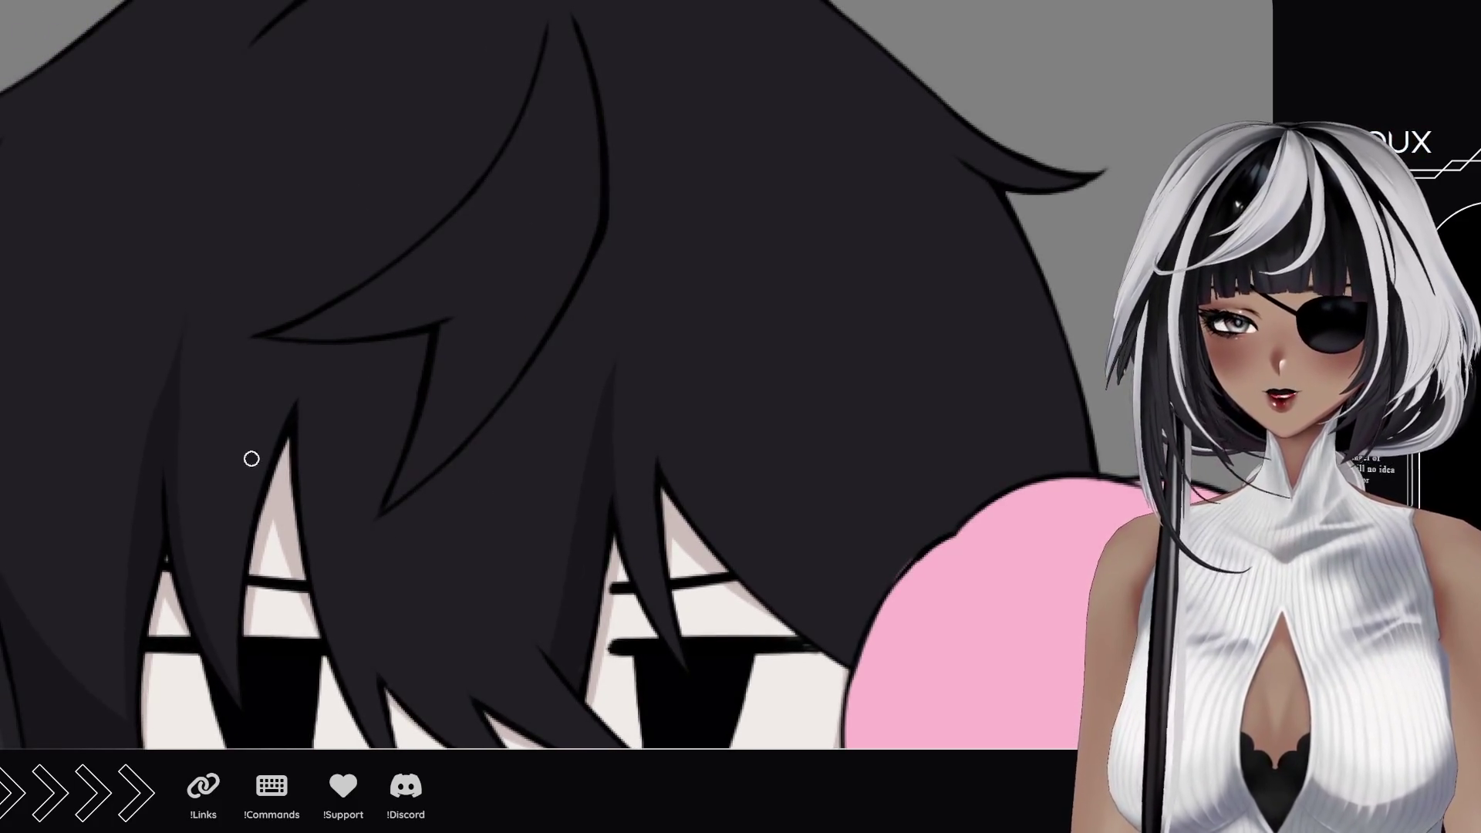
{"action": "mouse_move", "coordinate": [625, 191]}
{"action": "left_mouse_down"}
{"action": "mouse_move", "coordinate": [685, 594]}
{"action": "mouse_move", "coordinate": [554, 492]}
{"action": "left_mouse_up"}
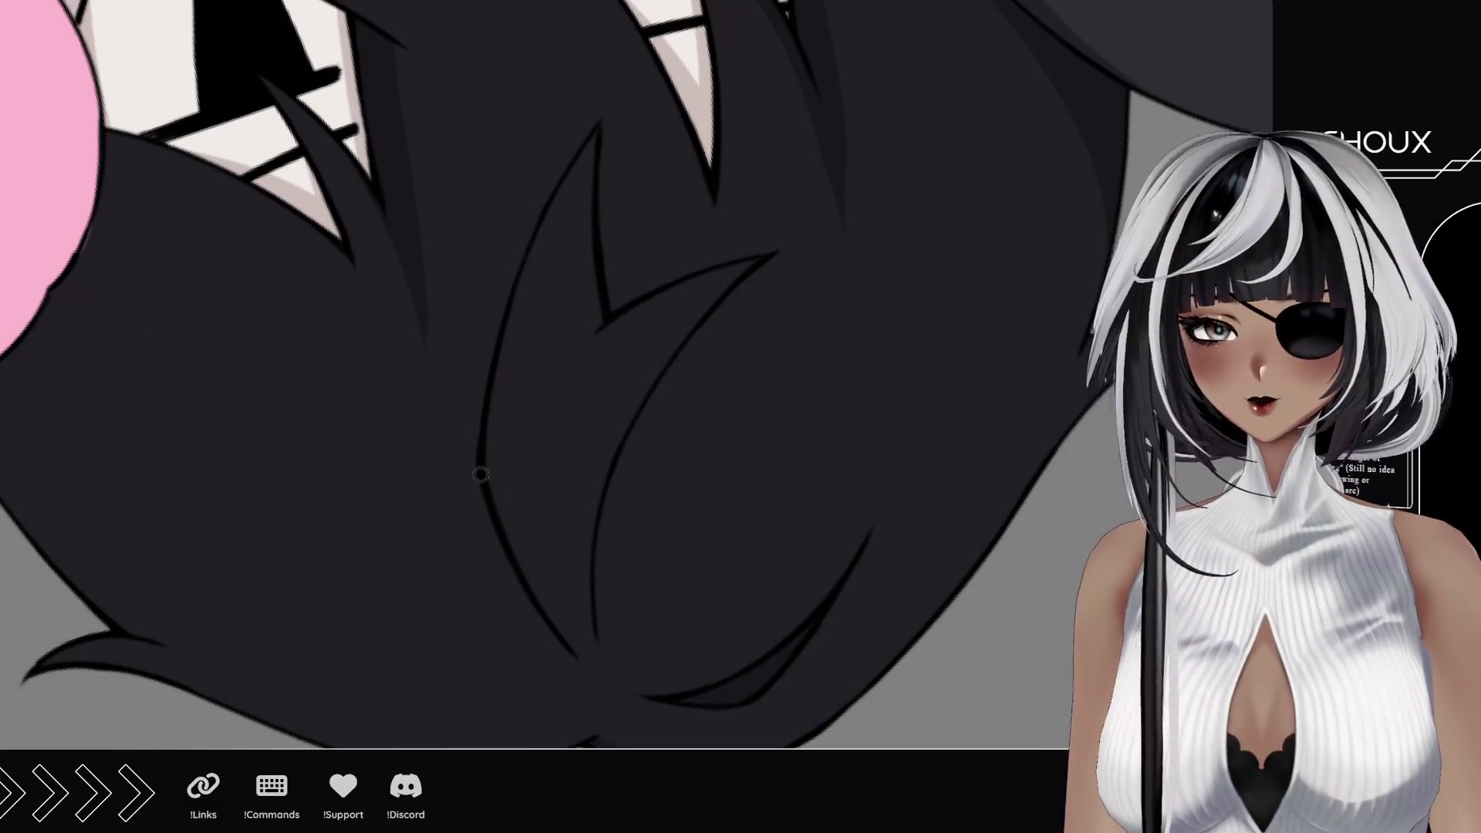
{"action": "left_click_drag", "start_coordinate": [479, 457], "coordinate": [515, 116]}
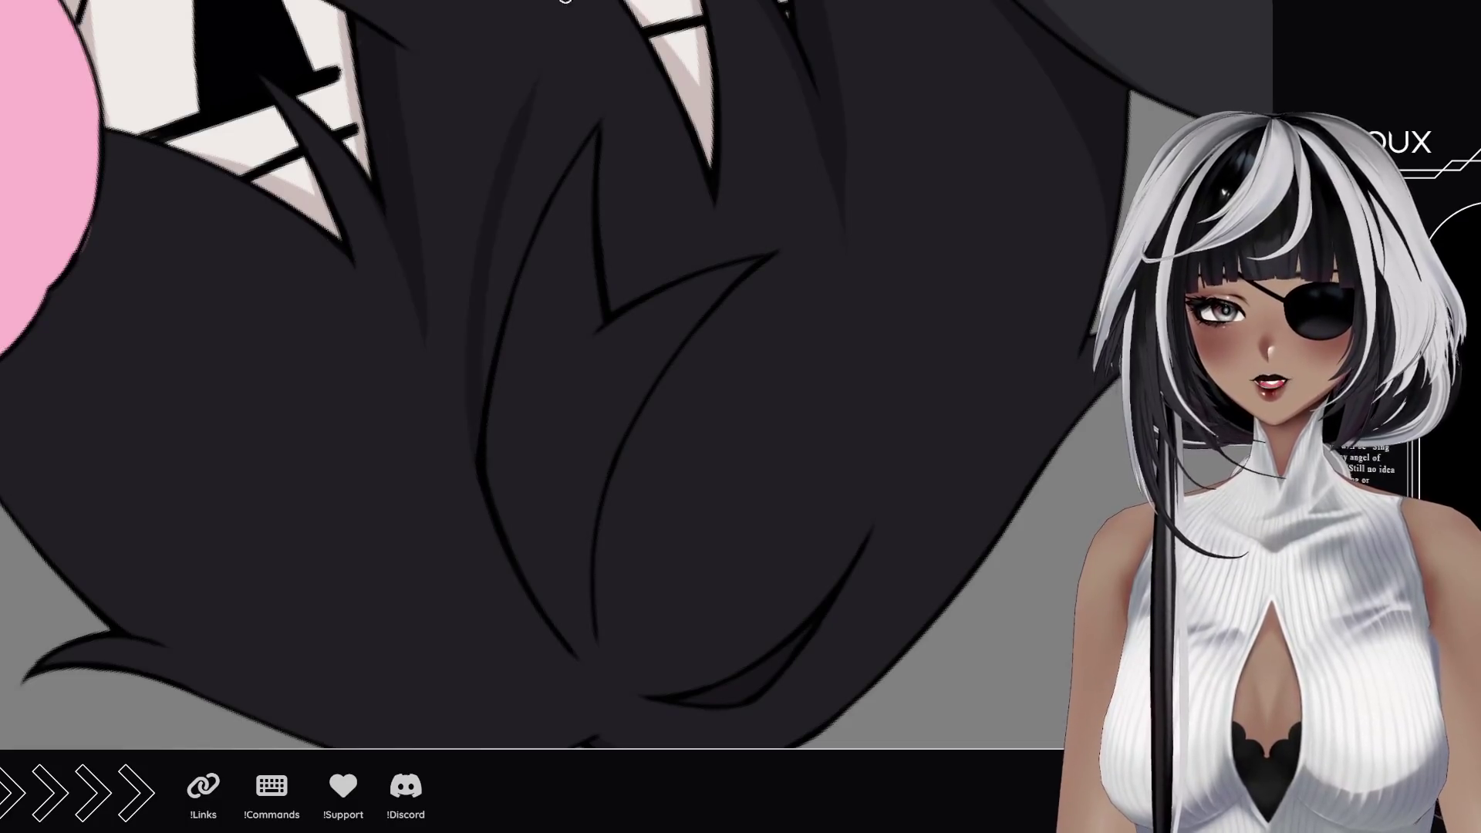
{"action": "key", "text": "ctrl+z"}
{"action": "left_click_drag", "start_coordinate": [481, 463], "coordinate": [516, 127]}
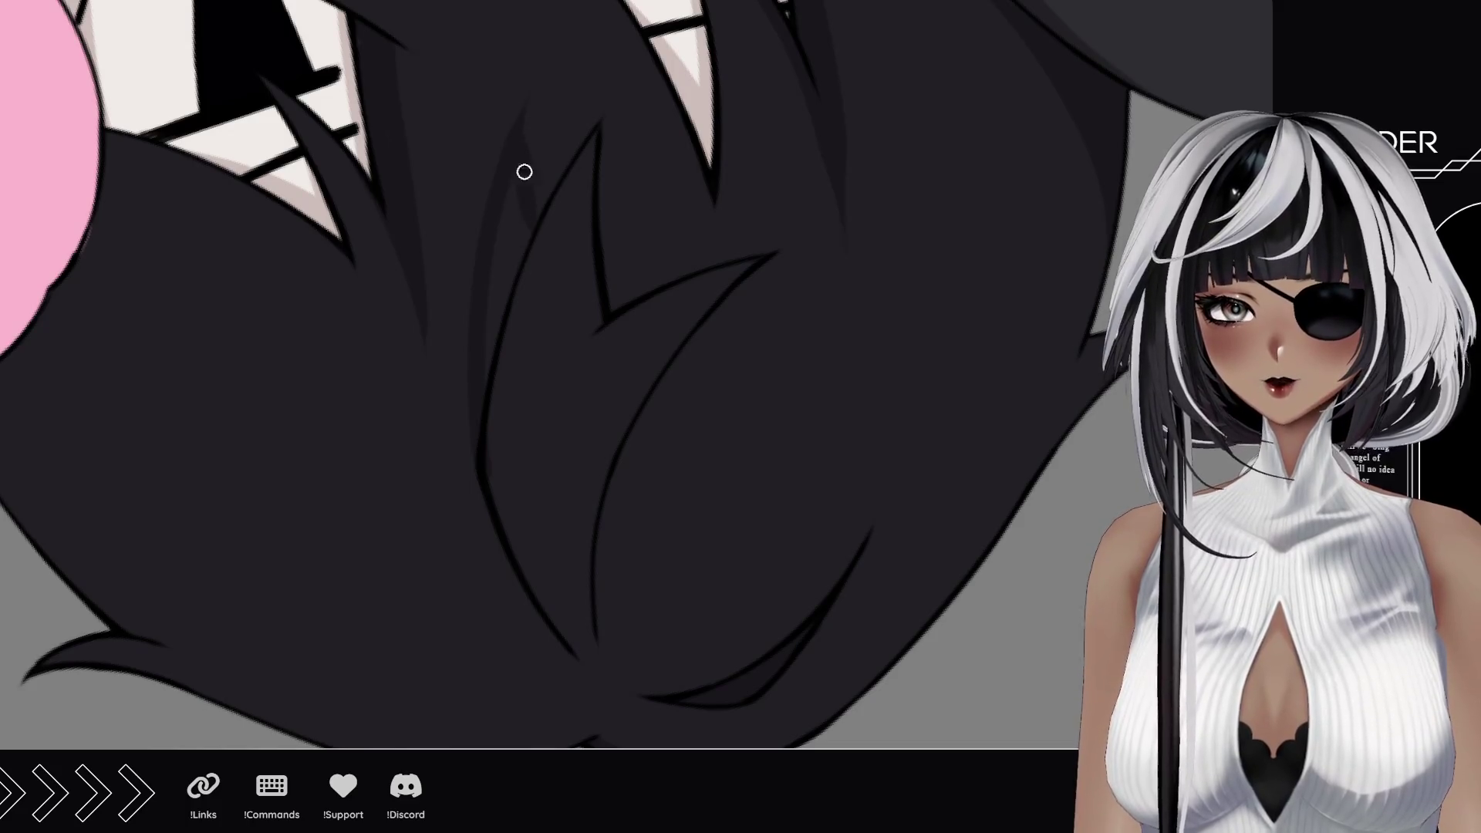
{"action": "left_click_drag", "start_coordinate": [523, 134], "coordinate": [542, 254]}
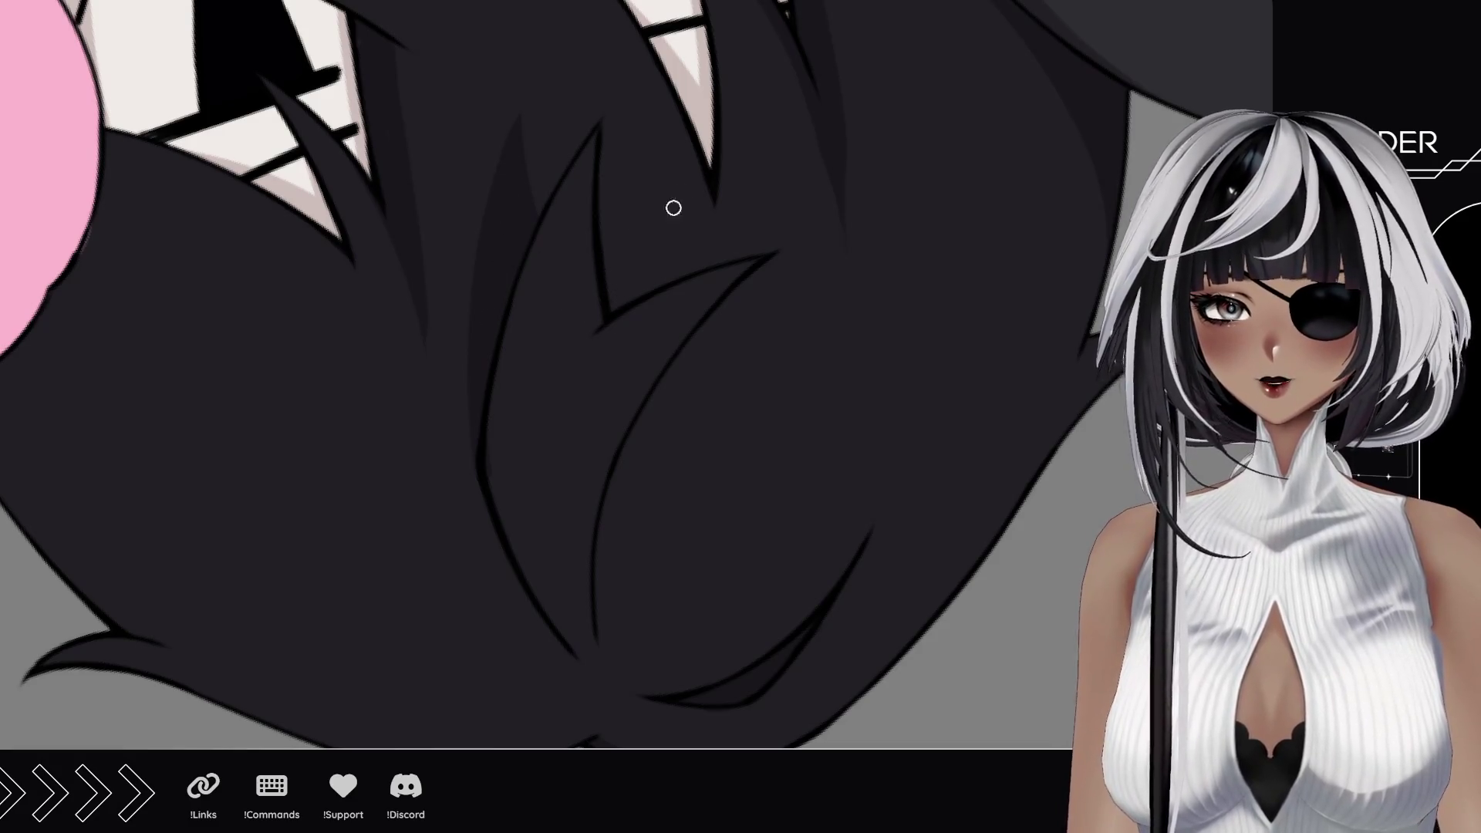
Step: Add faint shading strands across the rest of the boy's hair
{"action": "left_click_drag", "start_coordinate": [578, 278], "coordinate": [671, 209]}
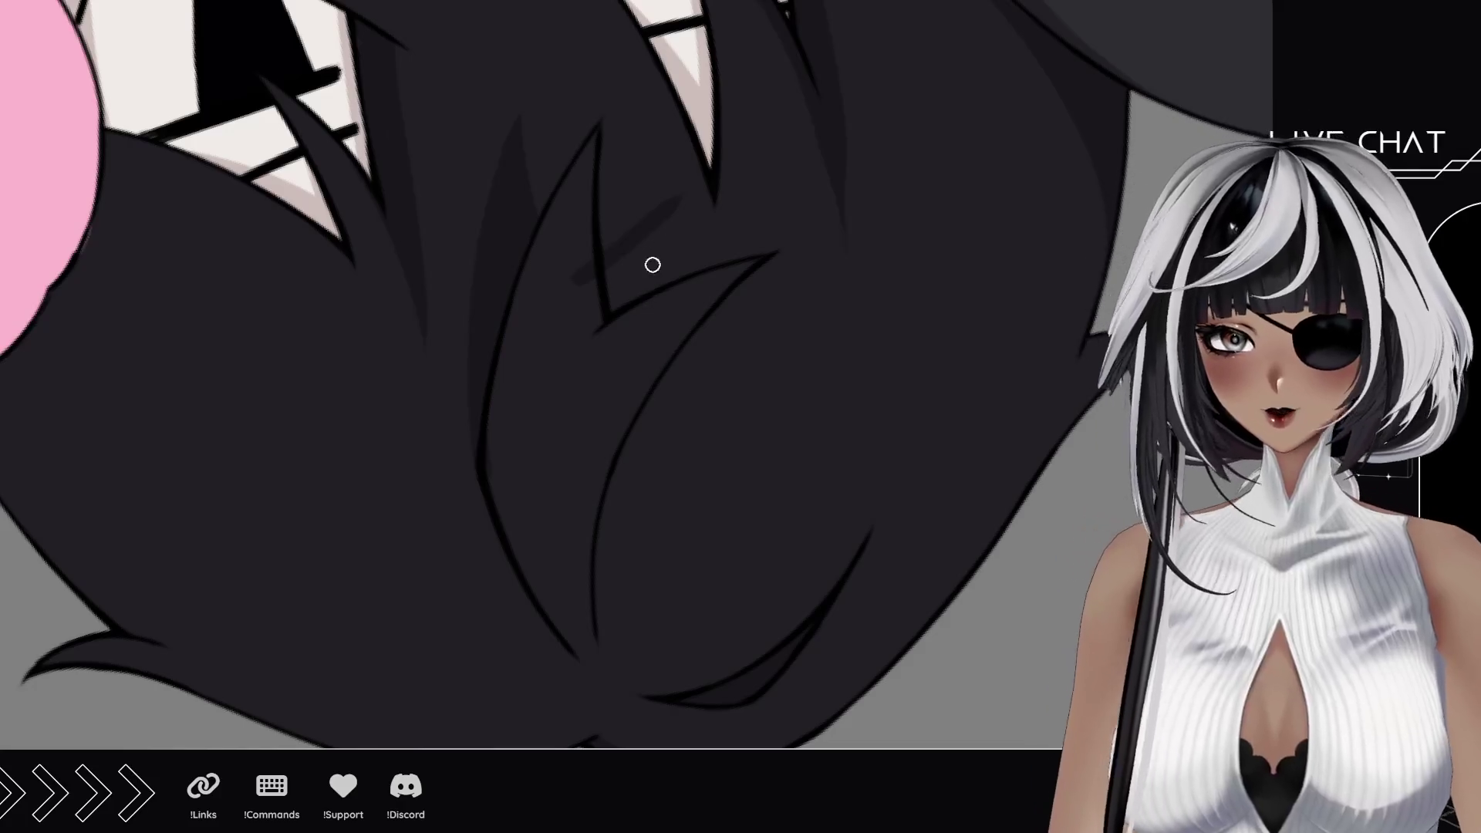
{"action": "left_click_drag", "start_coordinate": [637, 336], "coordinate": [666, 232]}
{"action": "left_click_drag", "start_coordinate": [611, 287], "coordinate": [623, 293]}
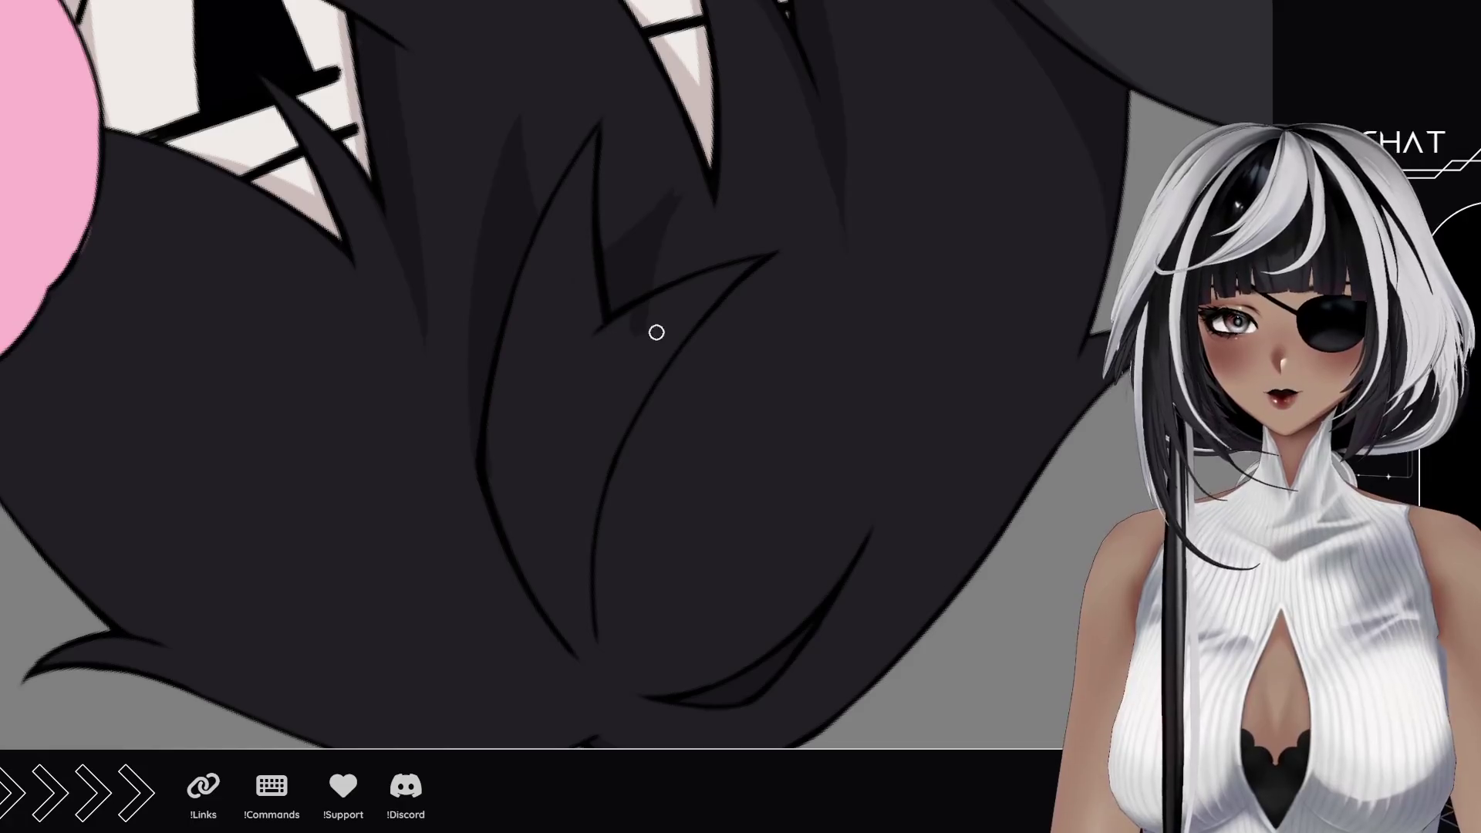
{"action": "left_click_drag", "start_coordinate": [685, 239], "coordinate": [686, 163]}
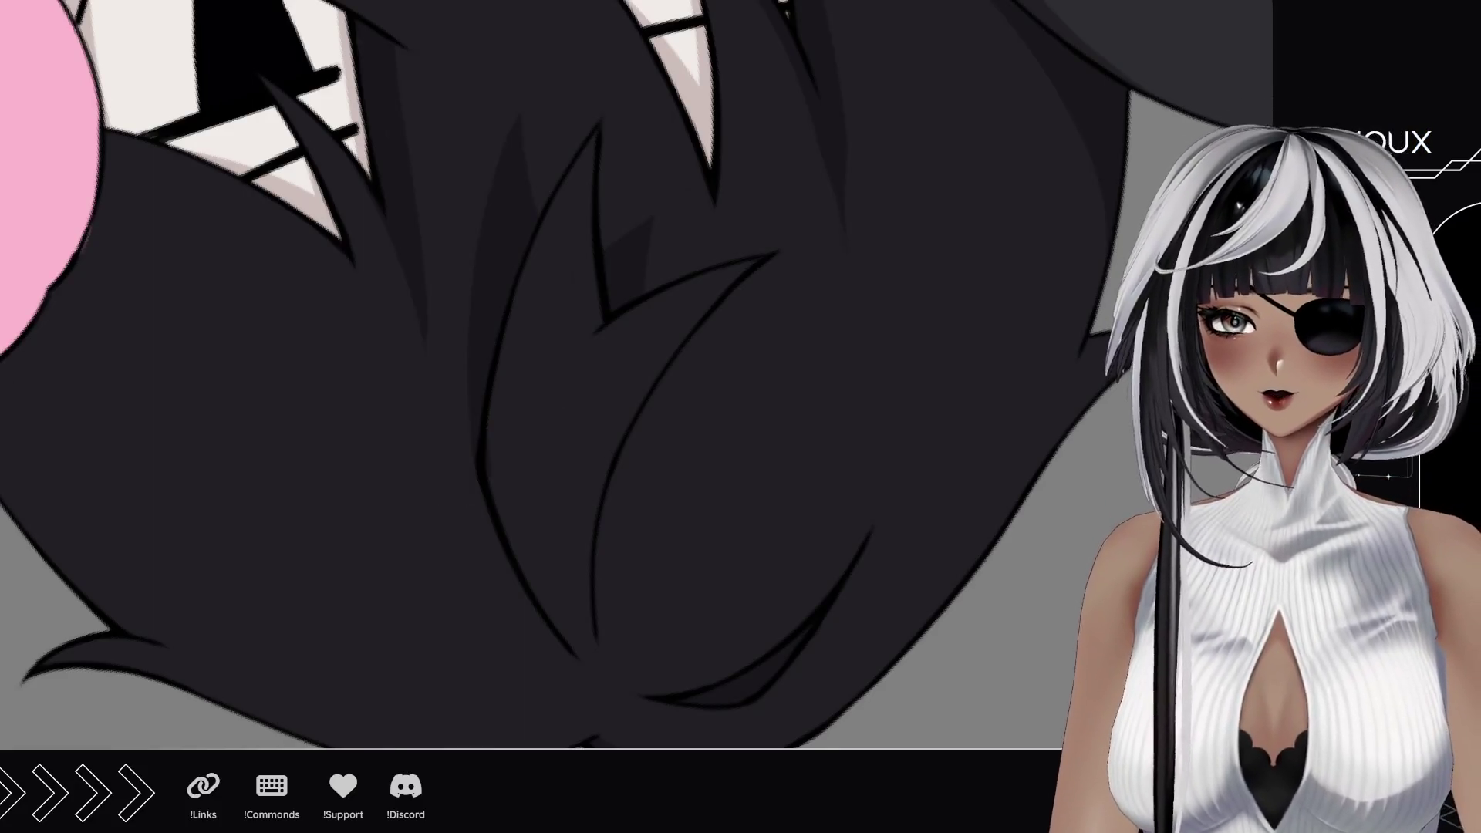
{"action": "scroll", "coordinate": [786, 477], "scroll_direction": "down", "scroll_amount": 5}
{"action": "scroll", "coordinate": [786, 477], "scroll_direction": "down", "scroll_amount": 5}
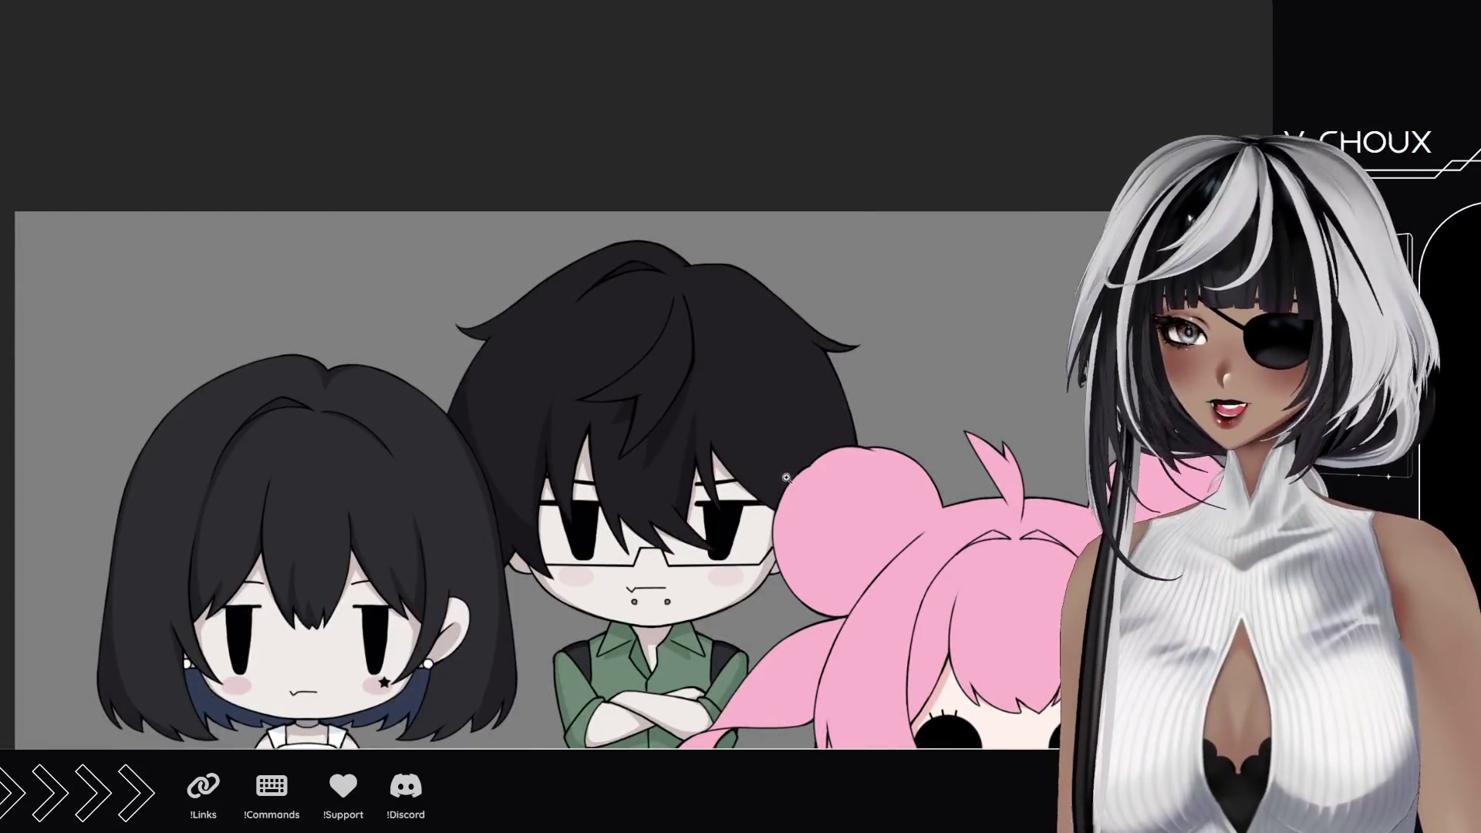
{"action": "scroll", "coordinate": [786, 477], "scroll_direction": "up", "scroll_amount": 4}
{"action": "scroll", "coordinate": [718, 477], "scroll_direction": "up", "scroll_amount": 3}
{"action": "scroll", "coordinate": [649, 480], "scroll_direction": "up", "scroll_amount": 3}
{"action": "scroll", "coordinate": [592, 483], "scroll_direction": "up", "scroll_amount": 2}
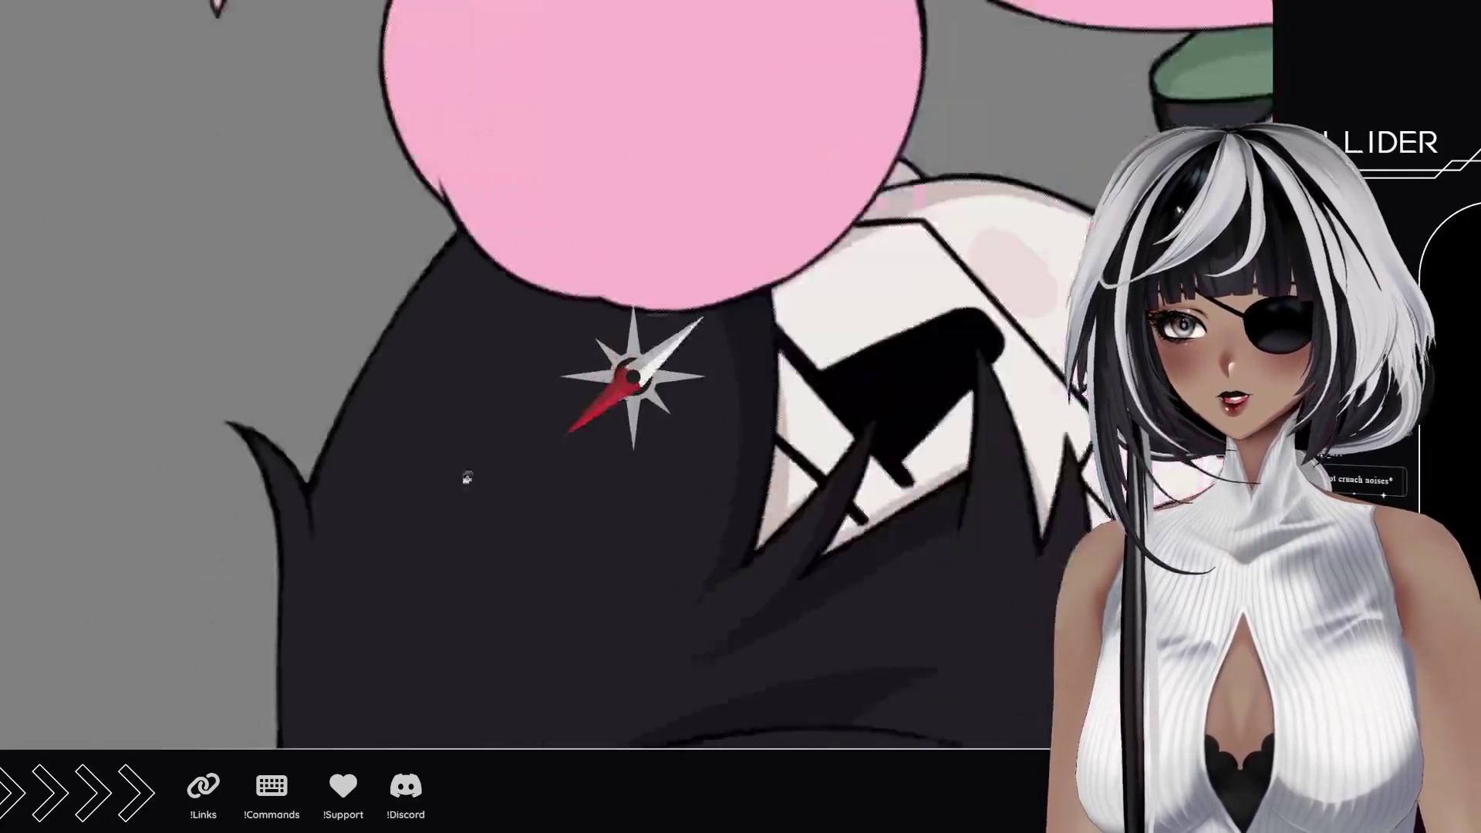
Step: Paint curved dark shading along the boy's hair and cover the light seams at its outer edge
{"action": "mouse_move", "coordinate": [618, 186]}
{"action": "left_mouse_down"}
{"action": "mouse_move", "coordinate": [560, 544]}
{"action": "mouse_move", "coordinate": [409, 390]}
{"action": "left_mouse_up"}
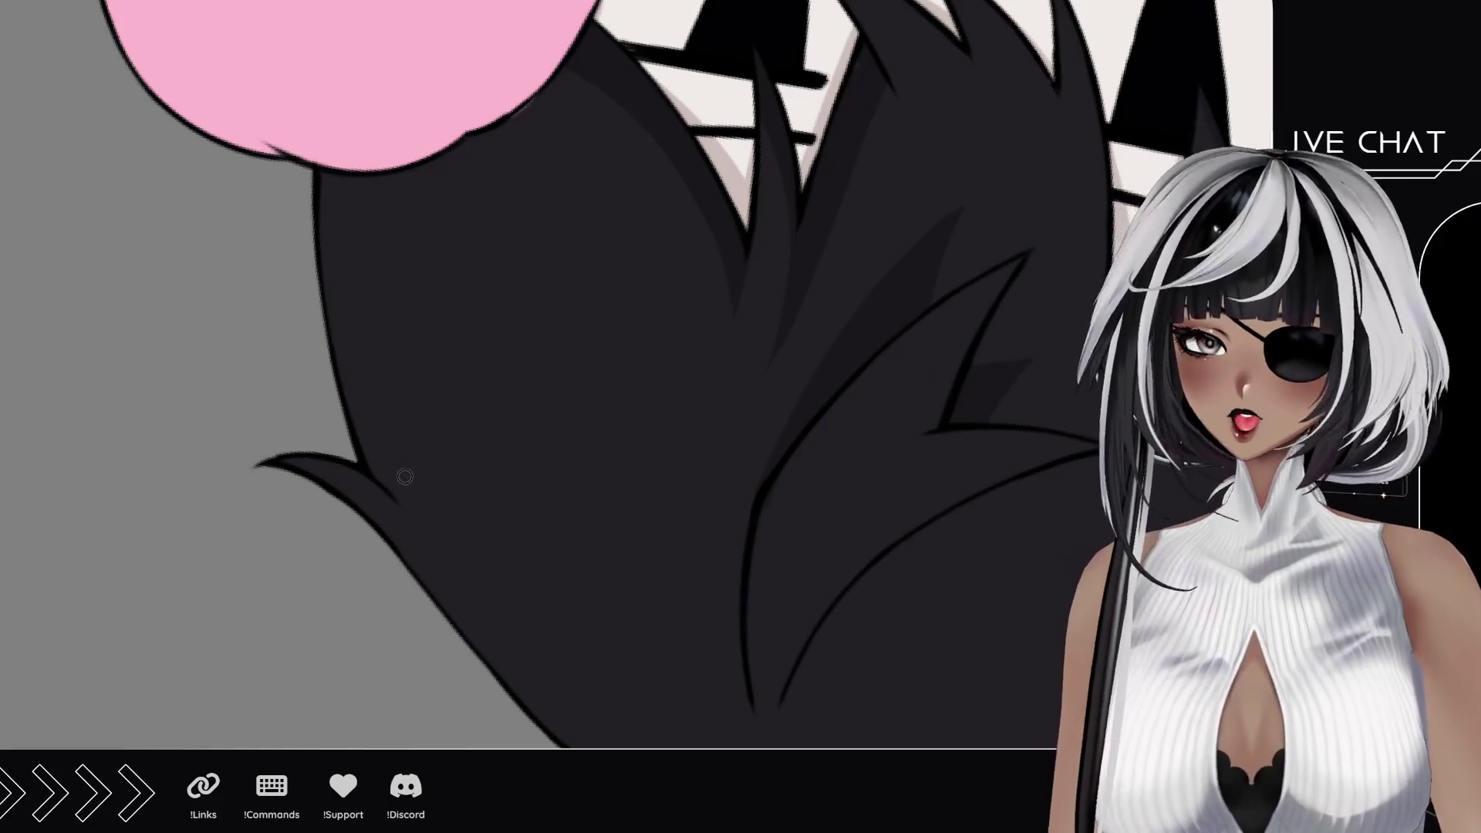
{"action": "left_click_drag", "start_coordinate": [377, 244], "coordinate": [385, 471]}
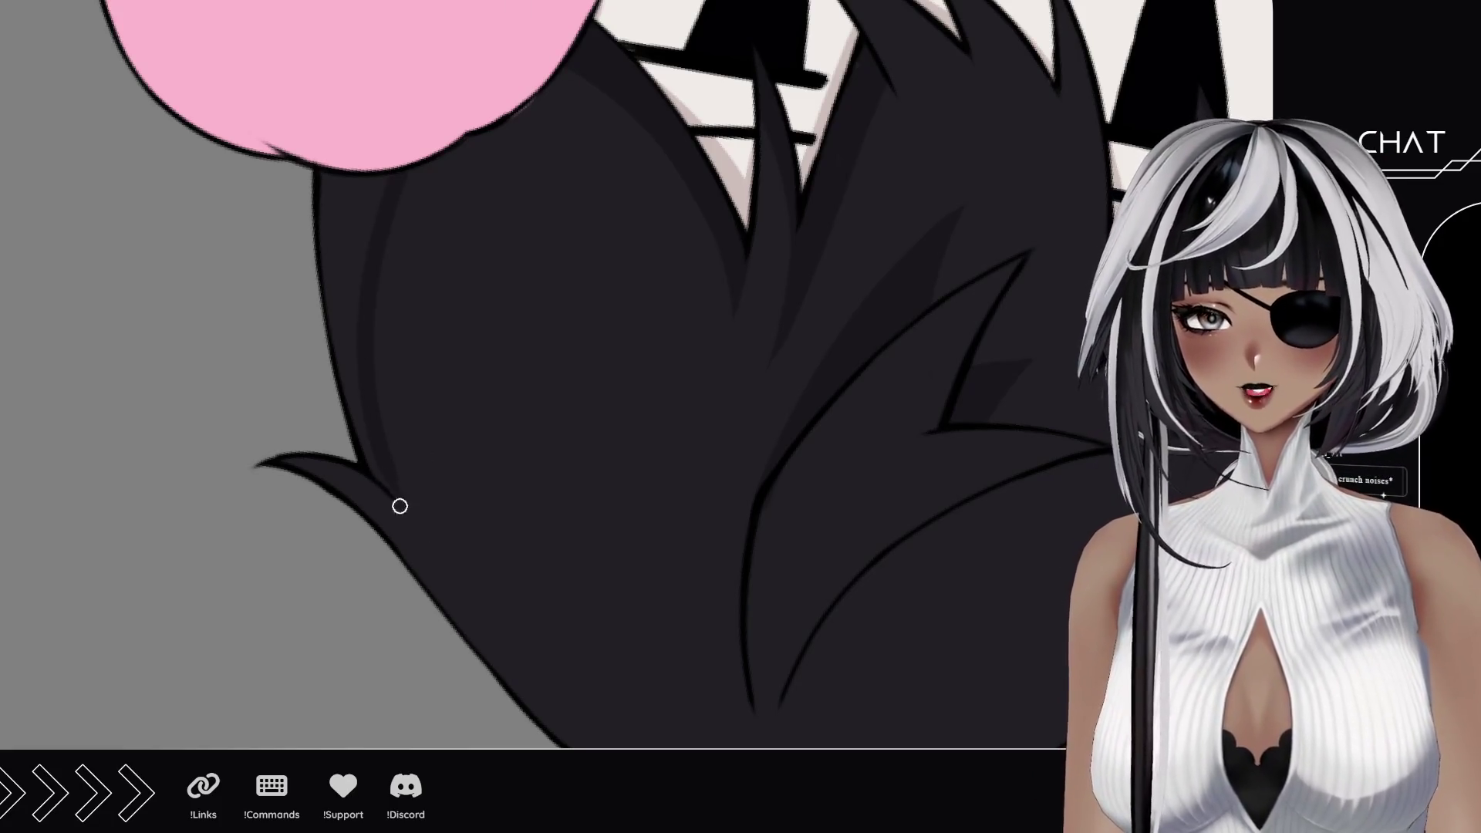
{"action": "mouse_move", "coordinate": [440, 561]}
{"action": "left_mouse_down"}
{"action": "mouse_move", "coordinate": [373, 426]}
{"action": "mouse_move", "coordinate": [375, 168]}
{"action": "mouse_move", "coordinate": [341, 249]}
{"action": "left_mouse_up"}
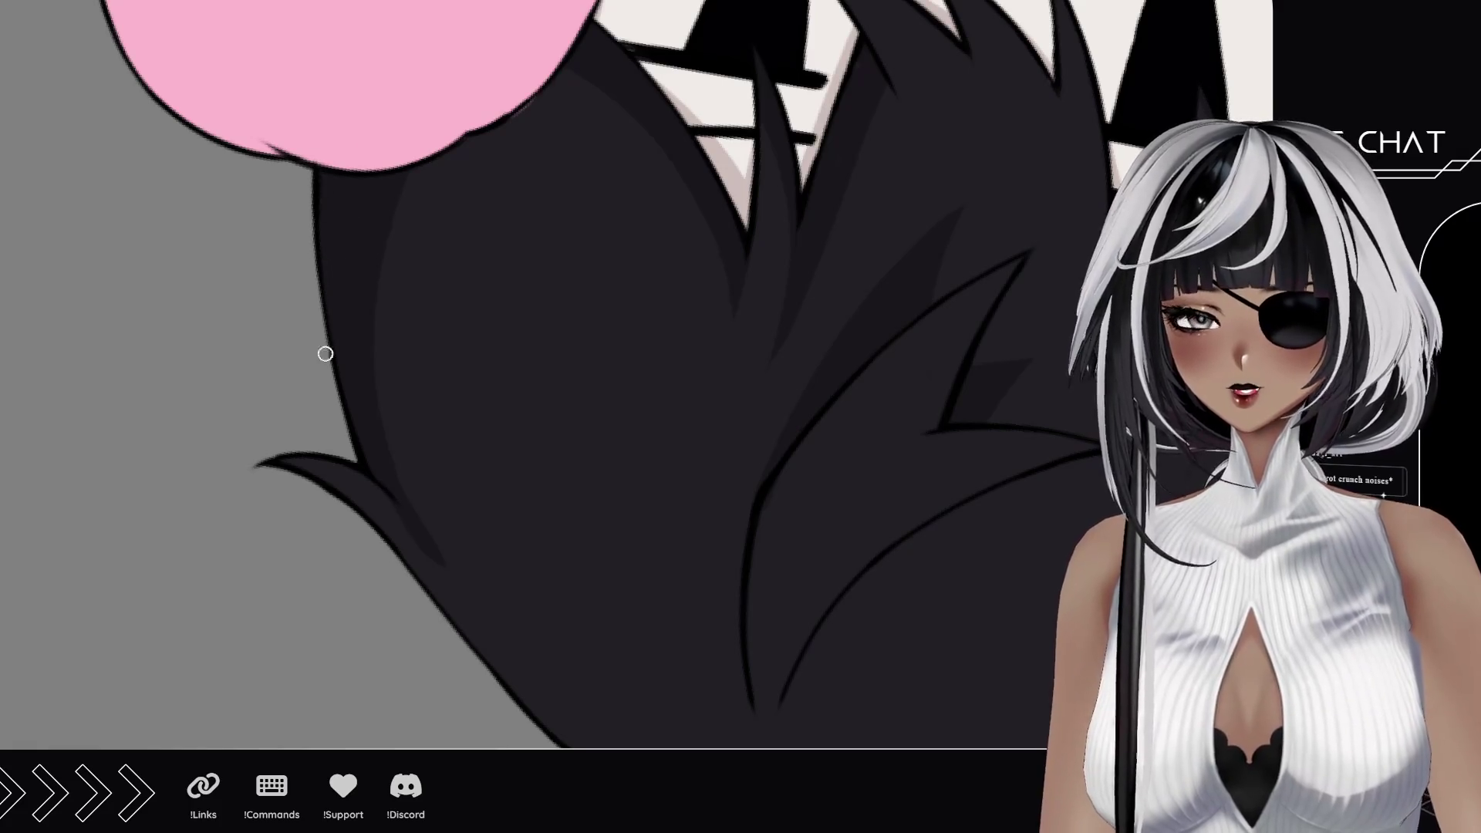
{"action": "left_click_drag", "start_coordinate": [372, 494], "coordinate": [442, 571]}
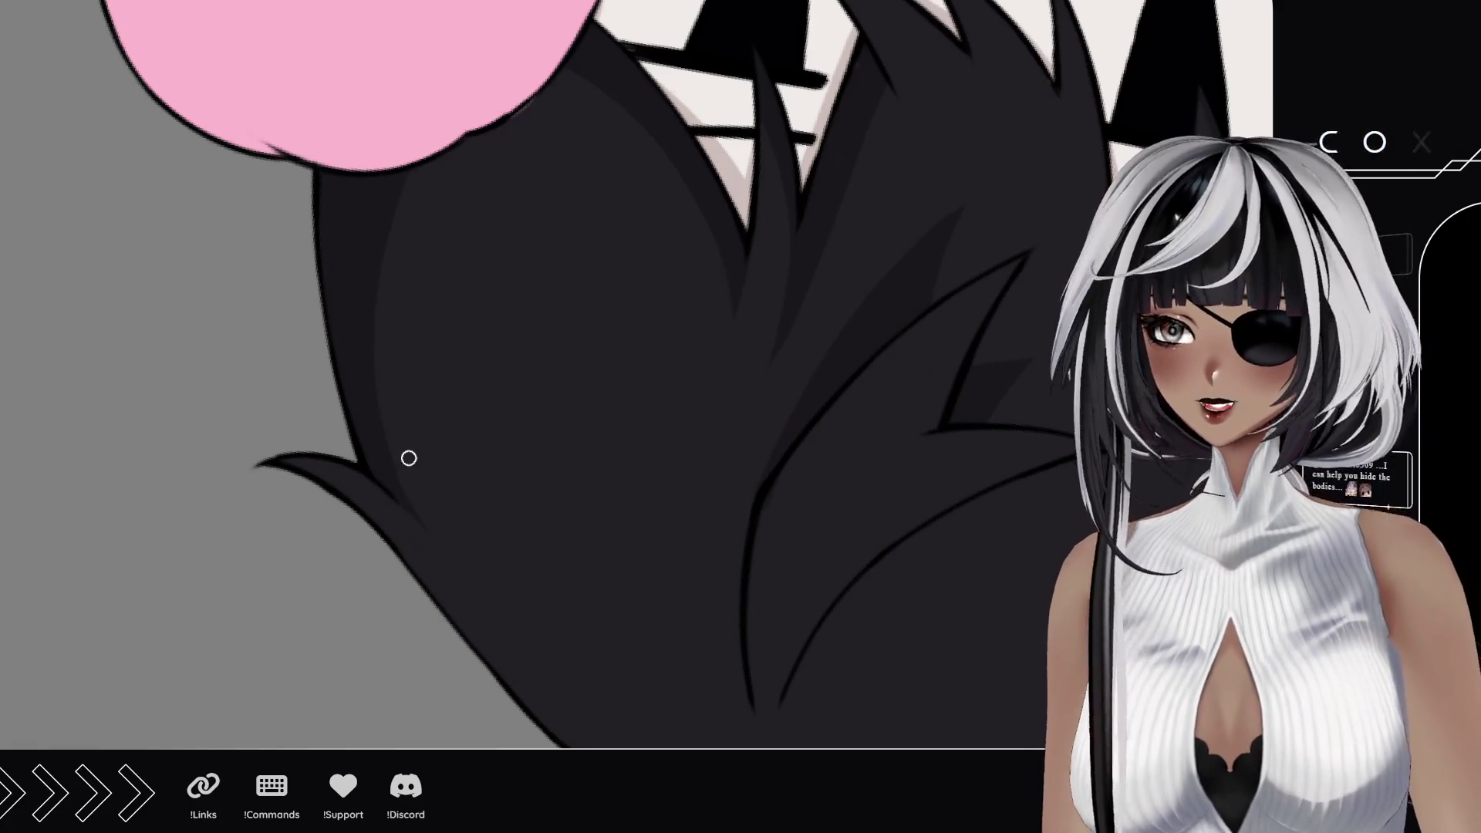
{"action": "left_click_drag", "start_coordinate": [387, 358], "coordinate": [382, 180]}
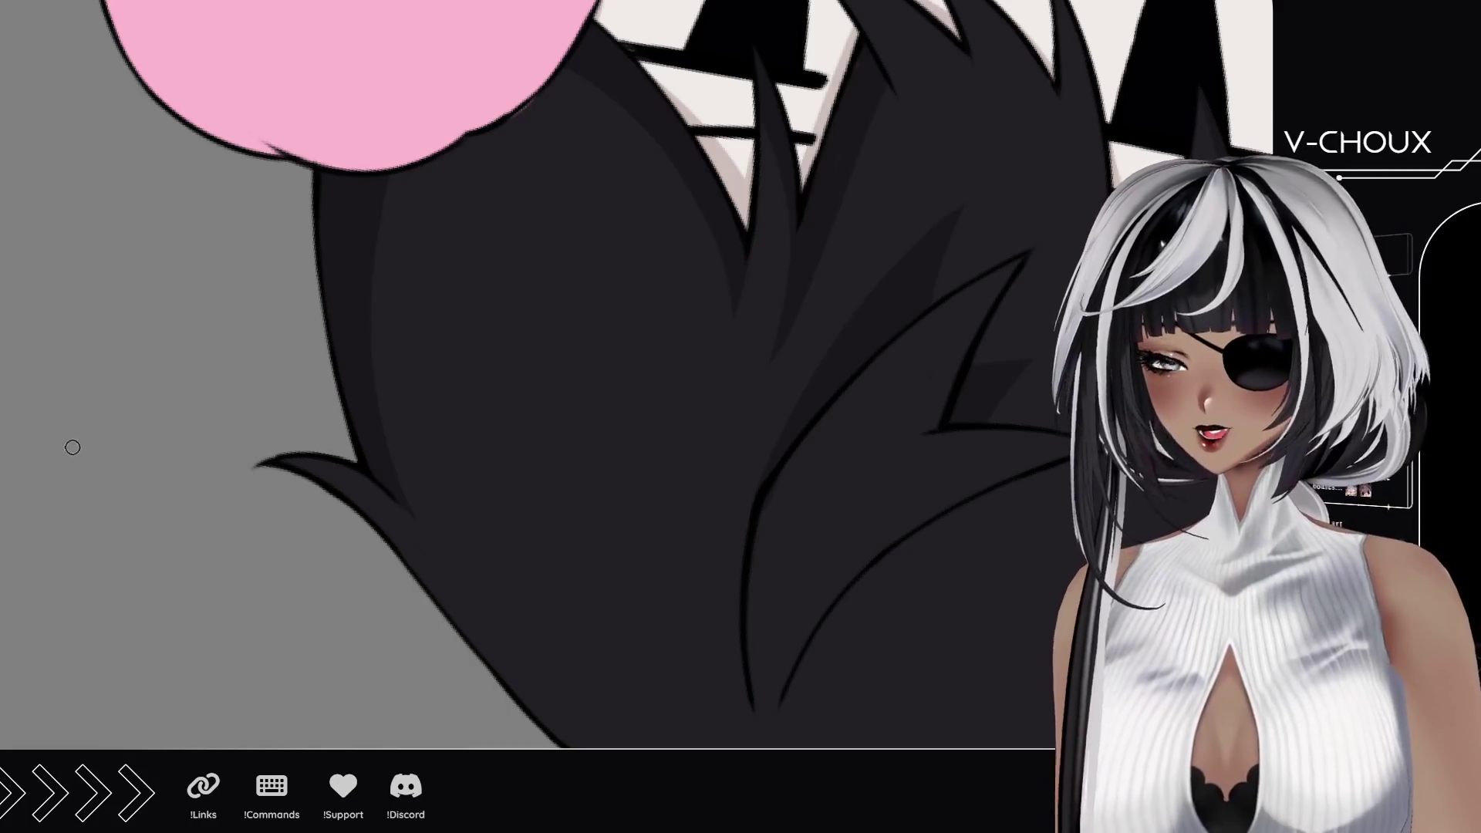
{"action": "scroll", "coordinate": [578, 405], "scroll_direction": "down", "scroll_amount": 5}
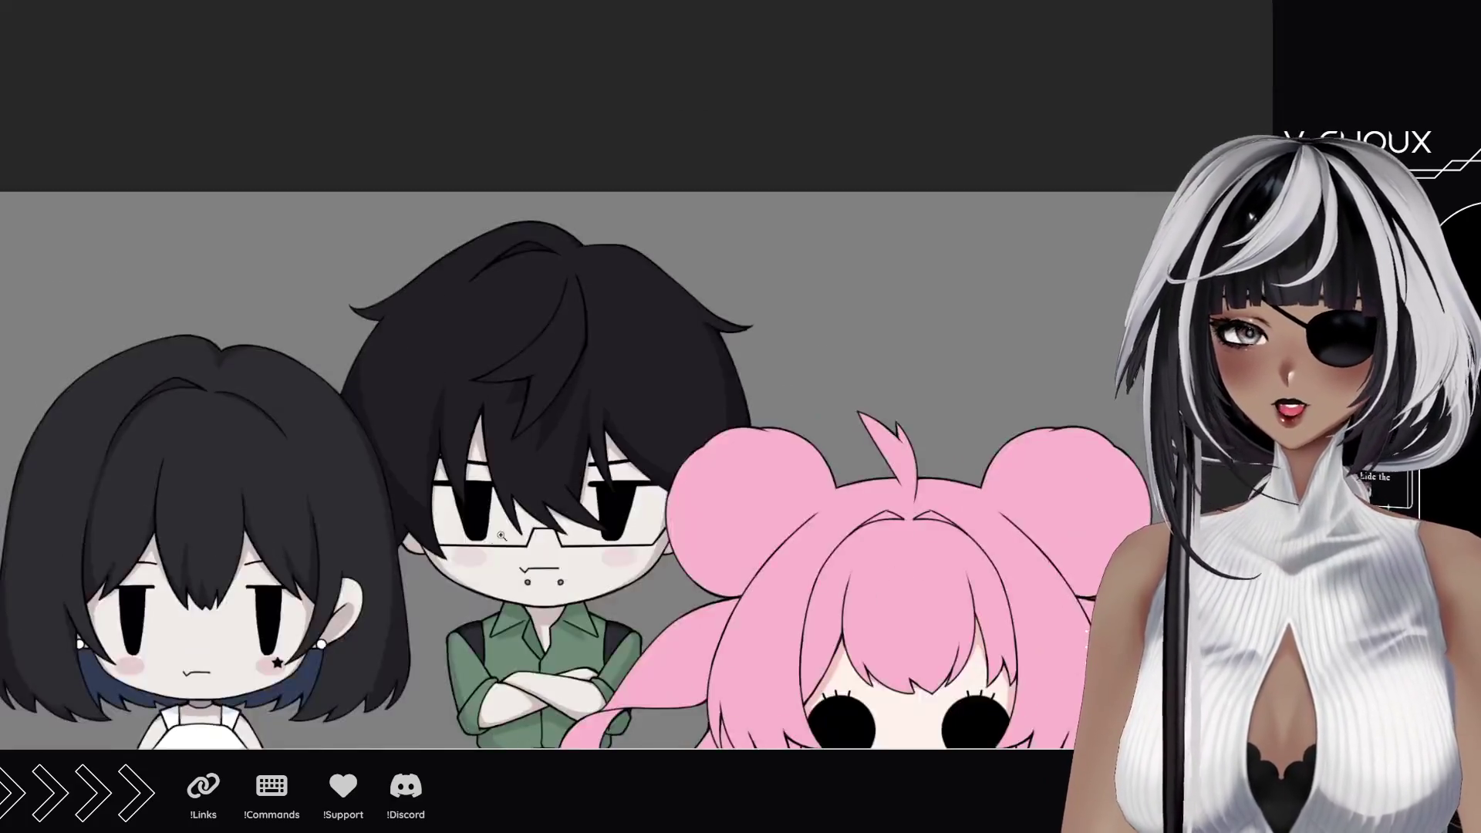
{"action": "scroll", "coordinate": [611, 464], "scroll_direction": "up", "scroll_amount": 5}
{"action": "scroll", "coordinate": [500, 587], "scroll_direction": "up", "scroll_amount": 4}
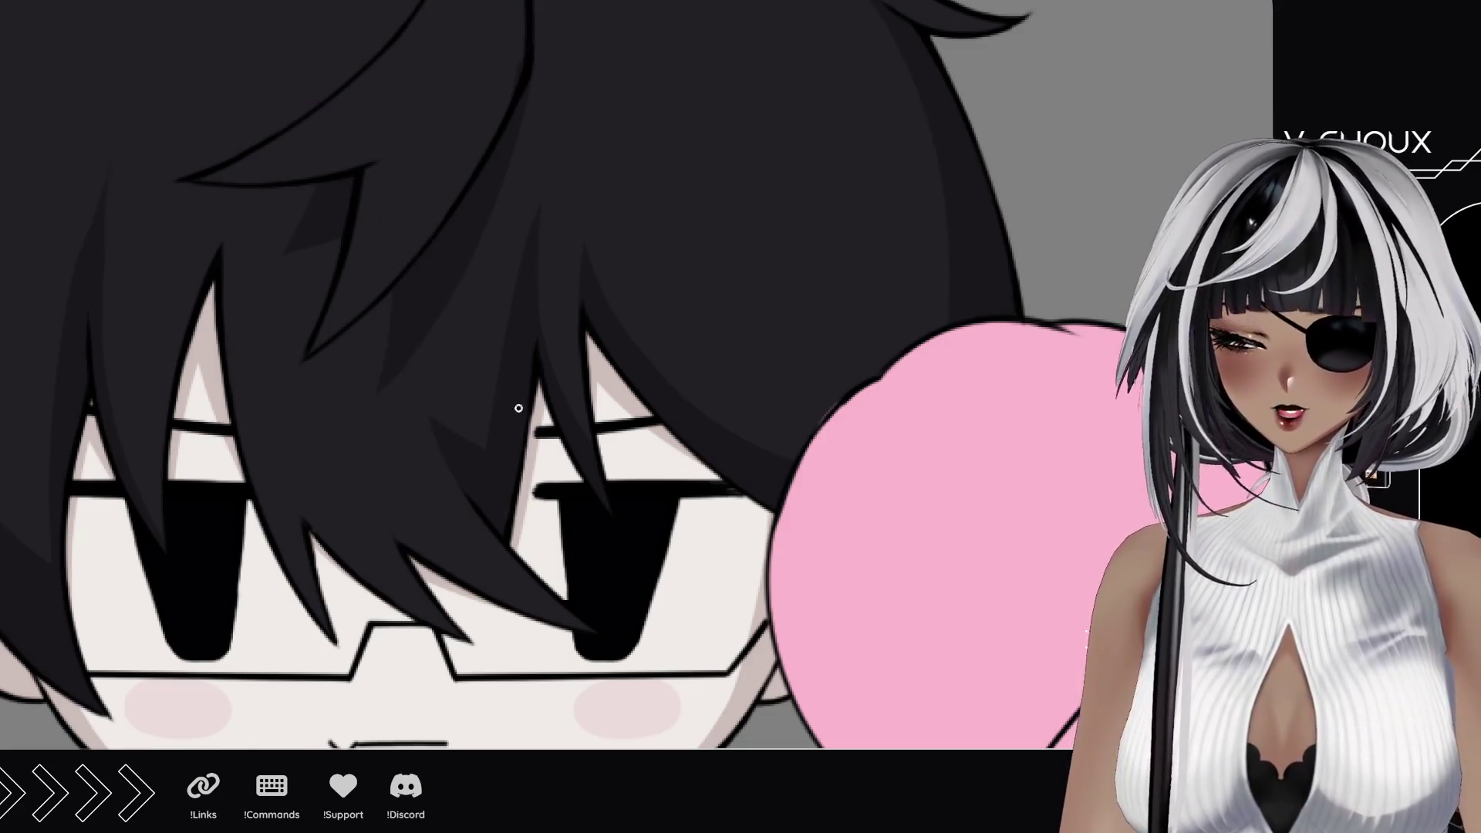
{"action": "scroll", "coordinate": [511, 403], "scroll_direction": "up", "scroll_amount": 3}
{"action": "left_click_drag", "start_coordinate": [512, 403], "coordinate": [493, 477]}
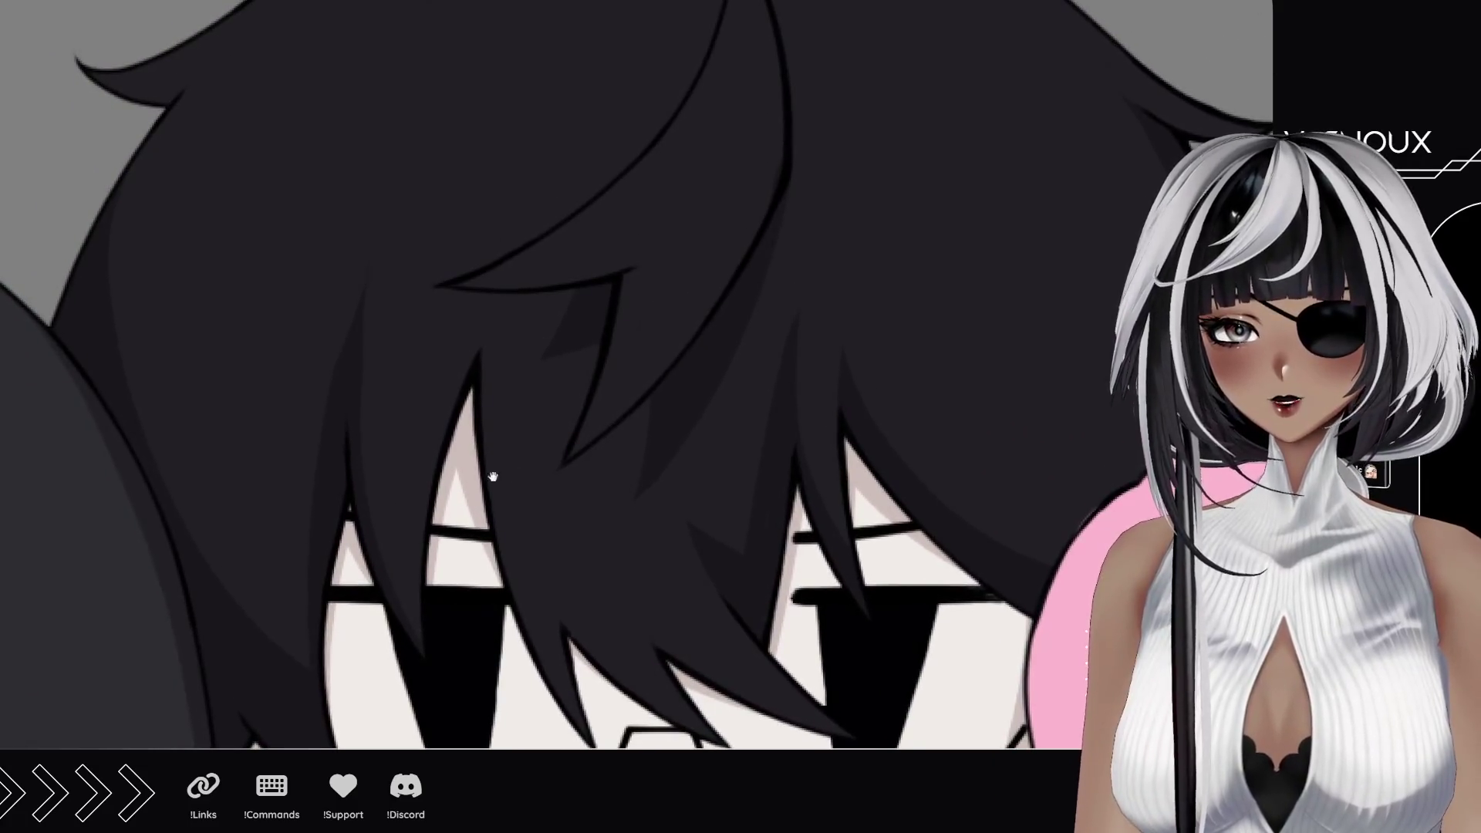
{"action": "left_click_drag", "start_coordinate": [380, 471], "coordinate": [440, 469]}
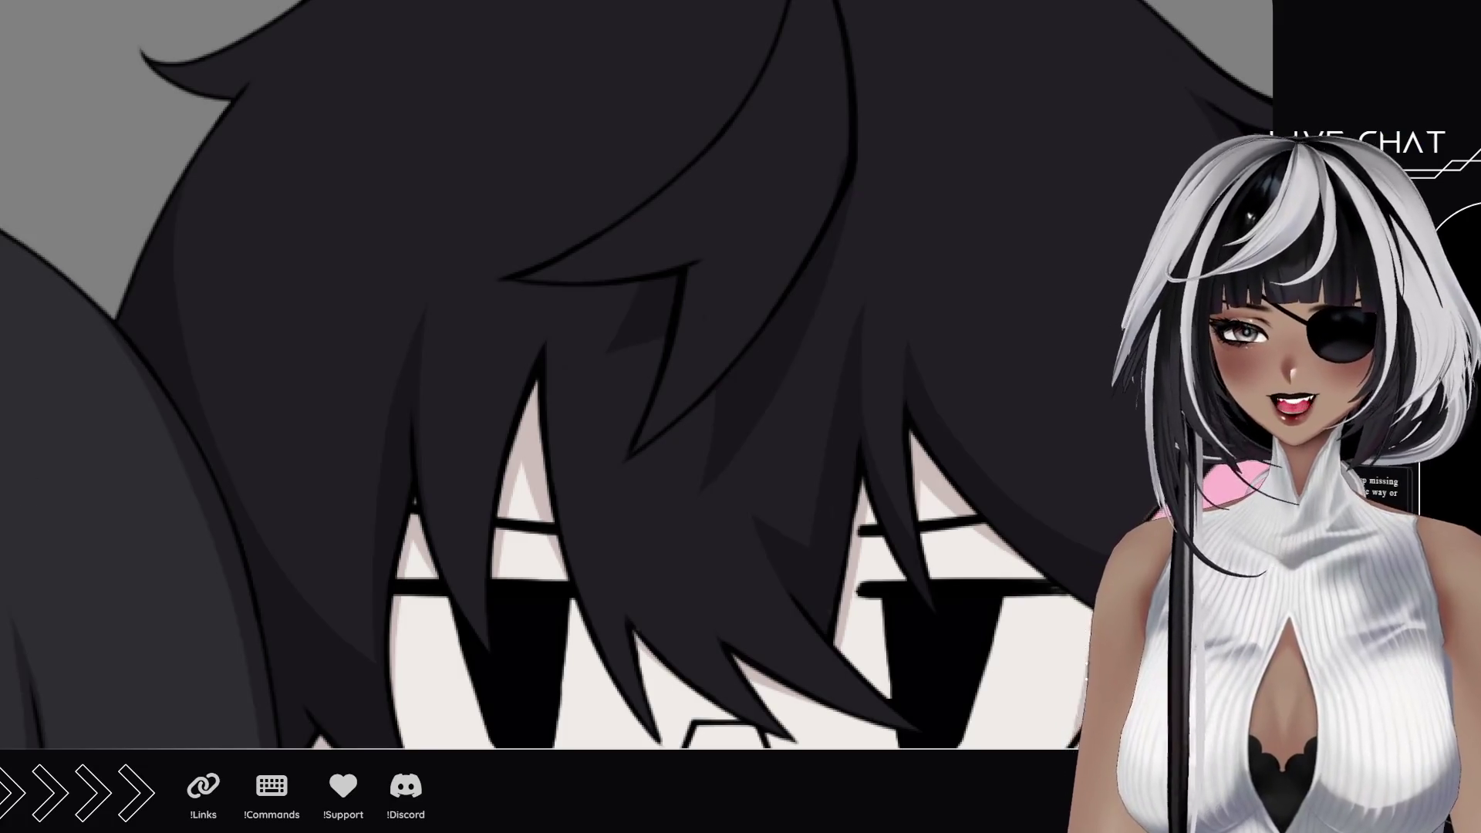
{"action": "key", "text": "ctrl+0"}
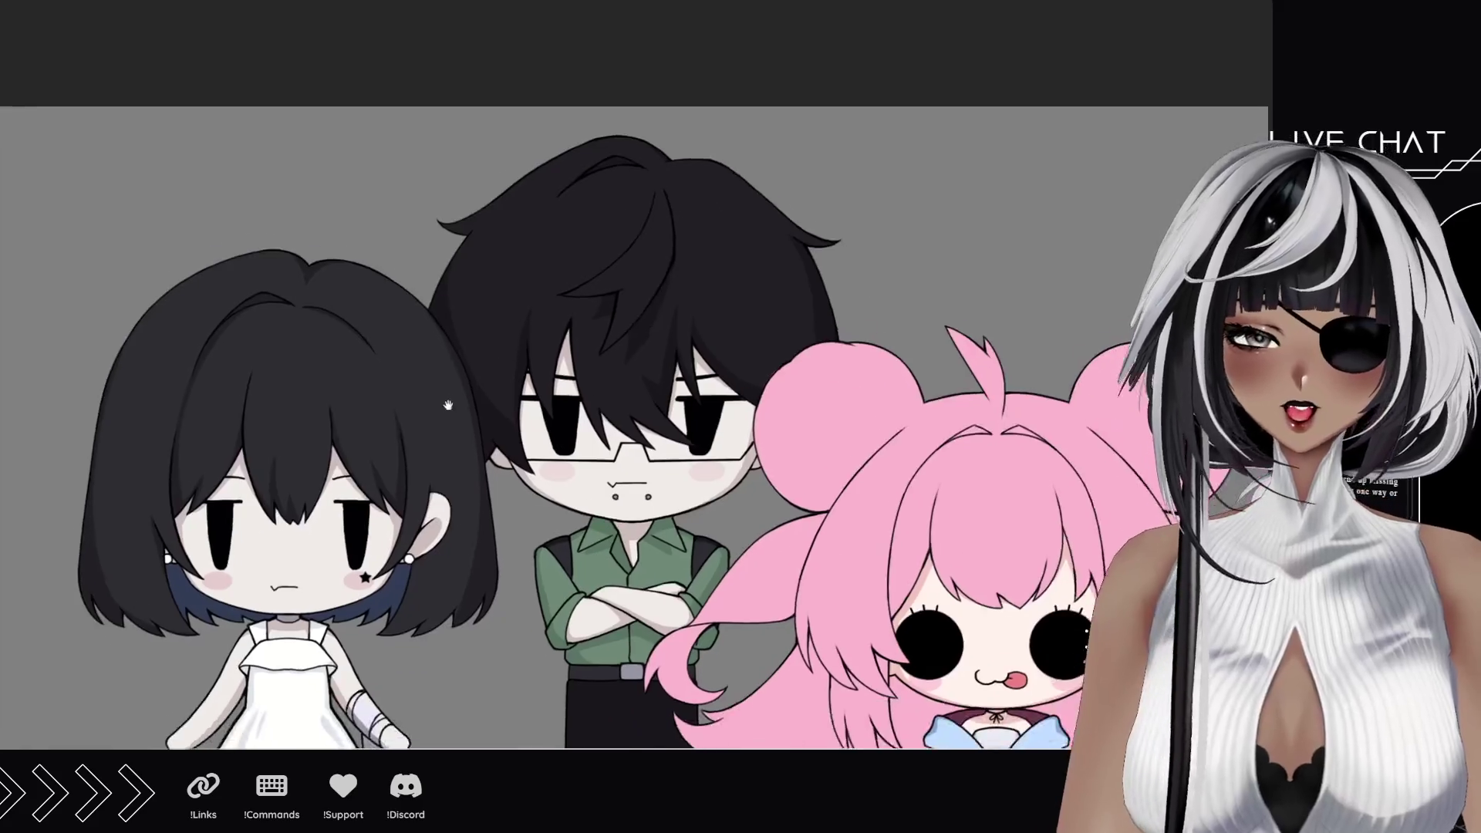
{"action": "left_click_drag", "start_coordinate": [416, 472], "coordinate": [372, 380]}
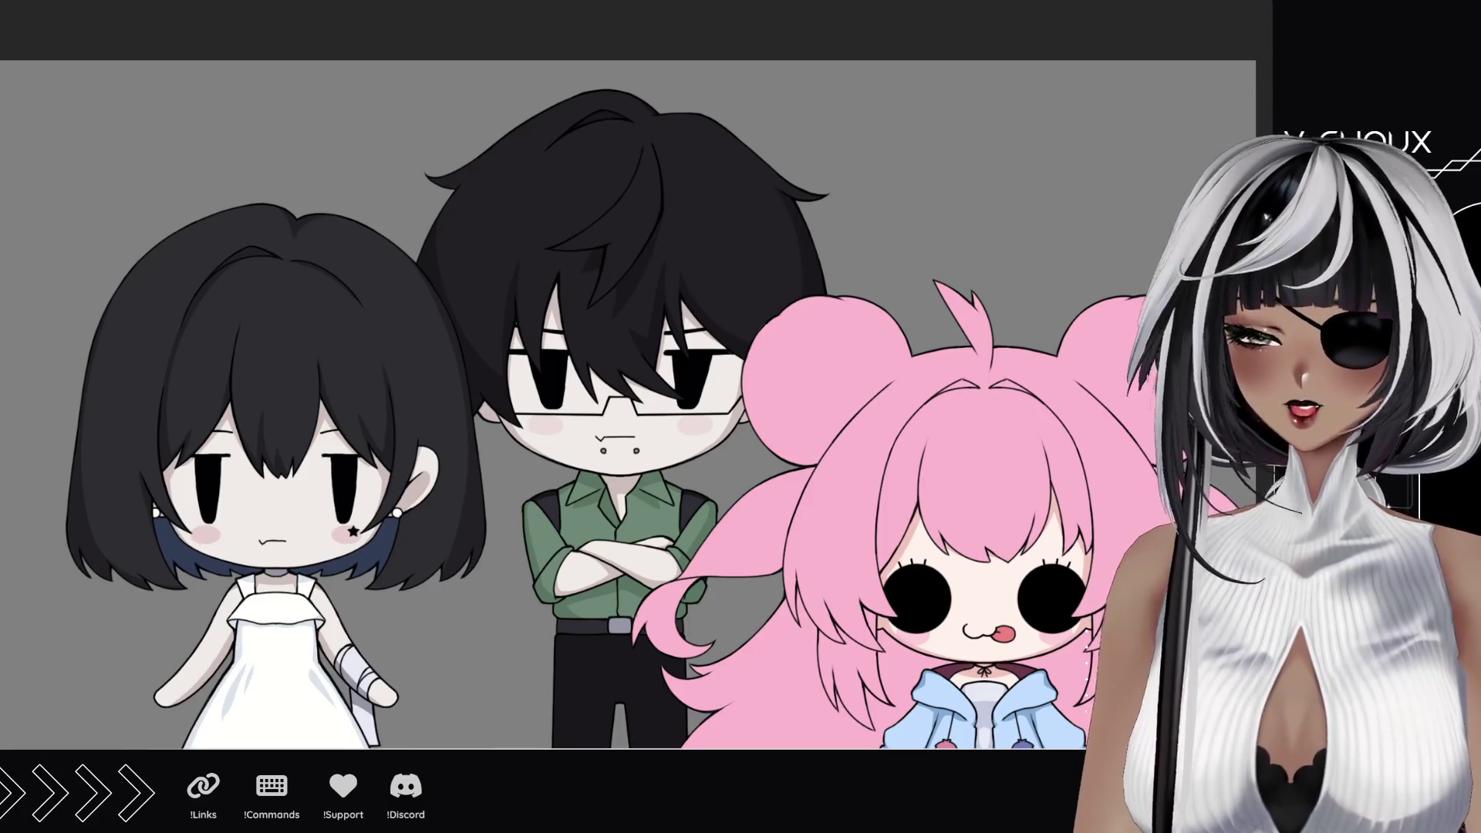
{"action": "scroll", "coordinate": [563, 240], "scroll_direction": "up", "scroll_amount": 5}
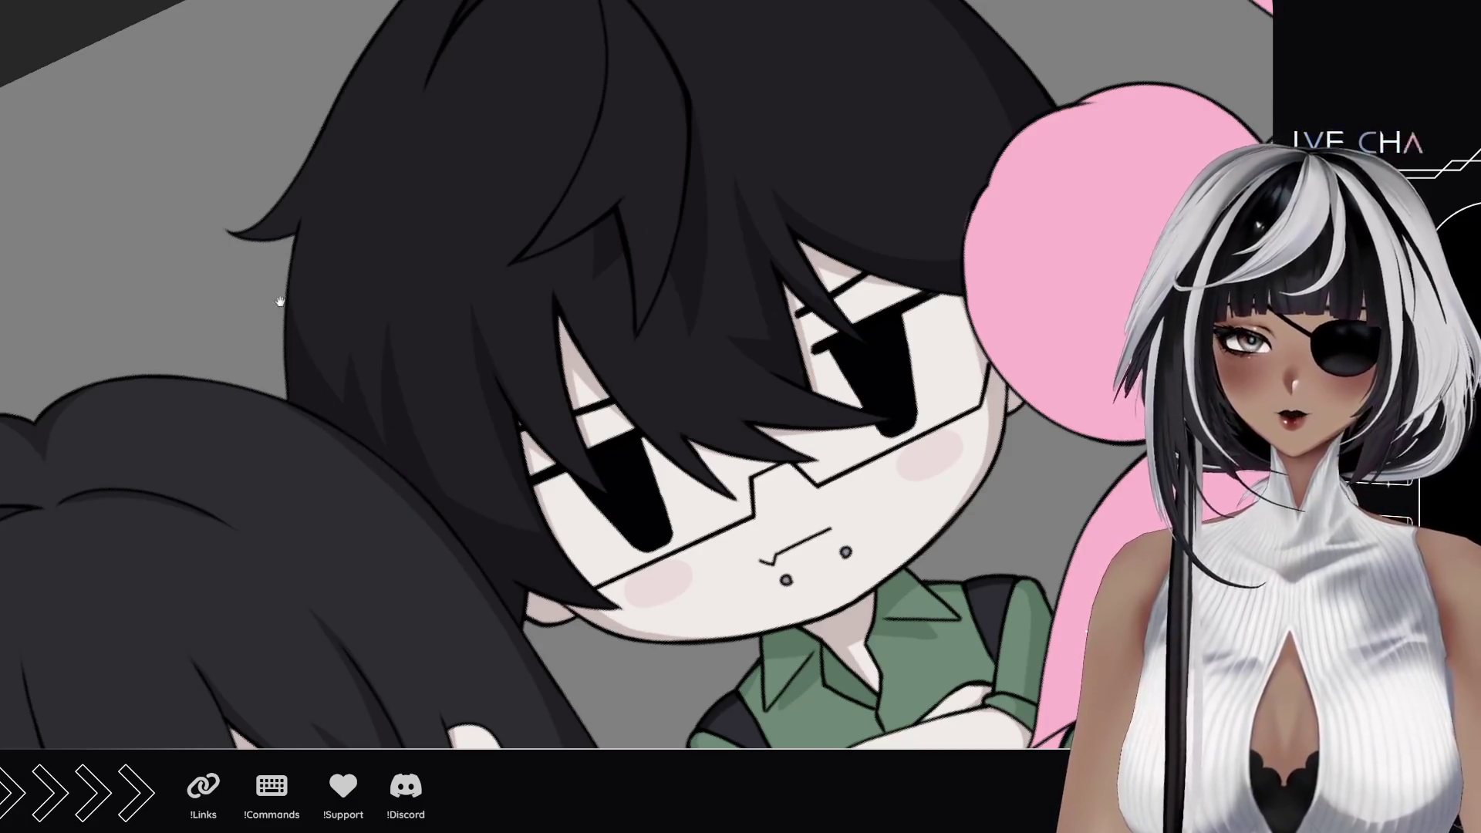
{"action": "left_click_drag", "start_coordinate": [431, 492], "coordinate": [419, 526]}
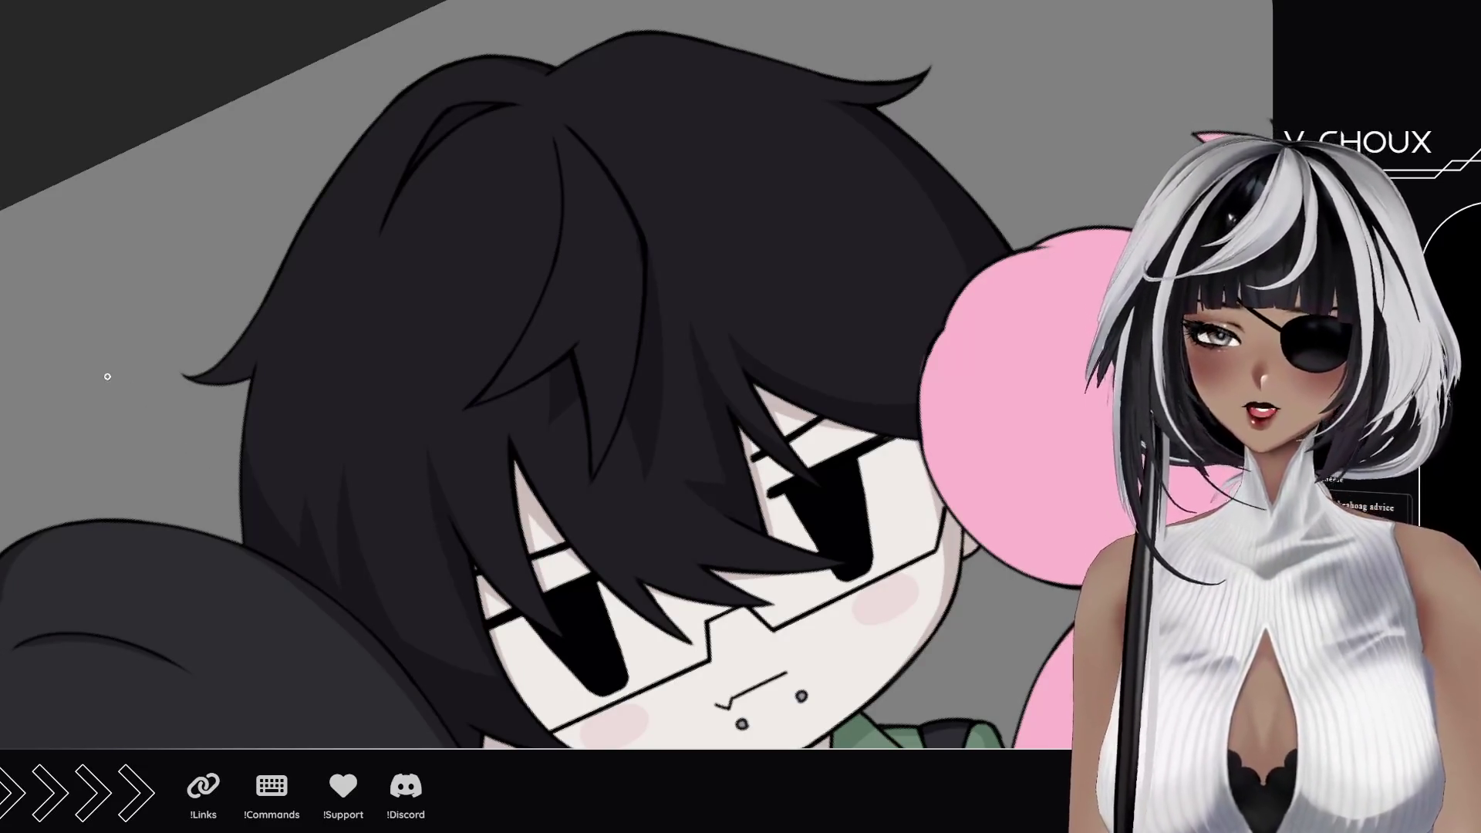
{"action": "mouse_move", "coordinate": [120, 382]}
{"action": "left_mouse_down"}
{"action": "mouse_move", "coordinate": [362, 355]}
{"action": "mouse_move", "coordinate": [439, 290]}
{"action": "left_mouse_up"}
{"action": "left_click_drag", "start_coordinate": [347, 336], "coordinate": [463, 406]}
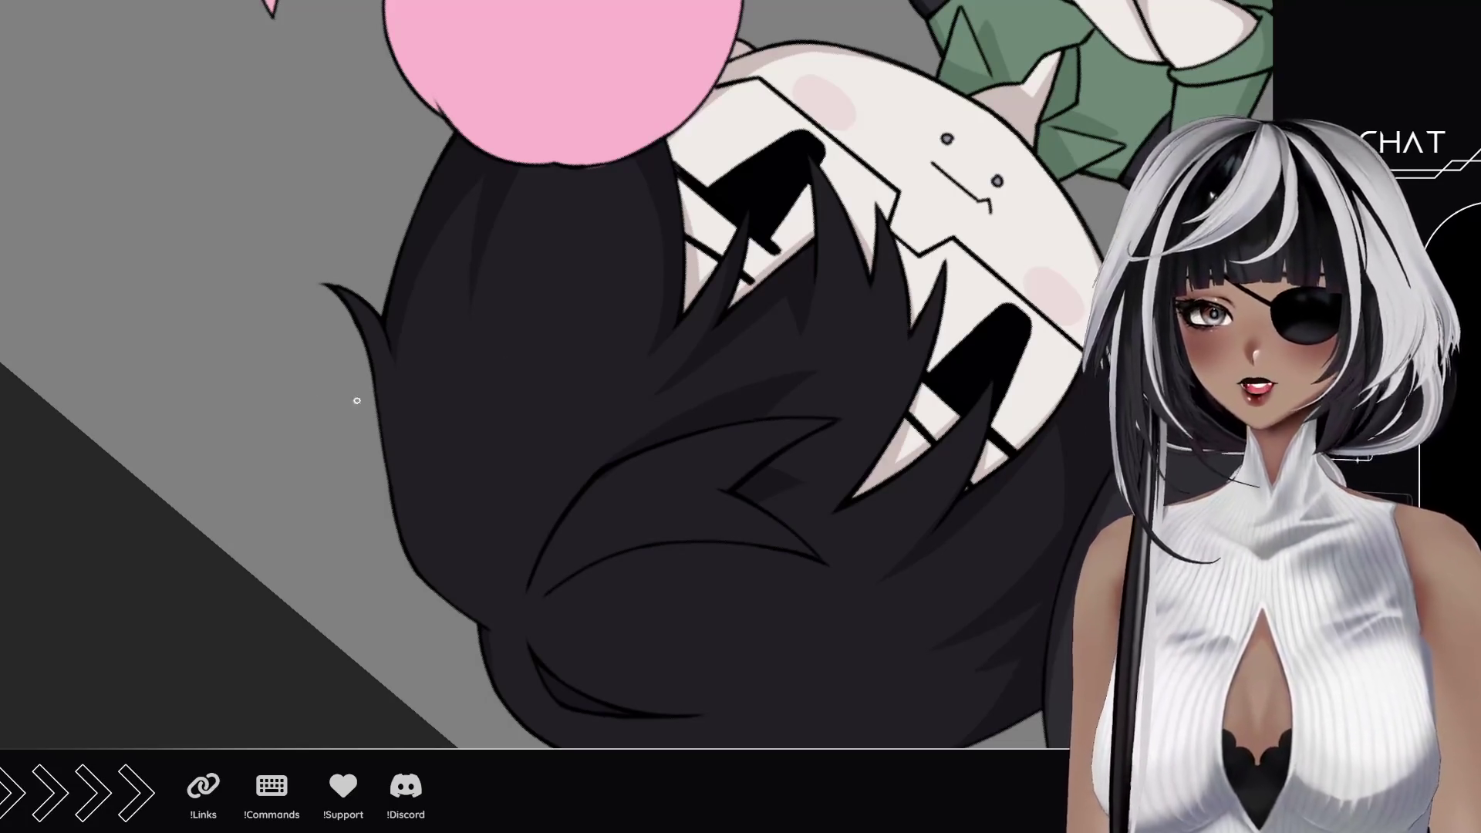
{"action": "key", "text": "ctrl+0"}
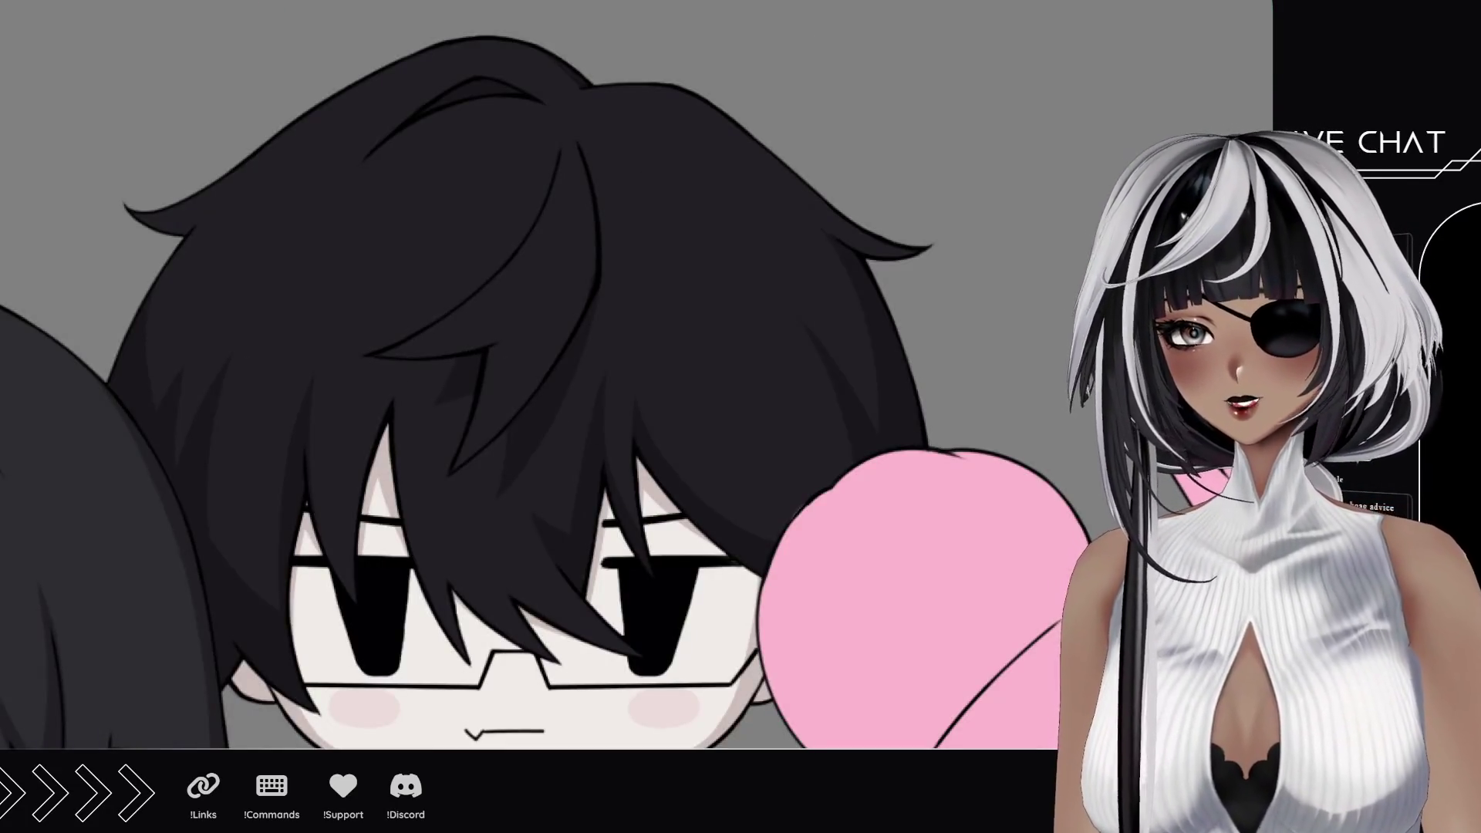
{"action": "scroll", "coordinate": [697, 453], "scroll_direction": "down", "scroll_amount": 3}
{"action": "scroll", "coordinate": [697, 453], "scroll_direction": "up", "scroll_amount": 3}
{"action": "scroll", "coordinate": [810, 486], "scroll_direction": "up", "scroll_amount": 2}
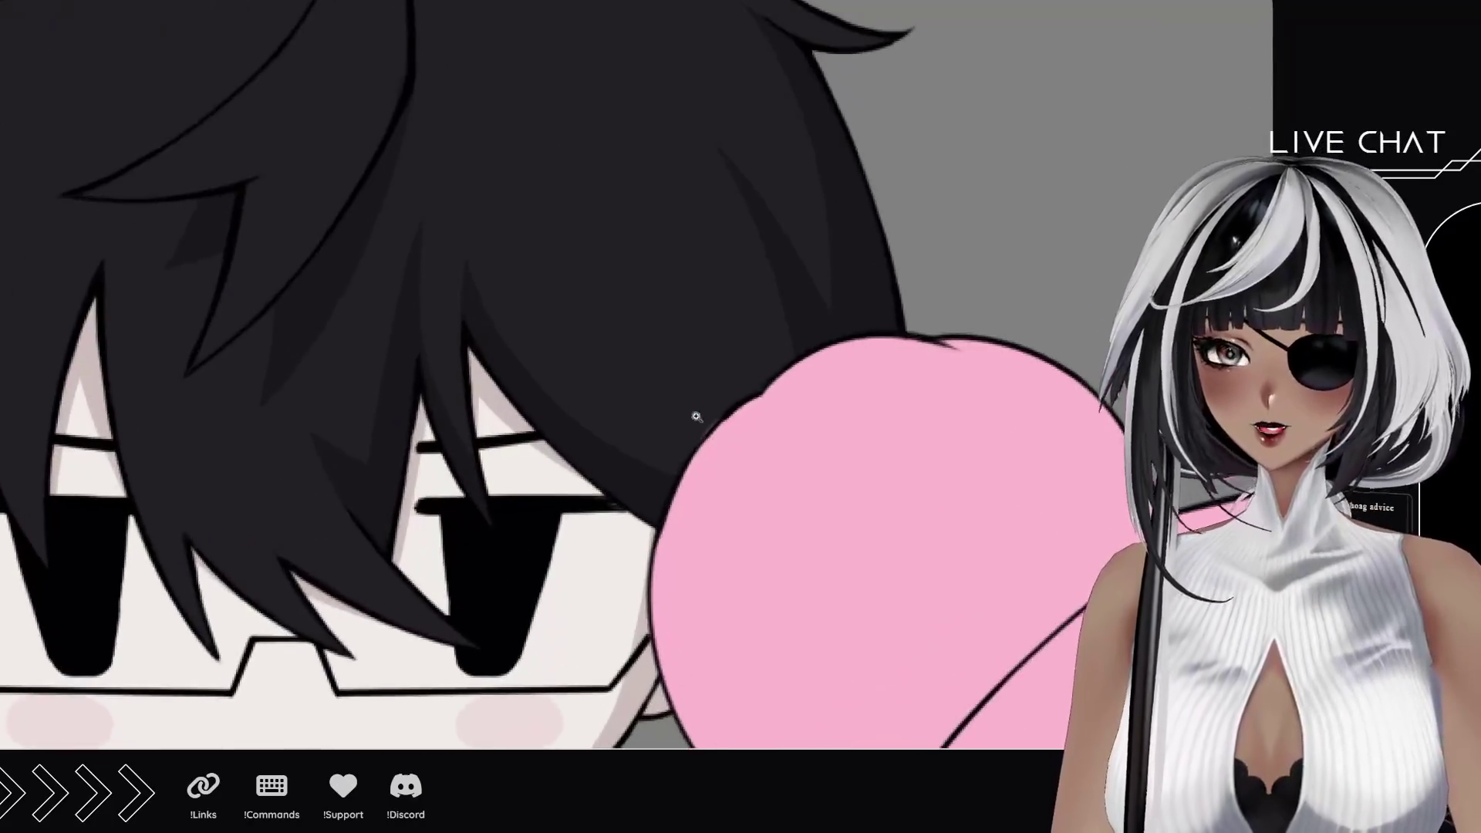
{"action": "scroll", "coordinate": [990, 528], "scroll_direction": "up", "scroll_amount": 3}
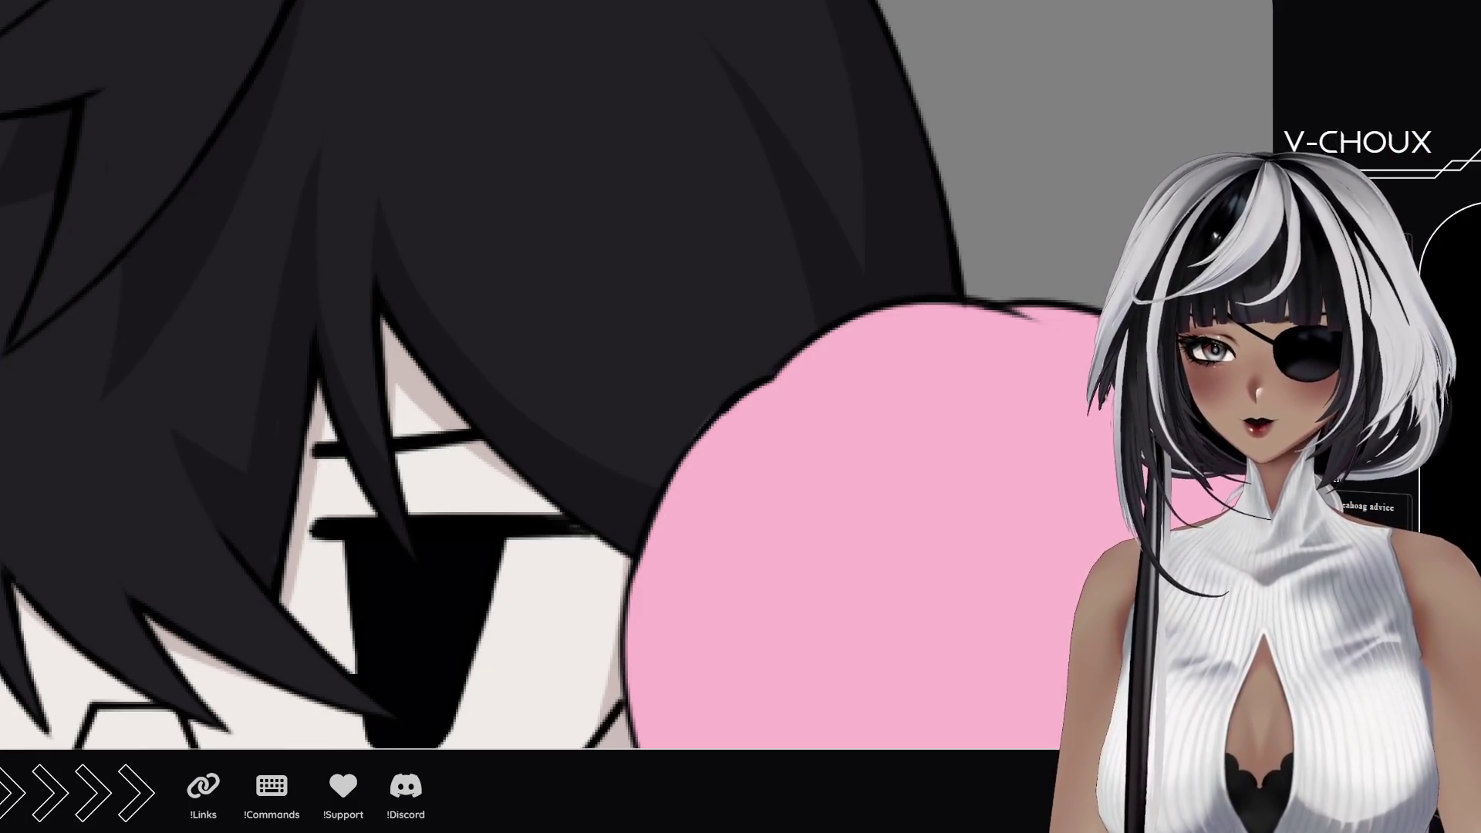
{"action": "scroll", "coordinate": [520, 376], "scroll_direction": "down", "scroll_amount": 5}
{"action": "scroll", "coordinate": [521, 376], "scroll_direction": "up", "scroll_amount": 2}
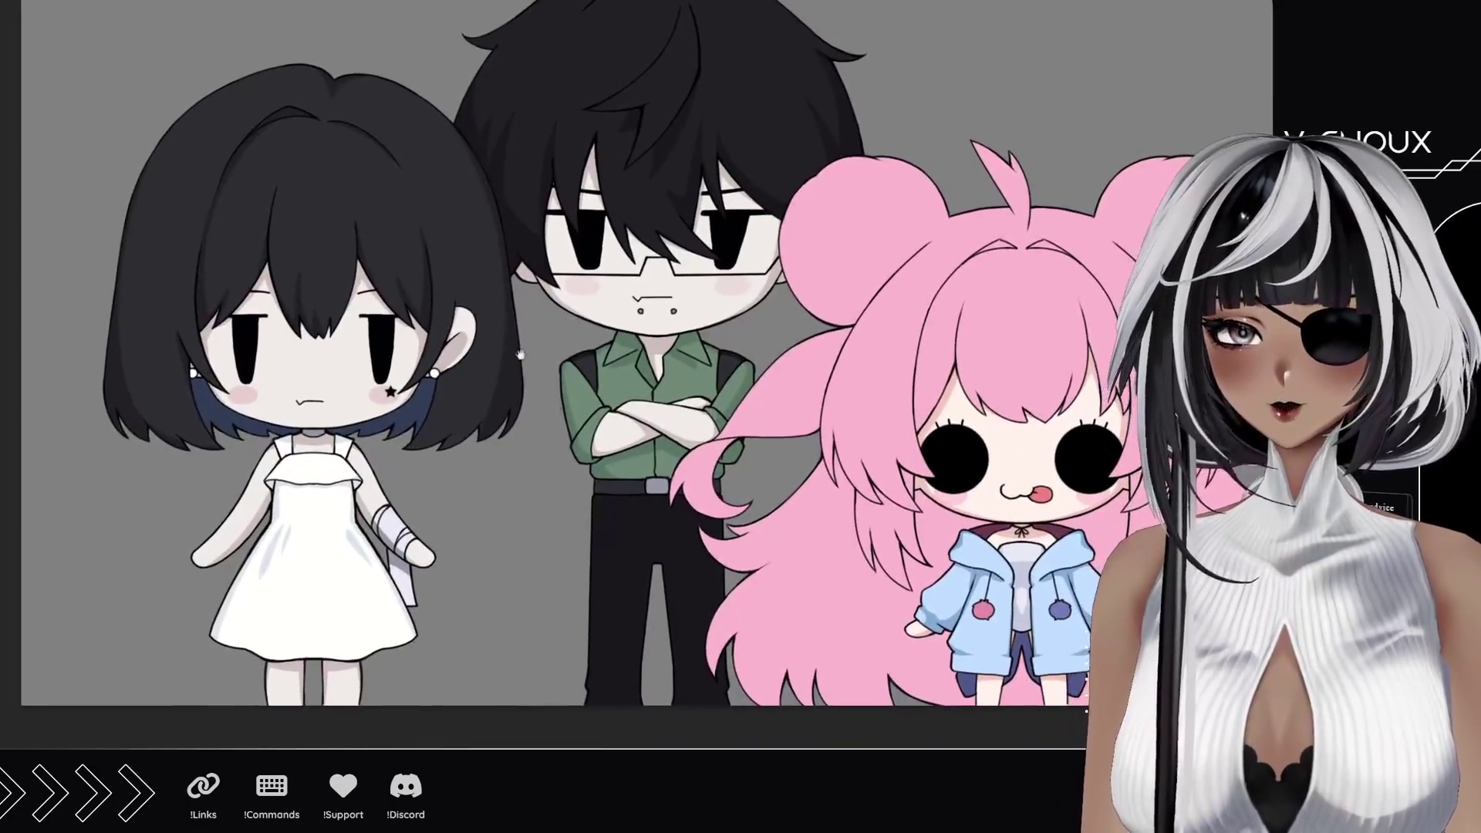
{"action": "scroll", "coordinate": [521, 376], "scroll_direction": "up", "scroll_amount": 3}
{"action": "scroll", "coordinate": [521, 376], "scroll_direction": "up", "scroll_amount": 2}
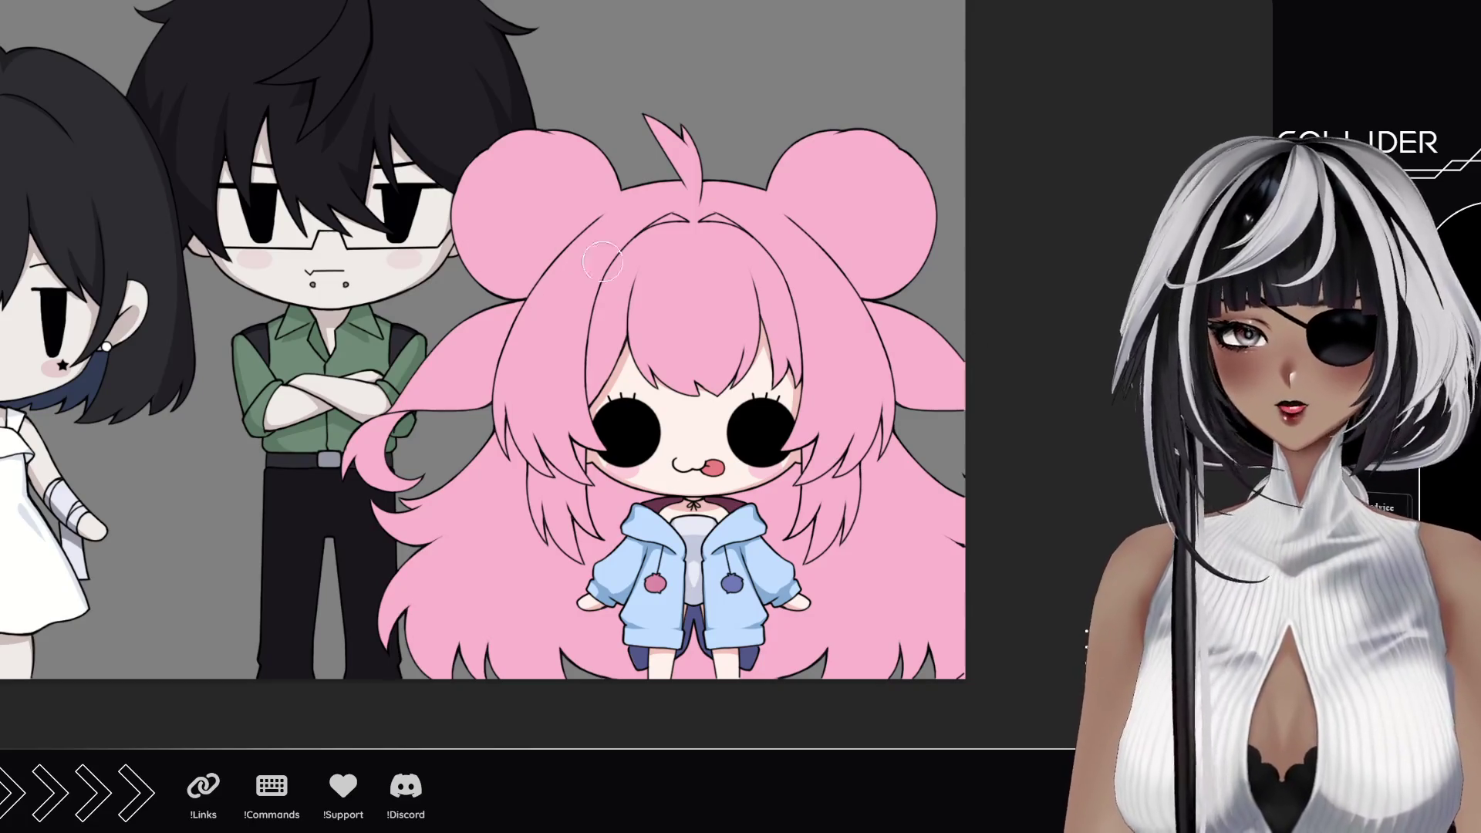
Step: Bucket-fill the left hair strands and the top tuft blue, undoing one misplaced fill
{"action": "left_click", "coordinate": [680, 405]}
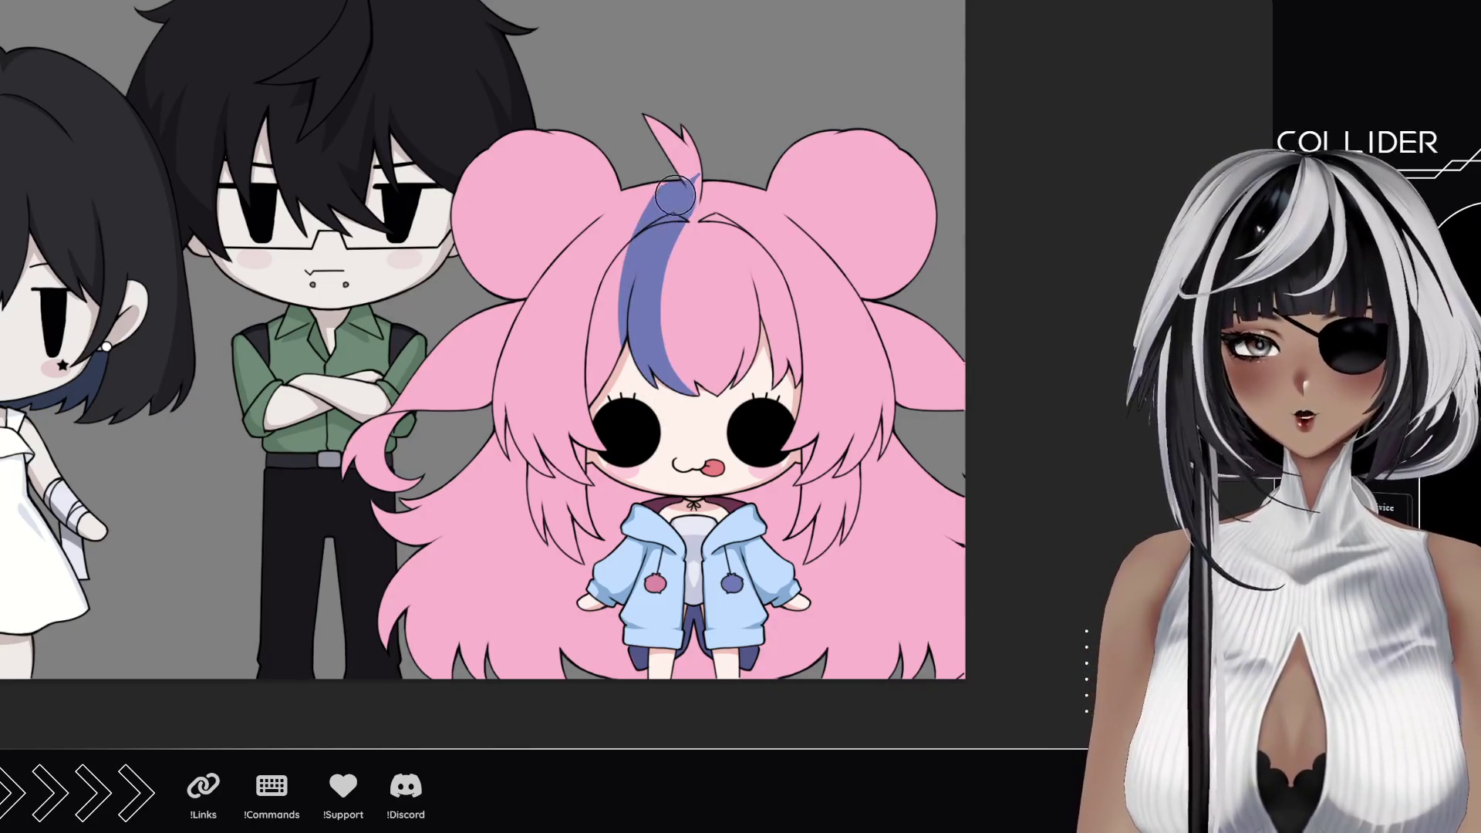
{"action": "key", "text": "ctrl+z"}
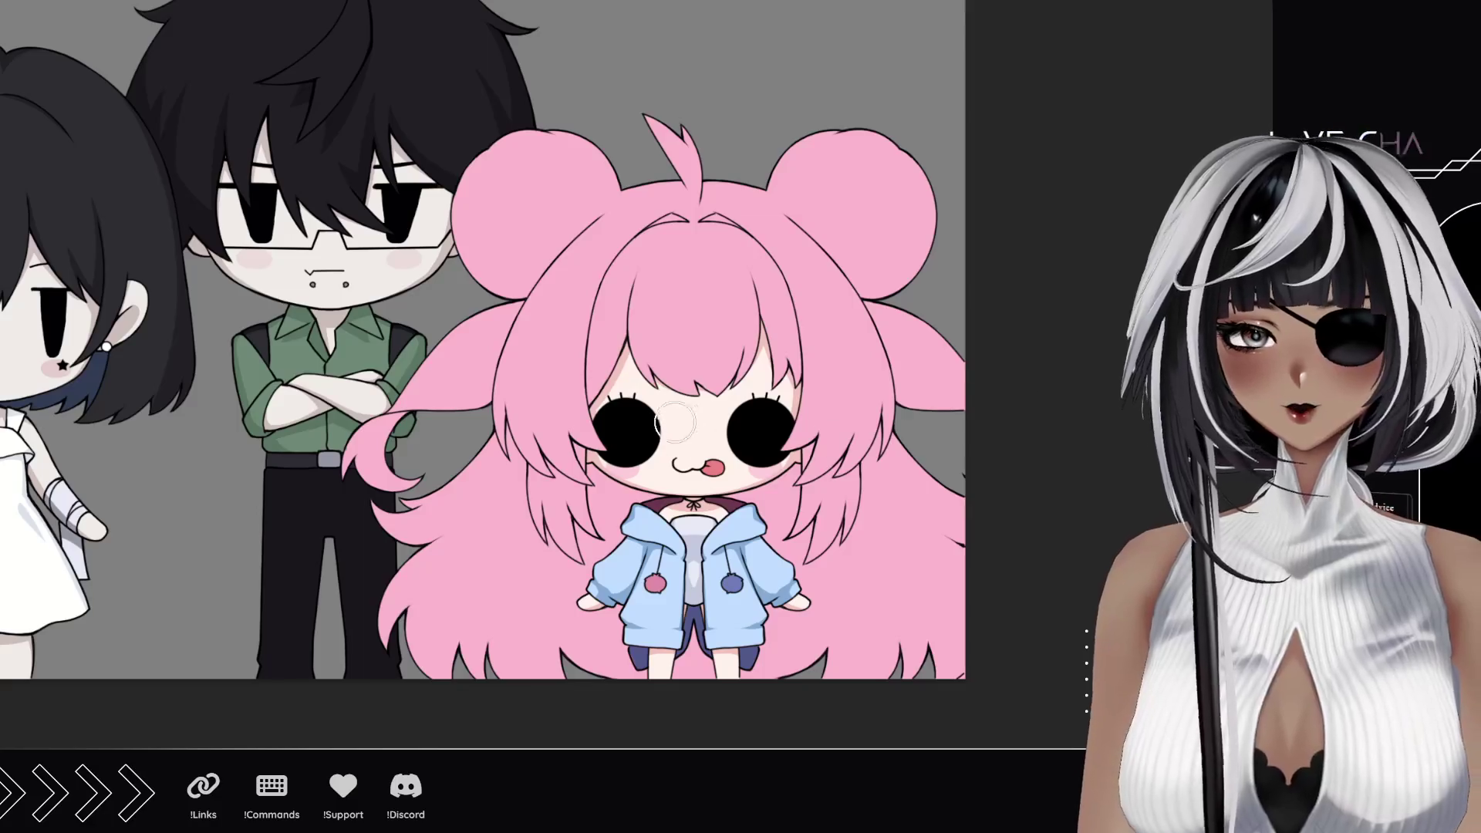
{"action": "left_click", "coordinate": [665, 289]}
{"action": "left_click", "coordinate": [678, 156]}
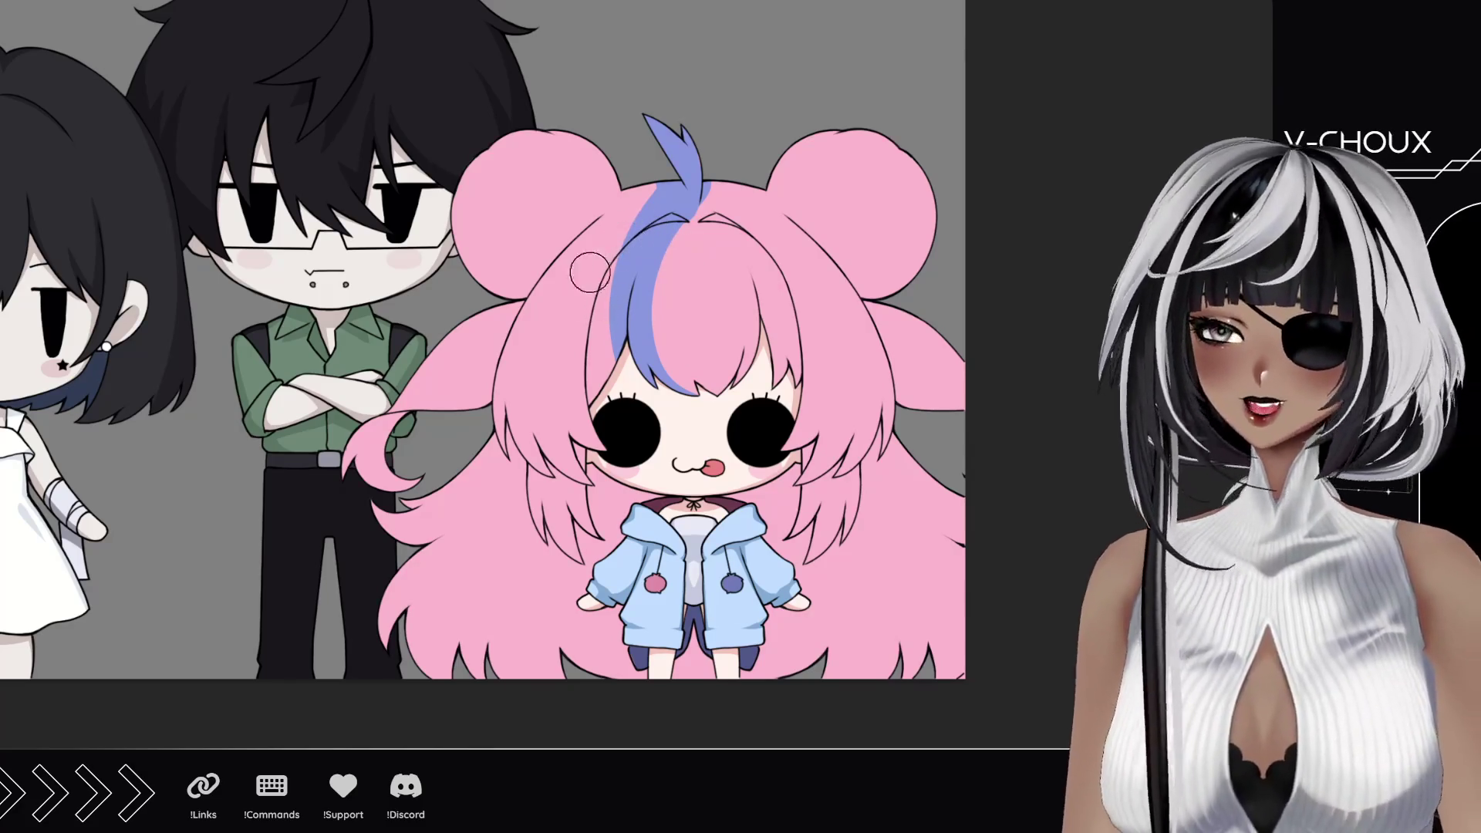
Step: Brush the left hair bun and the left hair tips blue
{"action": "mouse_move", "coordinate": [476, 162]}
{"action": "left_mouse_down"}
{"action": "mouse_move", "coordinate": [497, 333]}
{"action": "mouse_move", "coordinate": [556, 186]}
{"action": "mouse_move", "coordinate": [614, 301]}
{"action": "mouse_move", "coordinate": [562, 510]}
{"action": "mouse_move", "coordinate": [614, 544]}
{"action": "mouse_move", "coordinate": [611, 588]}
{"action": "left_mouse_up"}
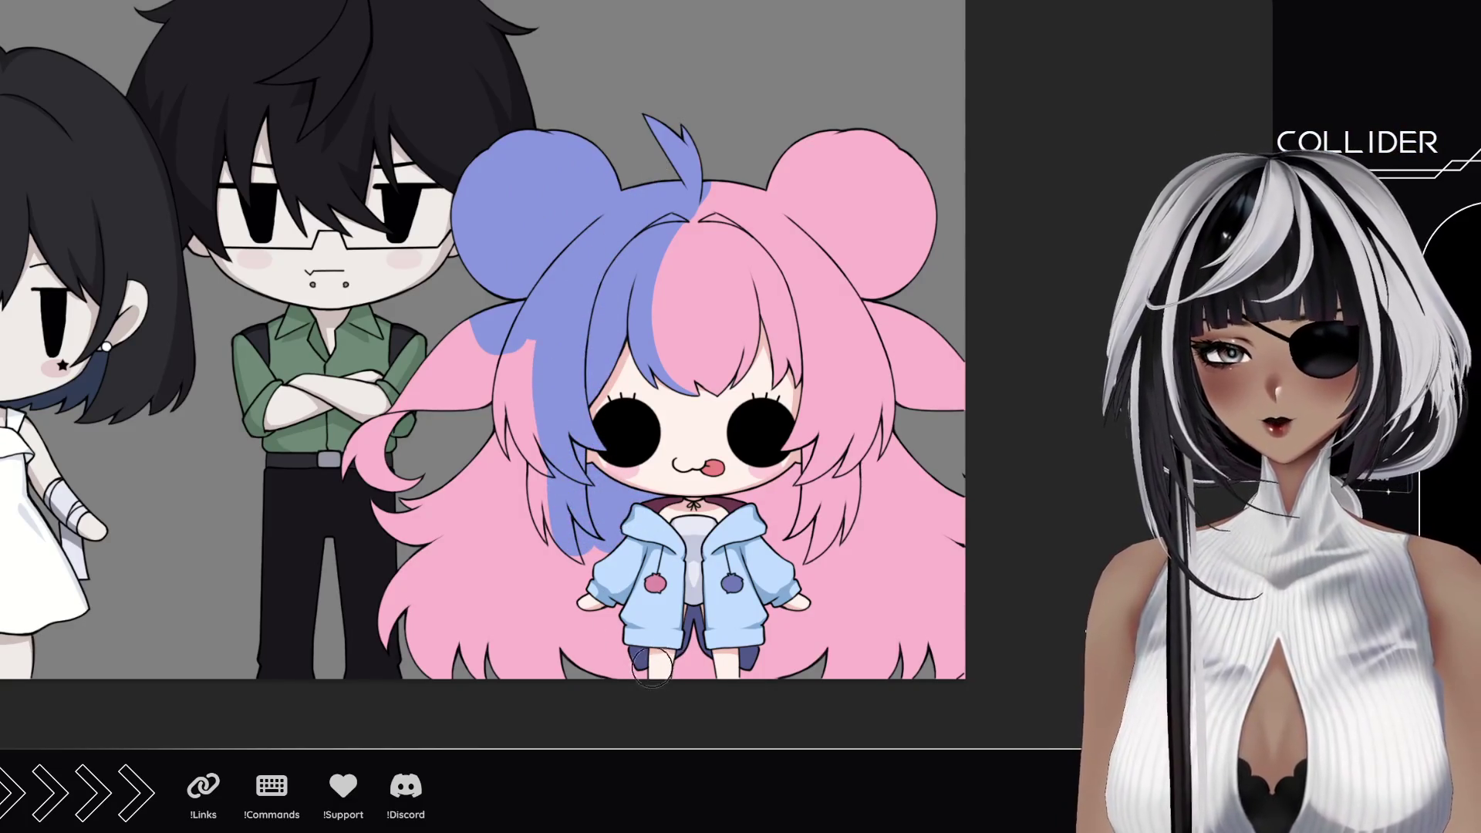
{"action": "mouse_move", "coordinate": [683, 648]}
{"action": "left_mouse_down"}
{"action": "mouse_move", "coordinate": [678, 688]}
{"action": "mouse_move", "coordinate": [602, 578]}
{"action": "mouse_move", "coordinate": [543, 652]}
{"action": "mouse_move", "coordinate": [440, 649]}
{"action": "mouse_move", "coordinate": [381, 628]}
{"action": "mouse_move", "coordinate": [464, 591]}
{"action": "mouse_move", "coordinate": [382, 521]}
{"action": "mouse_move", "coordinate": [371, 452]}
{"action": "mouse_move", "coordinate": [555, 521]}
{"action": "mouse_move", "coordinate": [428, 394]}
{"action": "mouse_move", "coordinate": [474, 372]}
{"action": "mouse_move", "coordinate": [542, 373]}
{"action": "left_mouse_up"}
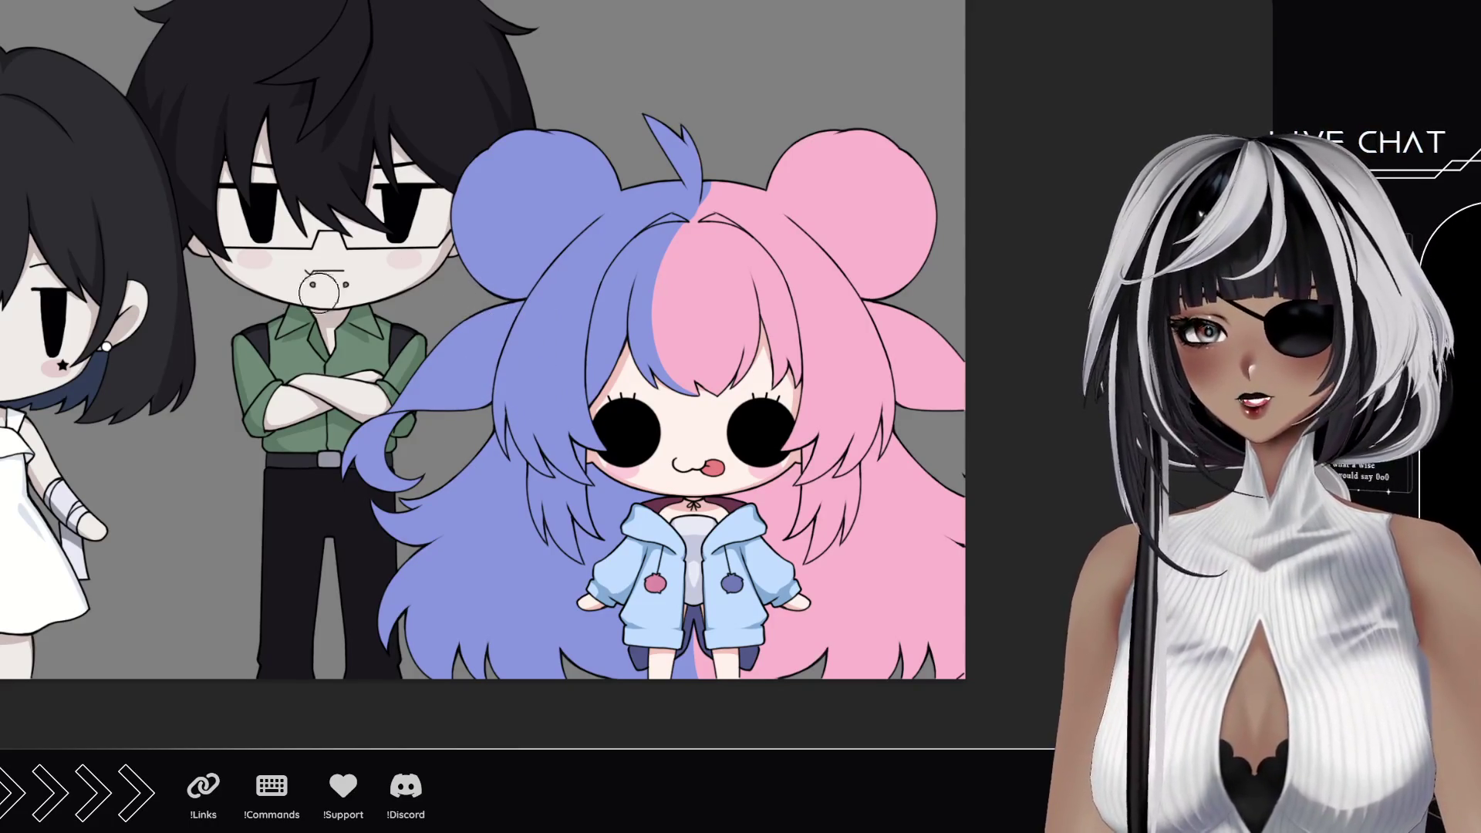
{"action": "scroll", "coordinate": [682, 209], "scroll_direction": "up", "scroll_amount": 2}
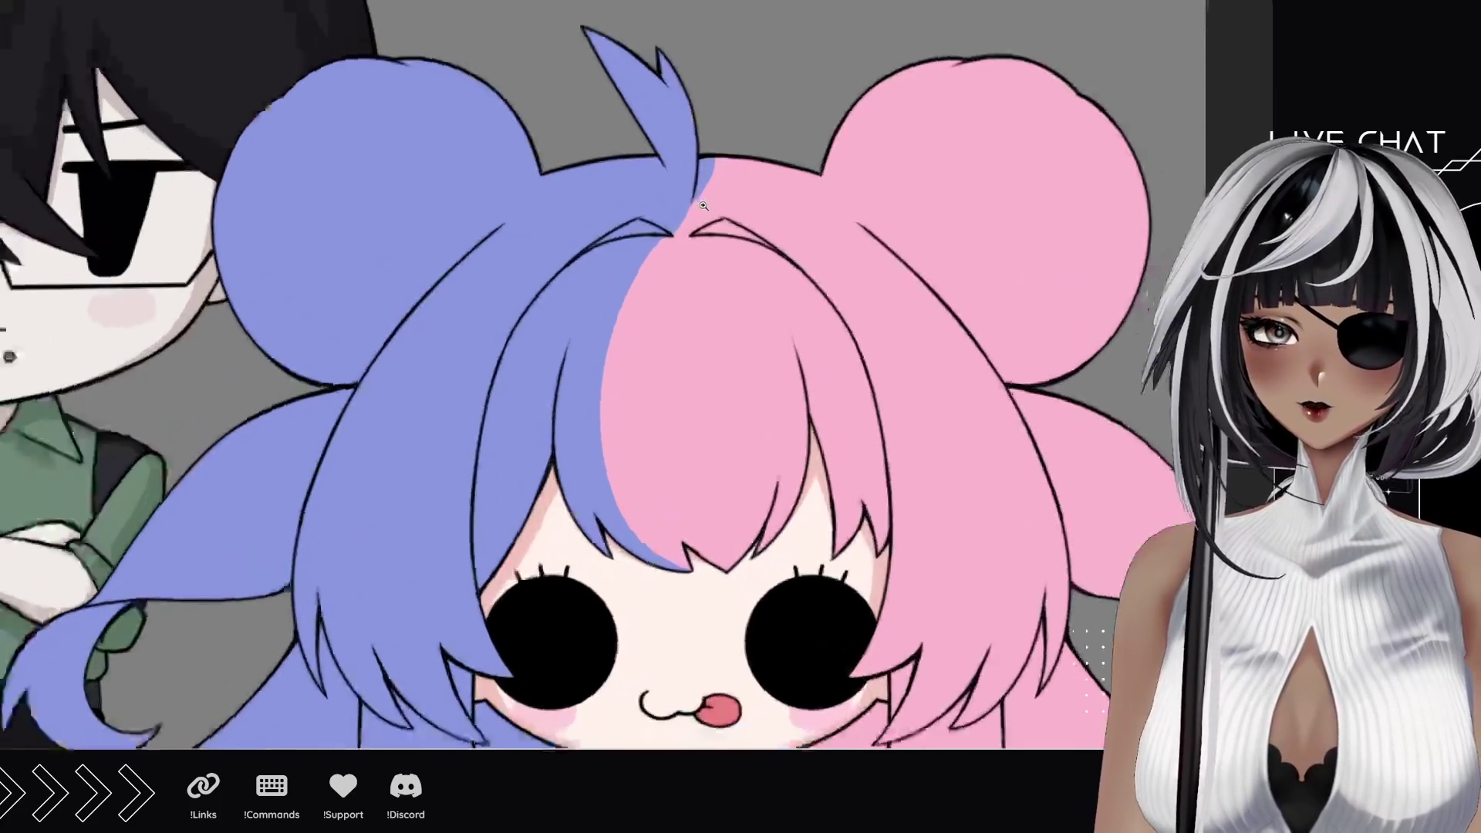
{"action": "scroll", "coordinate": [683, 209], "scroll_direction": "up", "scroll_amount": 2}
{"action": "scroll", "coordinate": [684, 209], "scroll_direction": "up", "scroll_amount": 1}
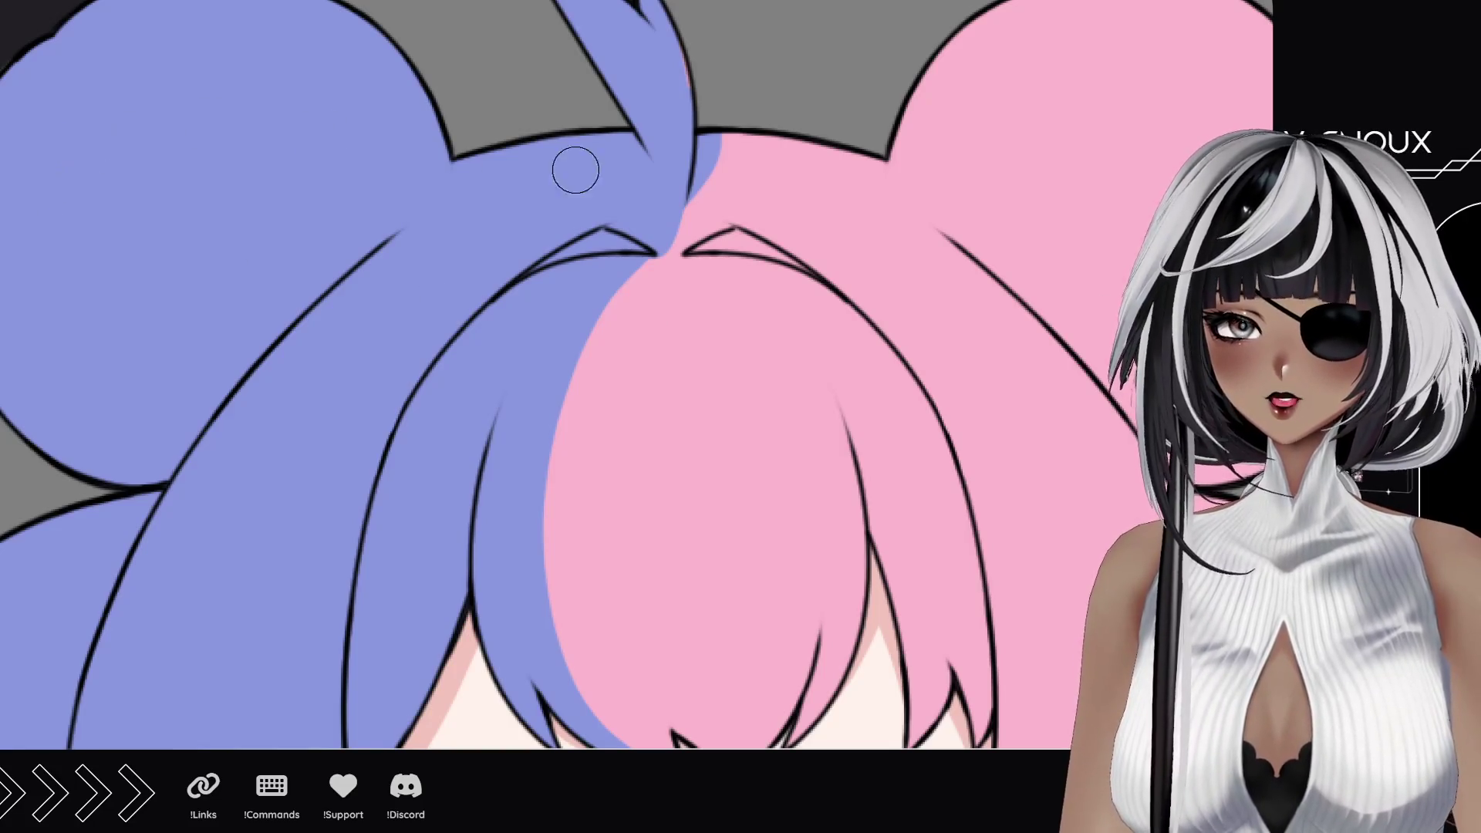
Step: Paint pink over the stray blue bump at the divide on top of the girl's head
{"action": "left_click_drag", "start_coordinate": [708, 137], "coordinate": [700, 243]}
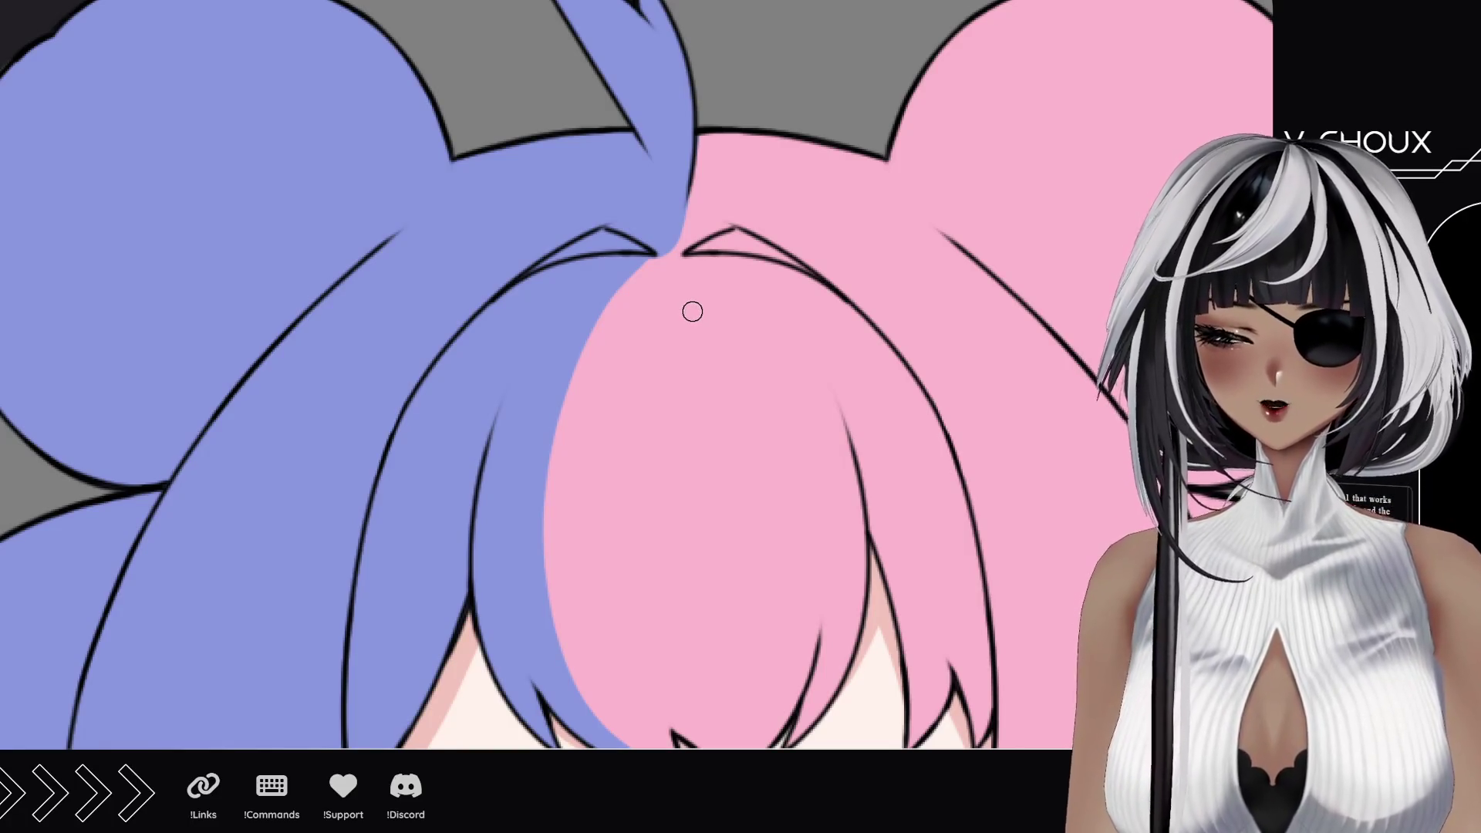
Step: Paint blue over the pink gaps in the fringe strand along the divide and touch up the colour junction
{"action": "left_click_drag", "start_coordinate": [692, 310], "coordinate": [540, 159]}
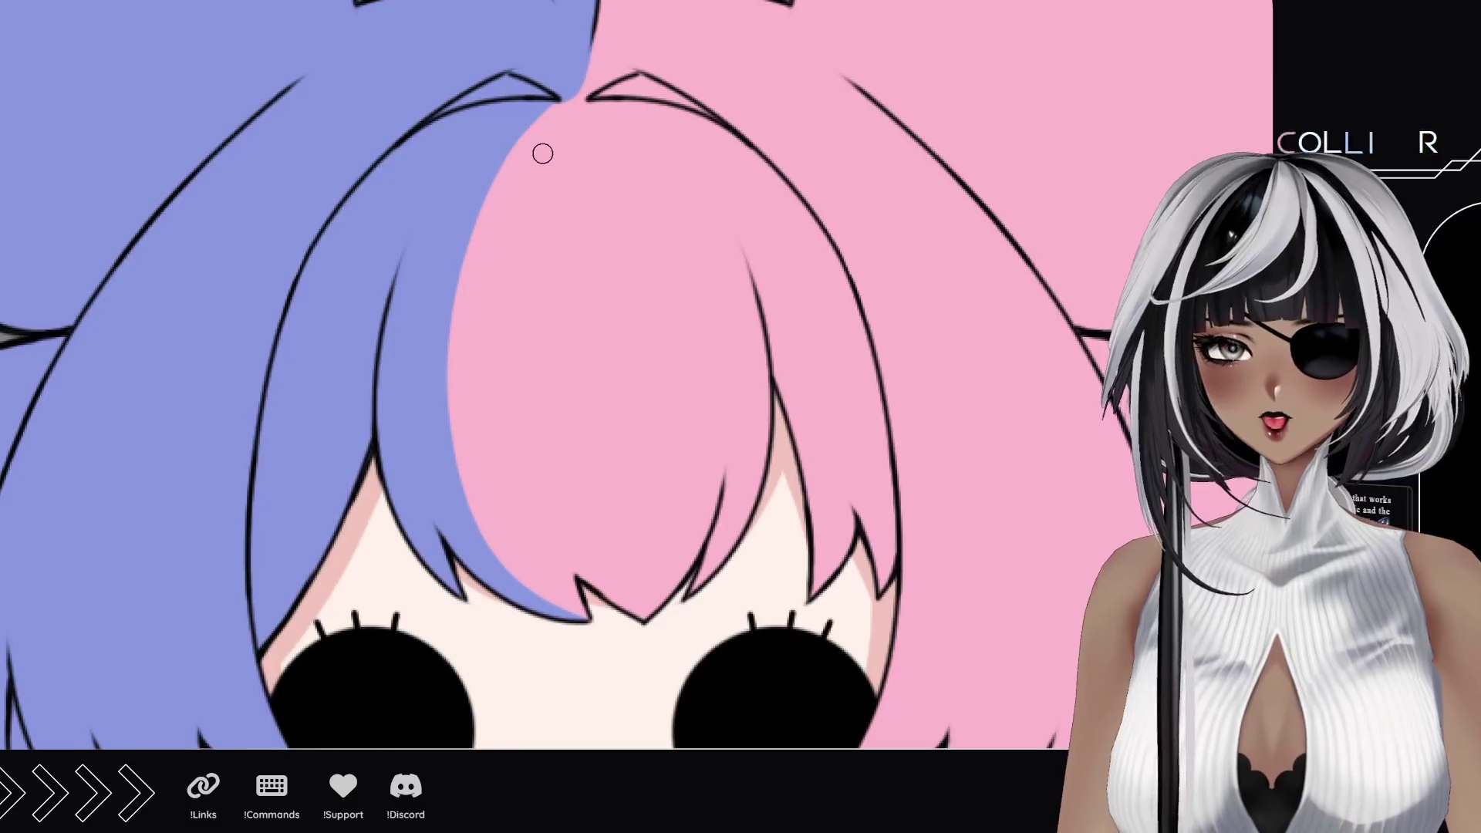
{"action": "mouse_move", "coordinate": [567, 111]}
{"action": "left_mouse_down"}
{"action": "mouse_move", "coordinate": [518, 383]}
{"action": "mouse_move", "coordinate": [533, 603]}
{"action": "mouse_move", "coordinate": [475, 458]}
{"action": "left_mouse_up"}
{"action": "mouse_move", "coordinate": [487, 557]}
{"action": "left_mouse_down"}
{"action": "mouse_move", "coordinate": [462, 309]}
{"action": "mouse_move", "coordinate": [492, 497]}
{"action": "left_mouse_up"}
{"action": "left_click_drag", "start_coordinate": [498, 383], "coordinate": [498, 243]}
{"action": "left_click_drag", "start_coordinate": [510, 348], "coordinate": [510, 243]}
{"action": "mouse_move", "coordinate": [480, 312]}
{"action": "left_mouse_down"}
{"action": "mouse_move", "coordinate": [479, 260]}
{"action": "mouse_move", "coordinate": [562, 110]}
{"action": "mouse_move", "coordinate": [521, 256]}
{"action": "left_mouse_up"}
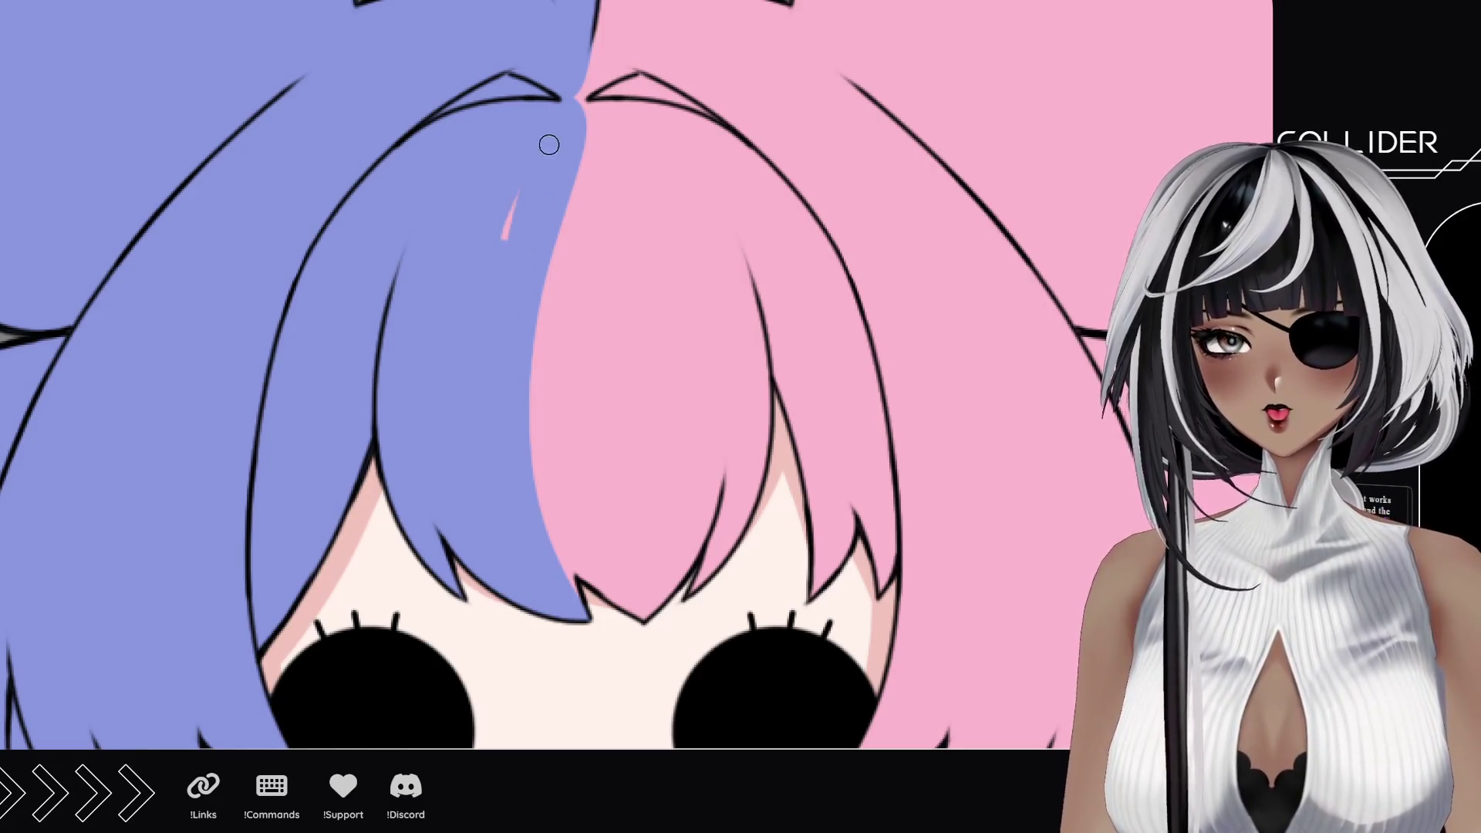
{"action": "left_click_drag", "start_coordinate": [551, 140], "coordinate": [510, 236]}
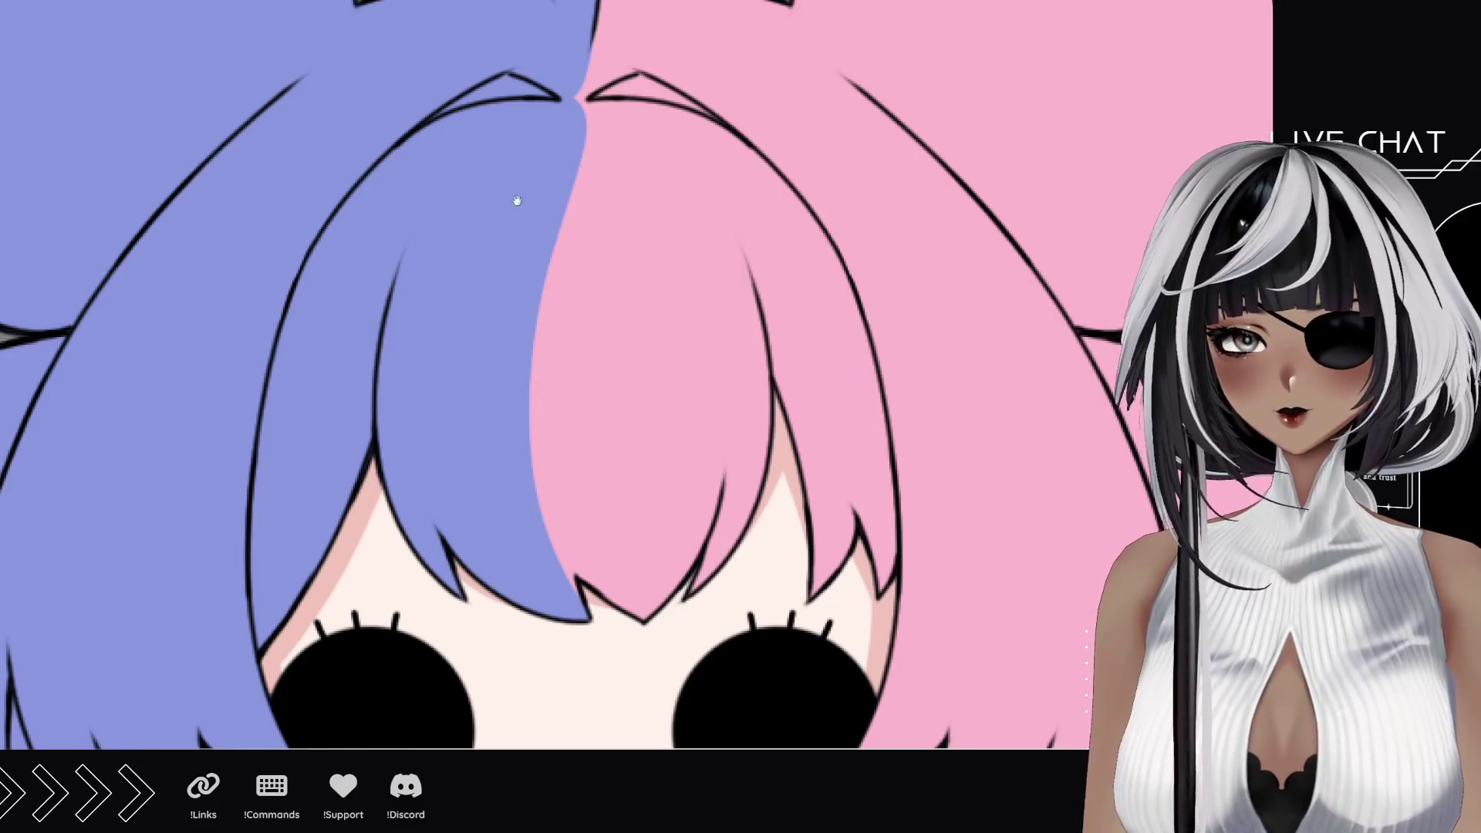
{"action": "scroll", "coordinate": [548, 394], "scroll_direction": "up", "scroll_amount": 3}
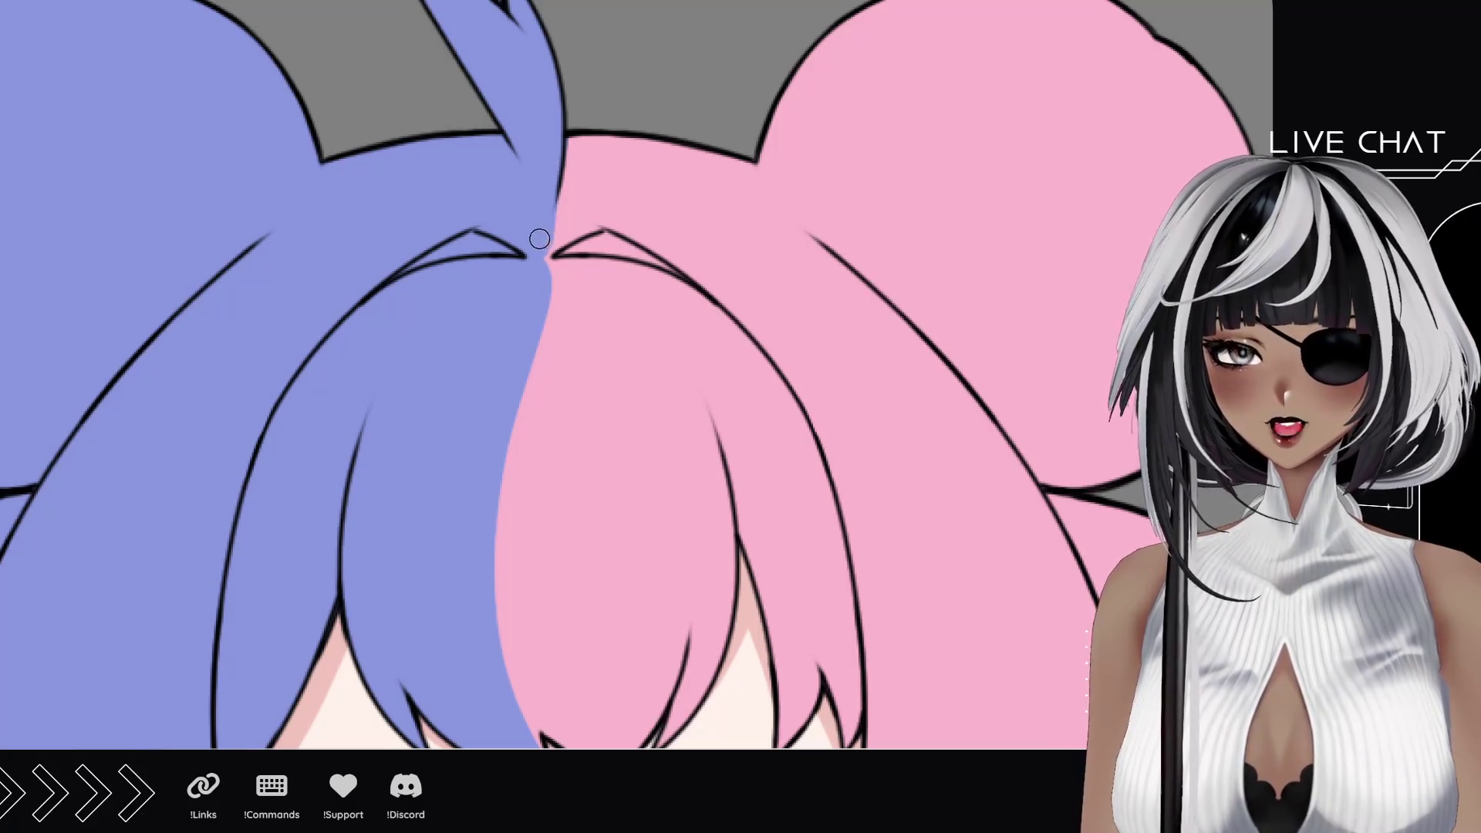
{"action": "left_click_drag", "start_coordinate": [527, 245], "coordinate": [544, 257]}
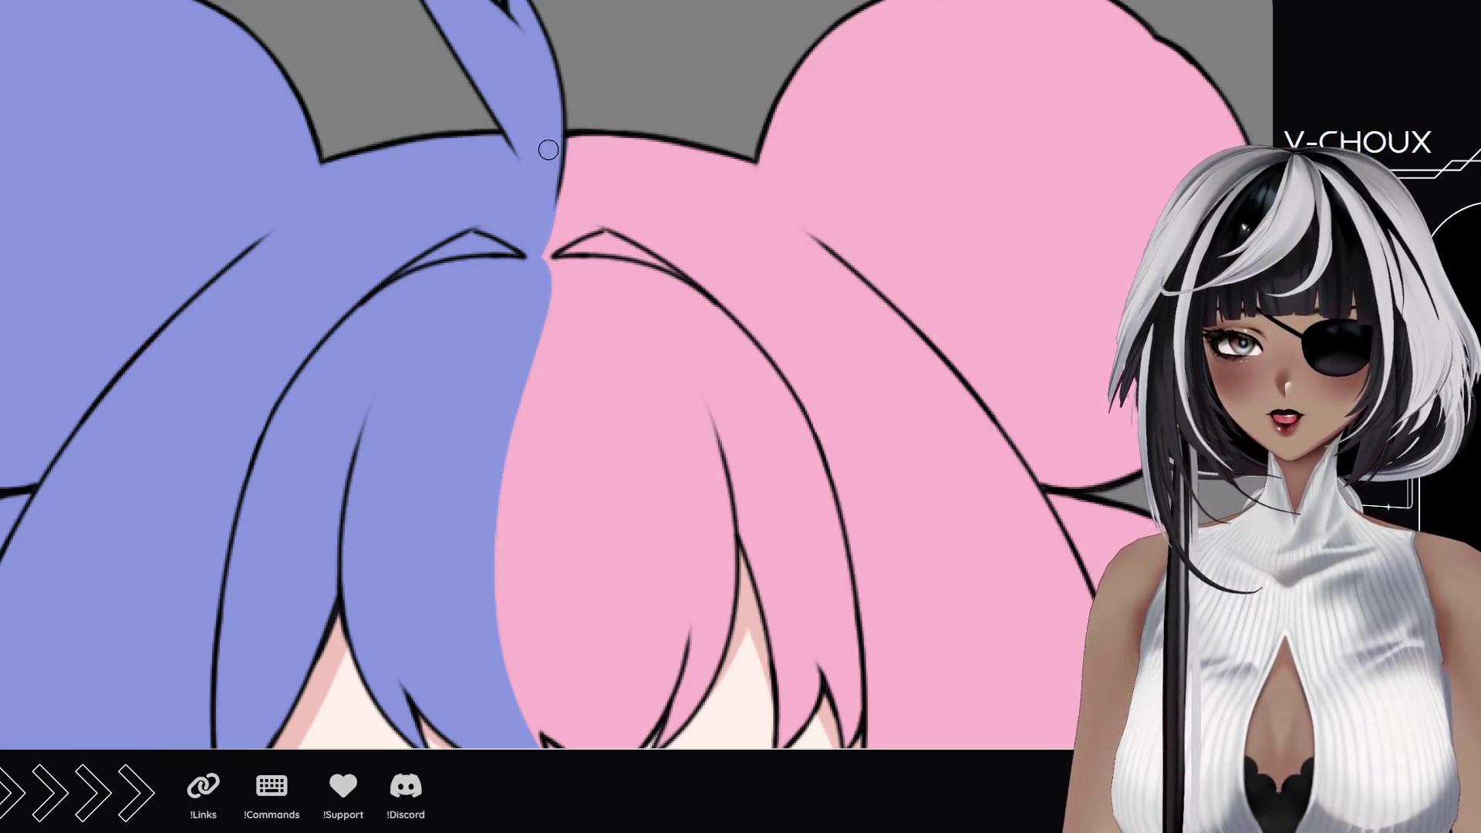